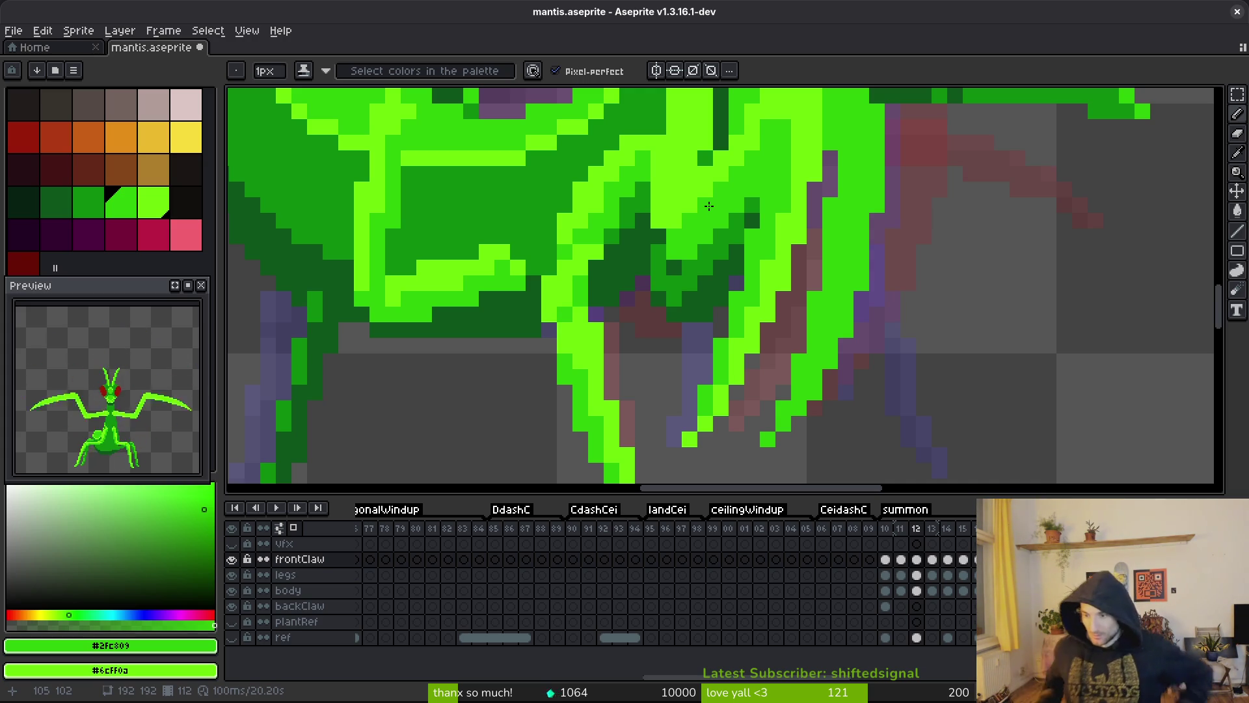
- Save mantis.aseprite, switch to the Move tool, and bring the typer.io browser window forward
key("ctrl+s")
scroll(768, 212, "right", 2)
key("v")
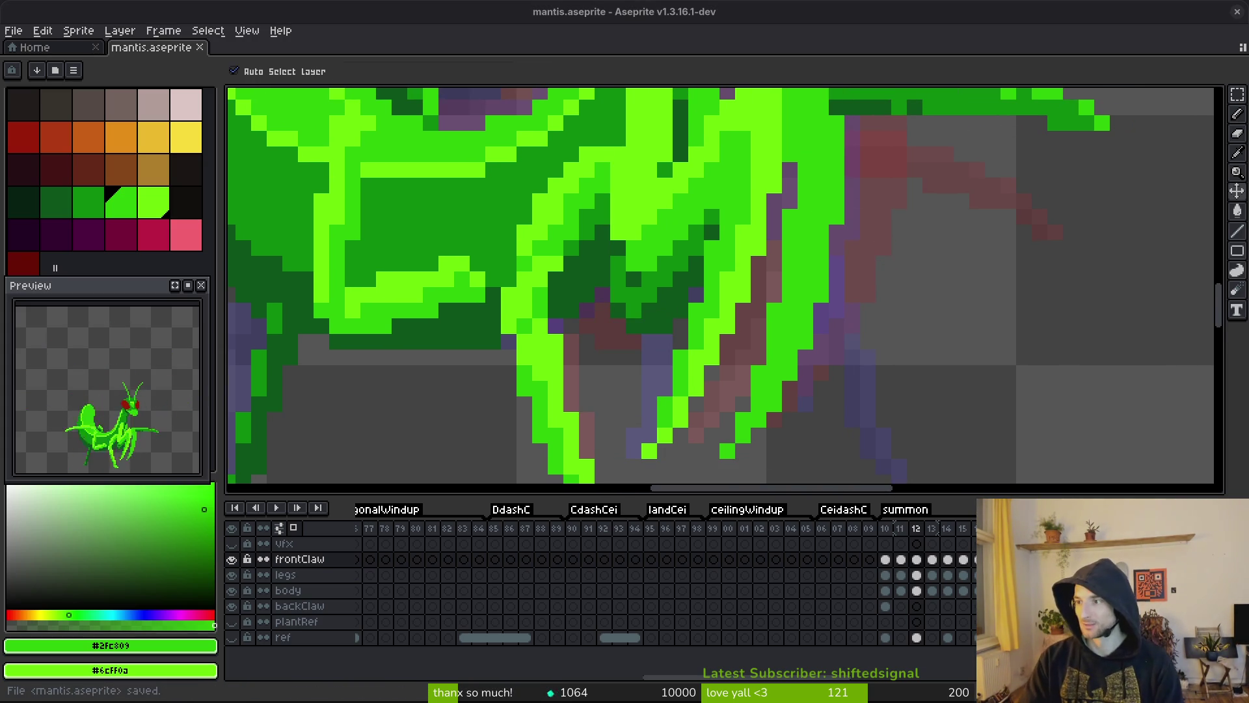
key("alt+Tab")
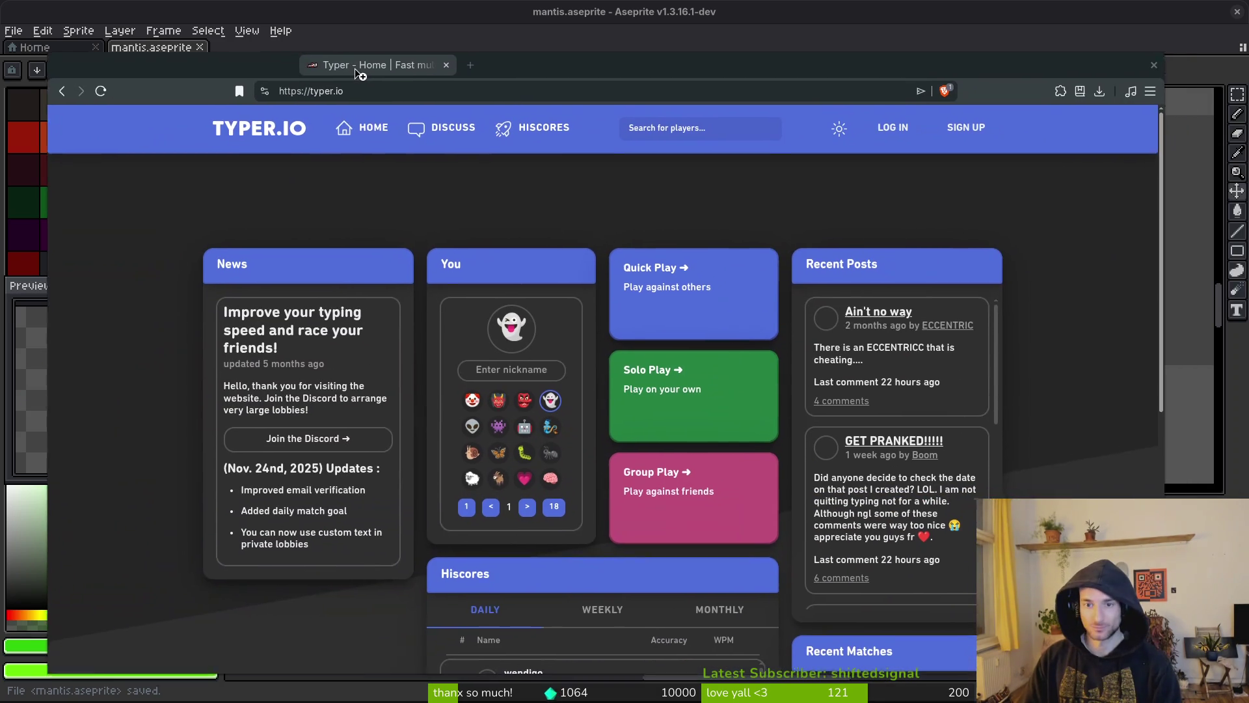
- Create a private Group Play lobby with medium difficulty and 10 max players, and copy its invite link
left_click_drag(361, 74, 374, 43)
left_click(714, 502)
left_click(310, 328)
left_click(286, 415)
left_click(581, 337)
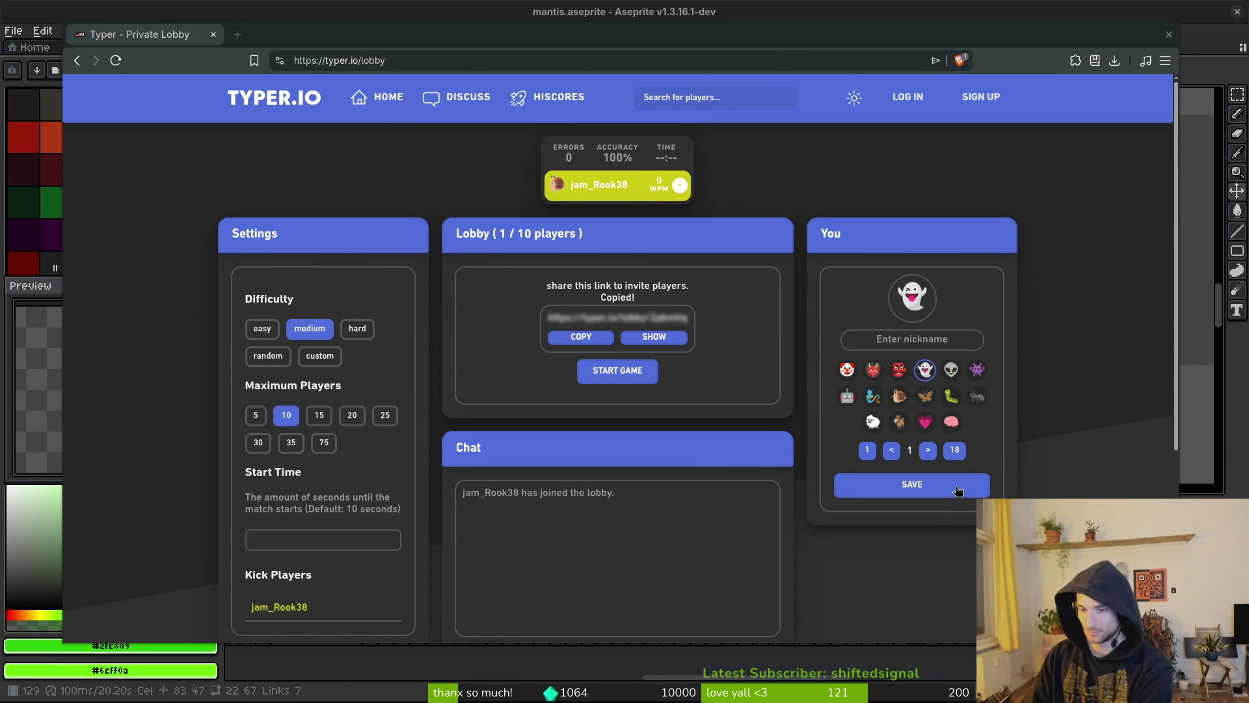
- Set a nickname with the bee avatar, save it, and start the race
left_click(902, 339)
type("fehra")
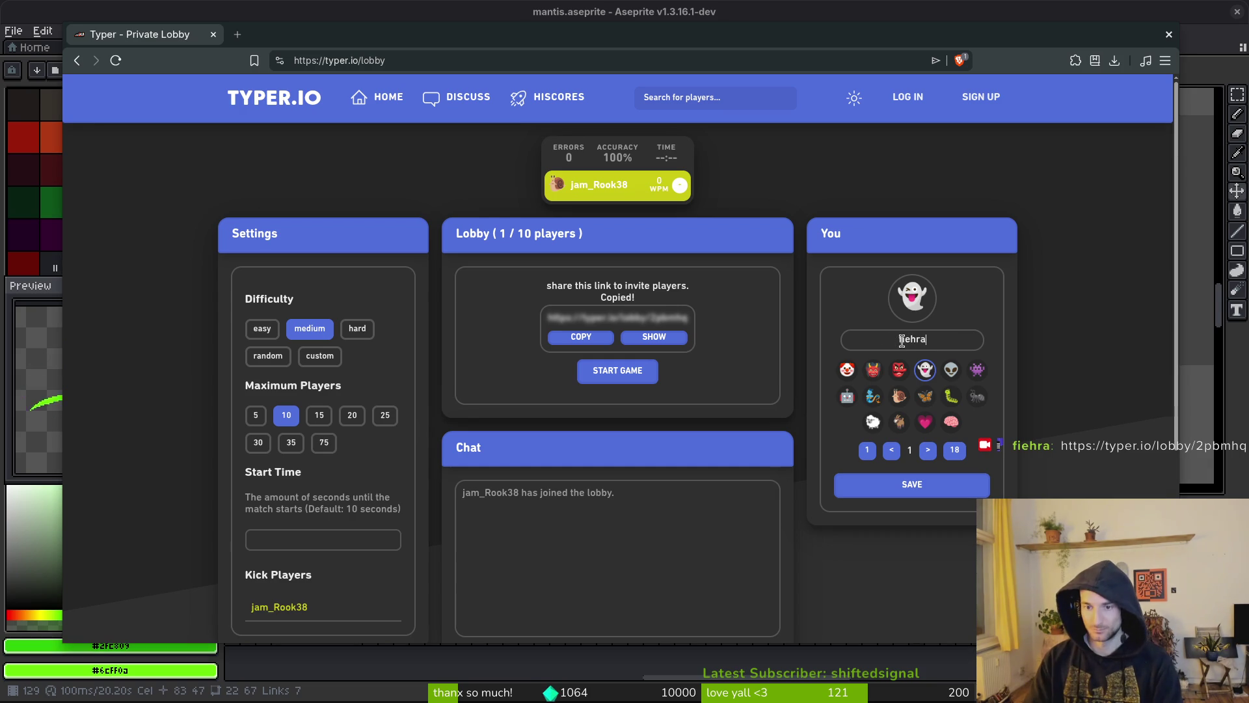
left_click(928, 450)
left_click(928, 450)
left_click(928, 449)
left_click(928, 449)
left_click(928, 449)
left_click(977, 396)
left_click(943, 485)
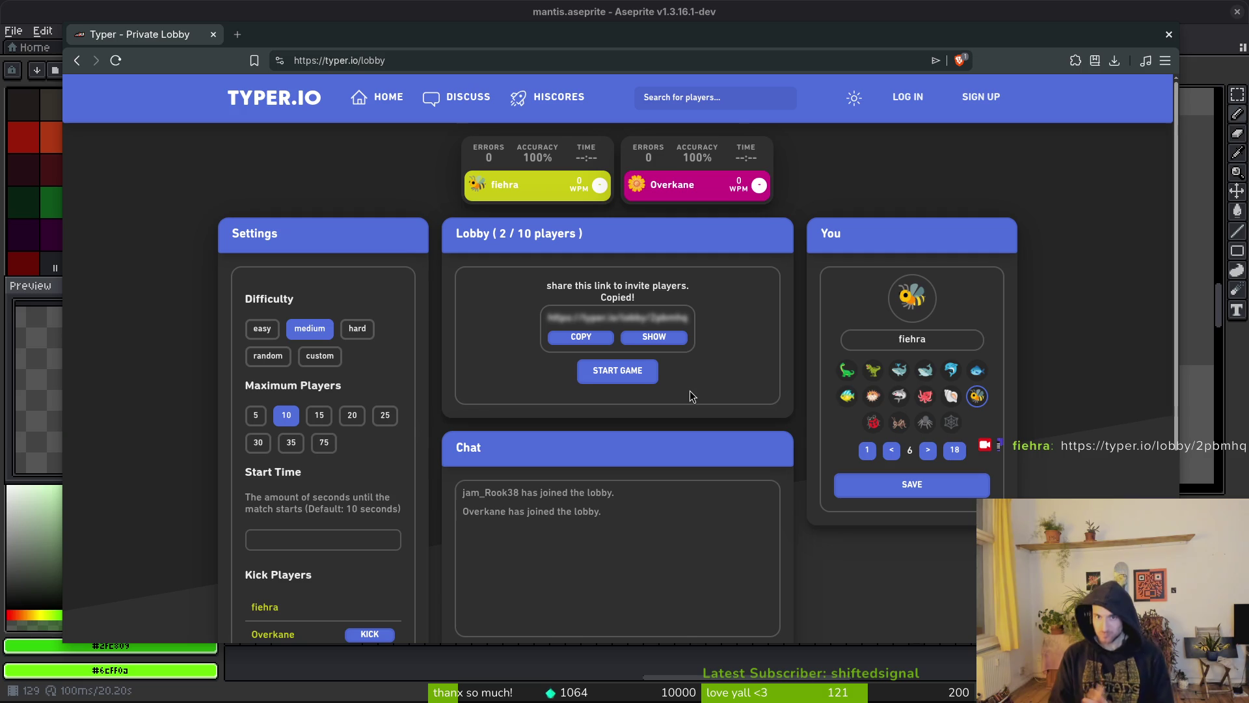
left_click(624, 372)
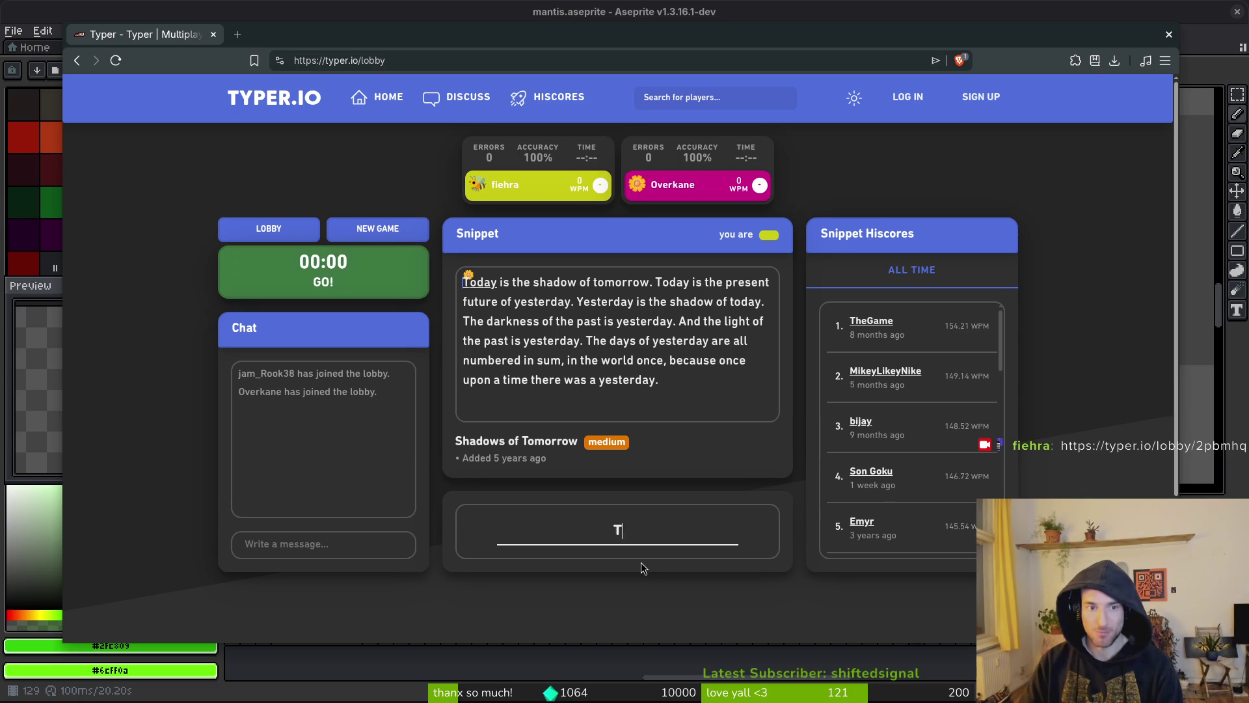
- Type the Shadows of Tomorrow snippet up to 'once upon a time there', fixing mistyped 'yesterday' words
type("Today is the shadow of t")
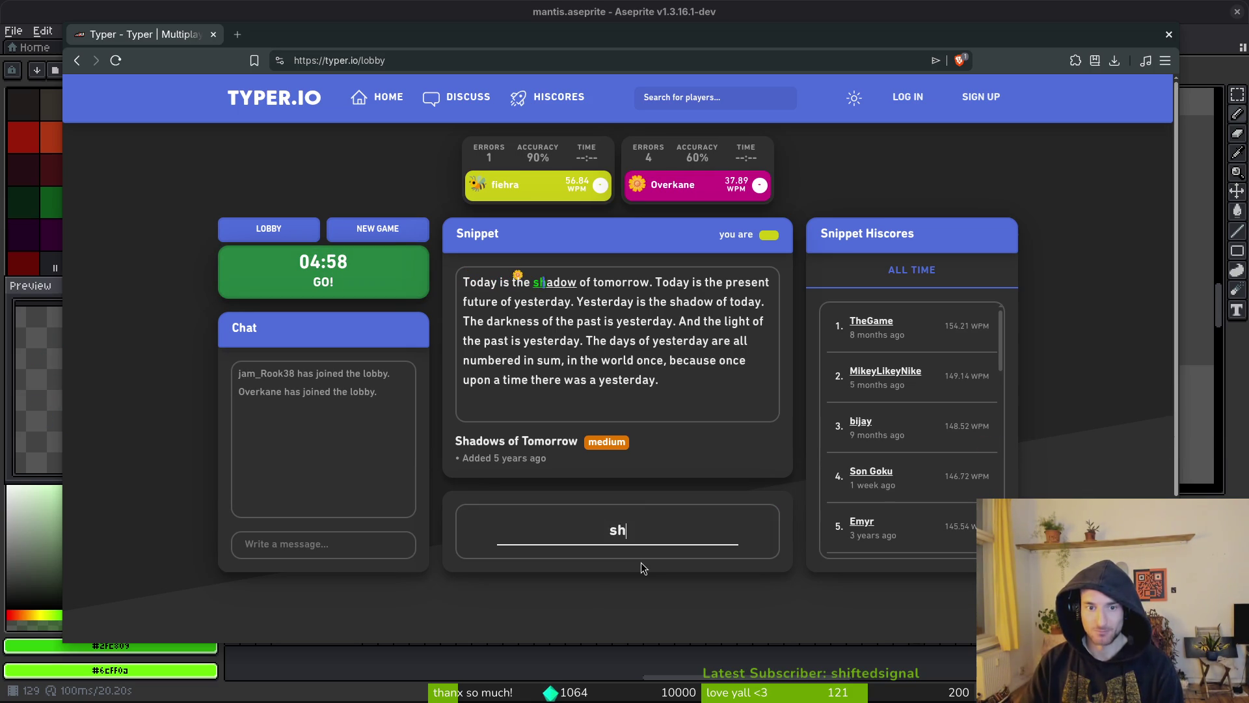
type("omorrow")
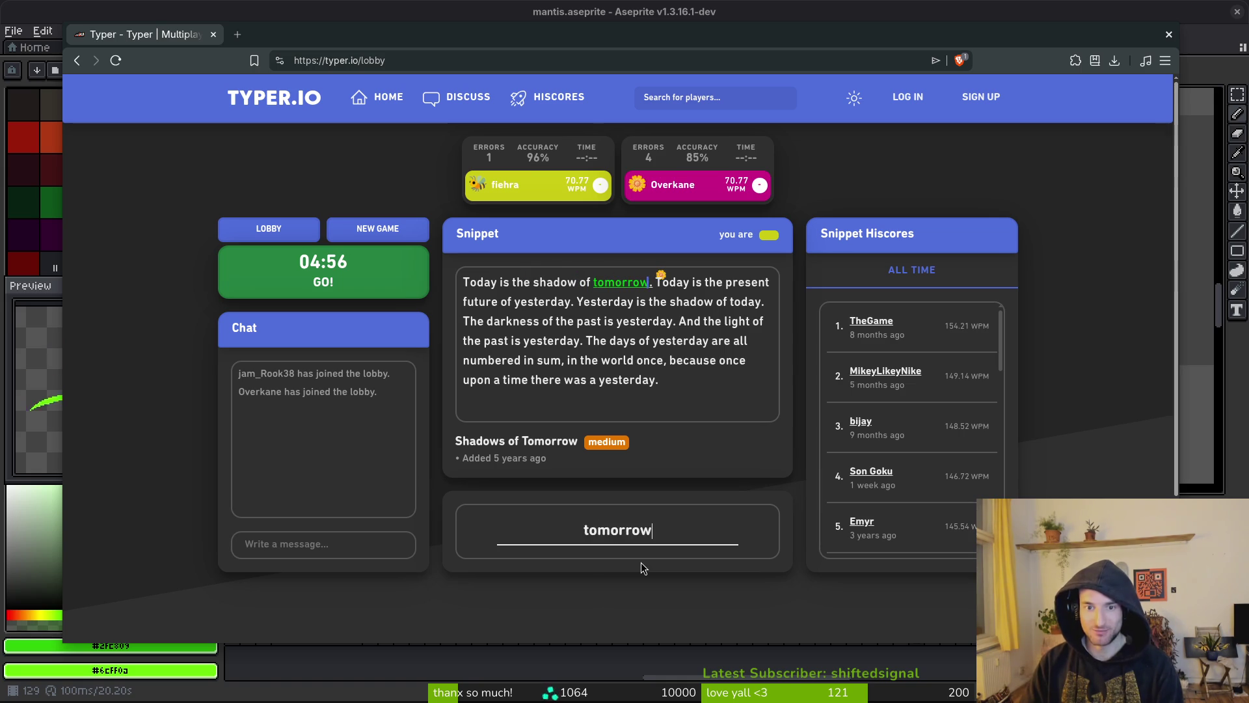
type(". Today is the present ")
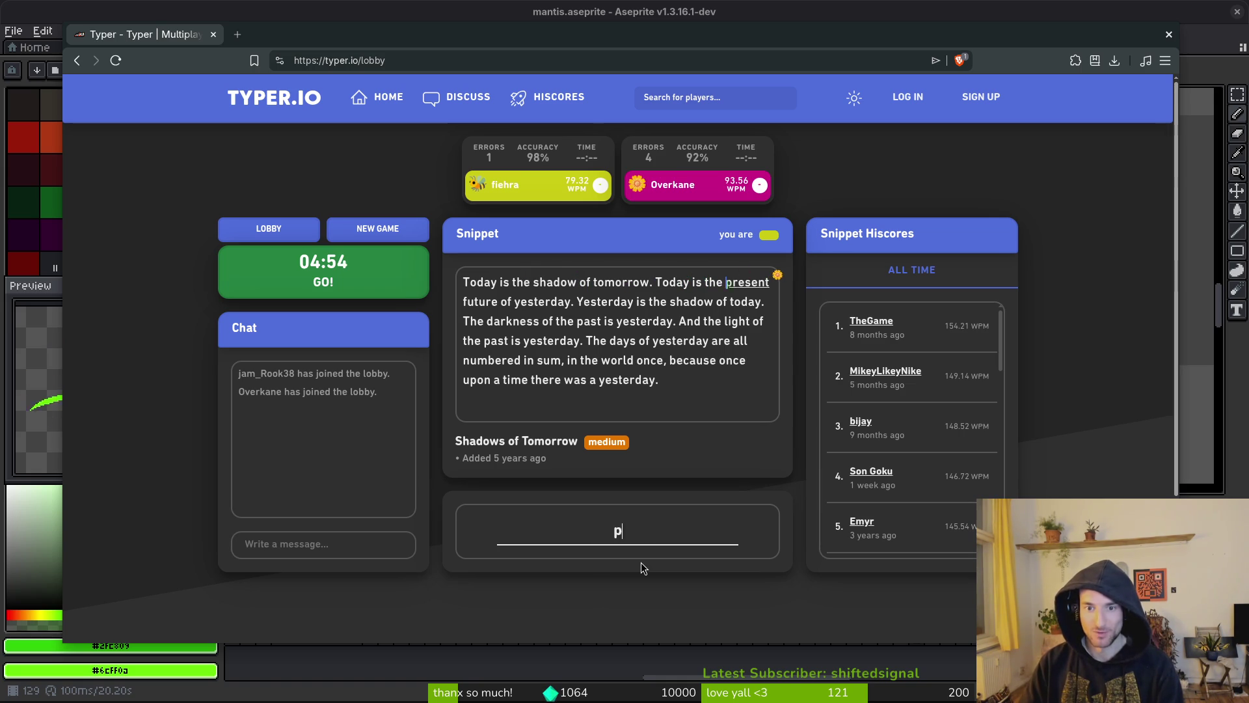
type("future ")
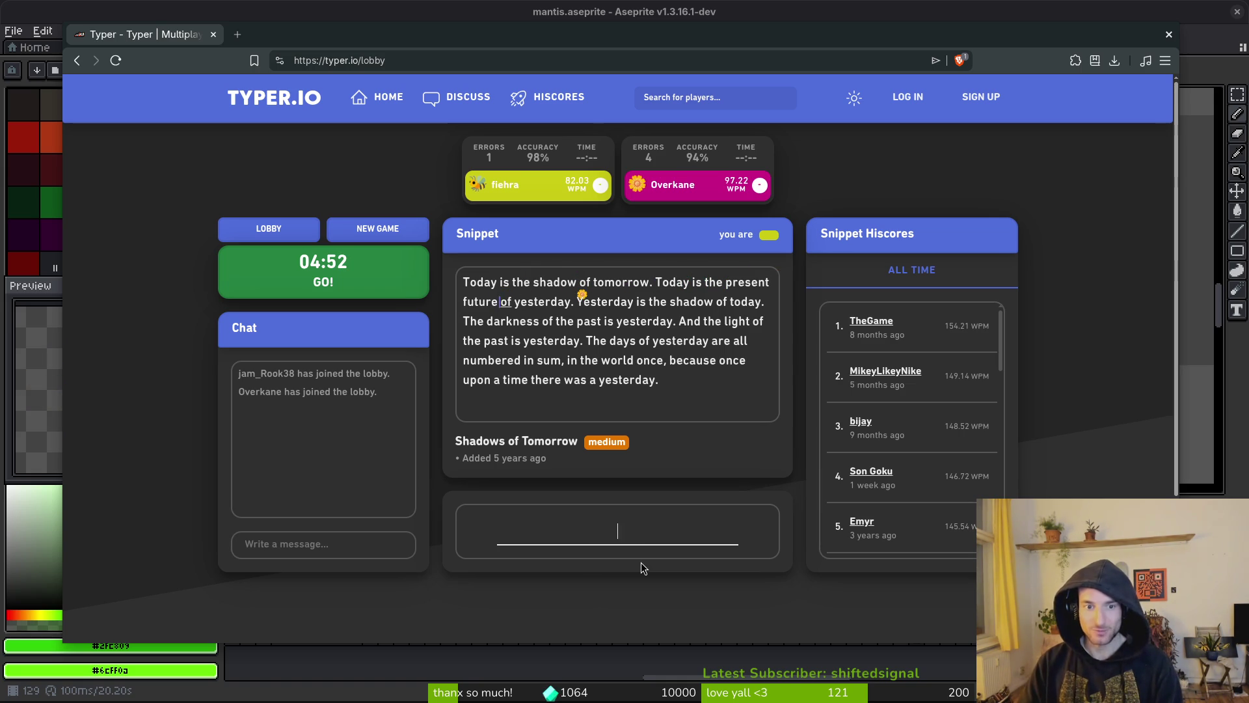
type("yesterd")
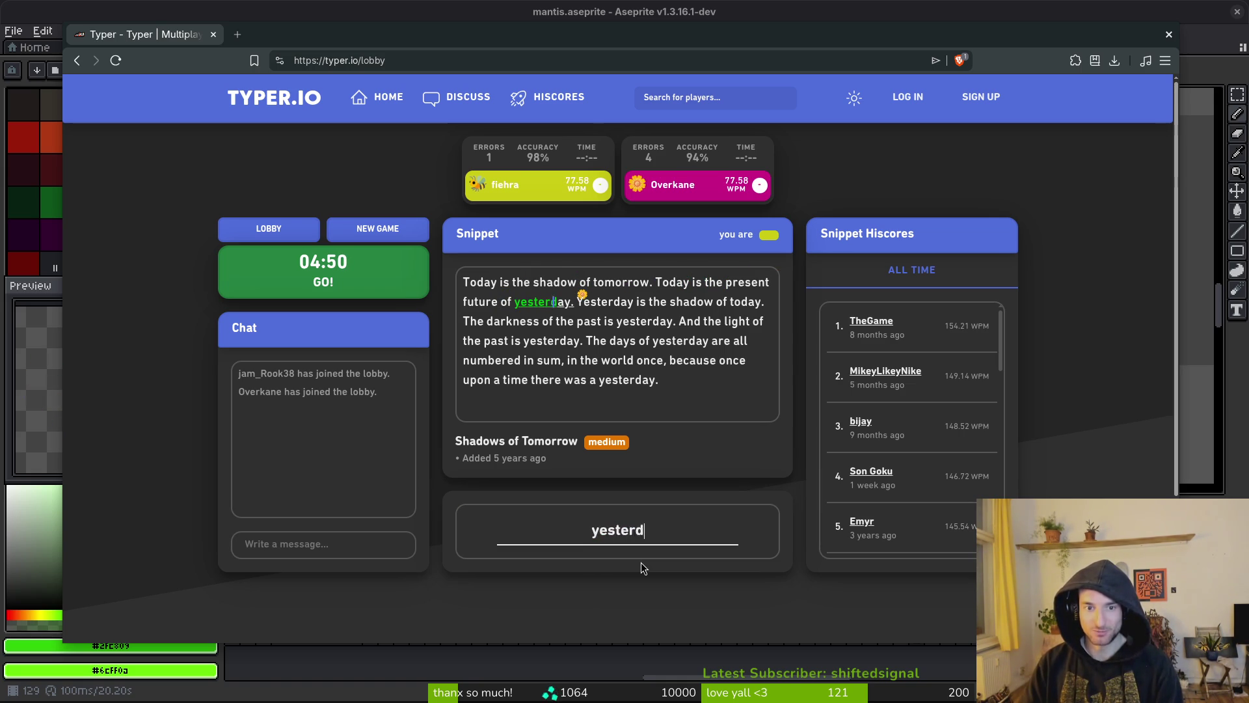
type("ay. Yester")
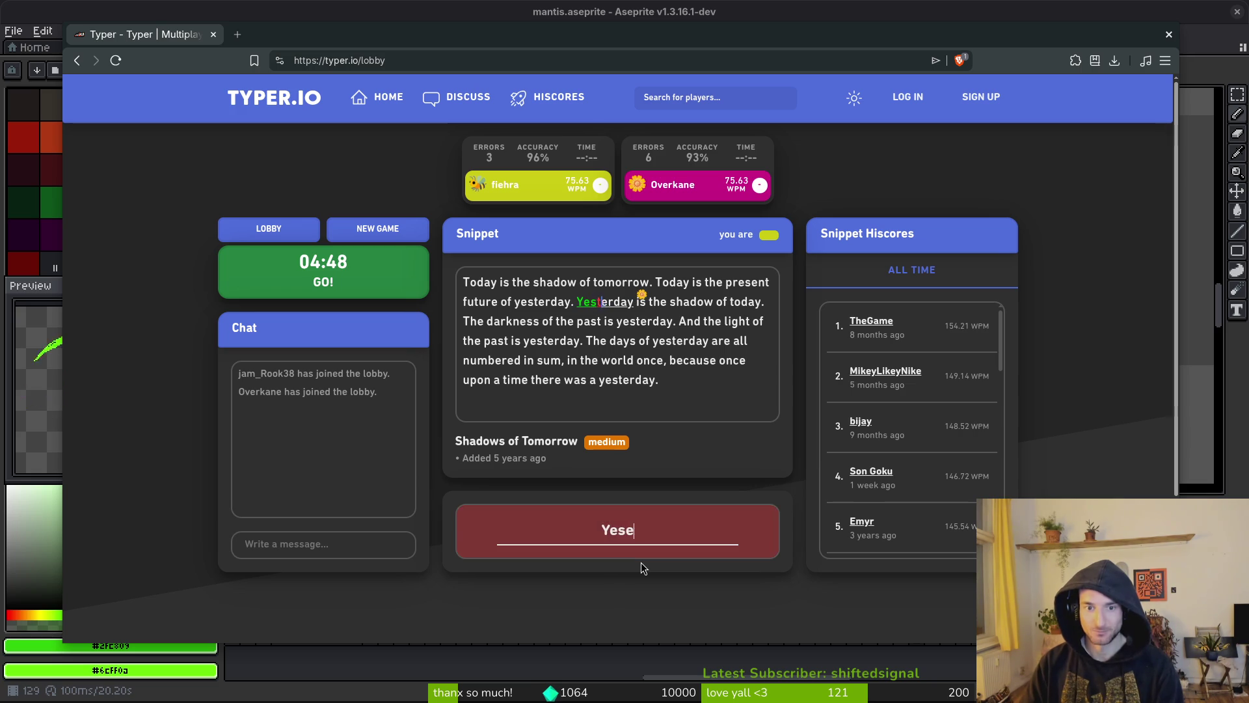
type("day isshadow of today")
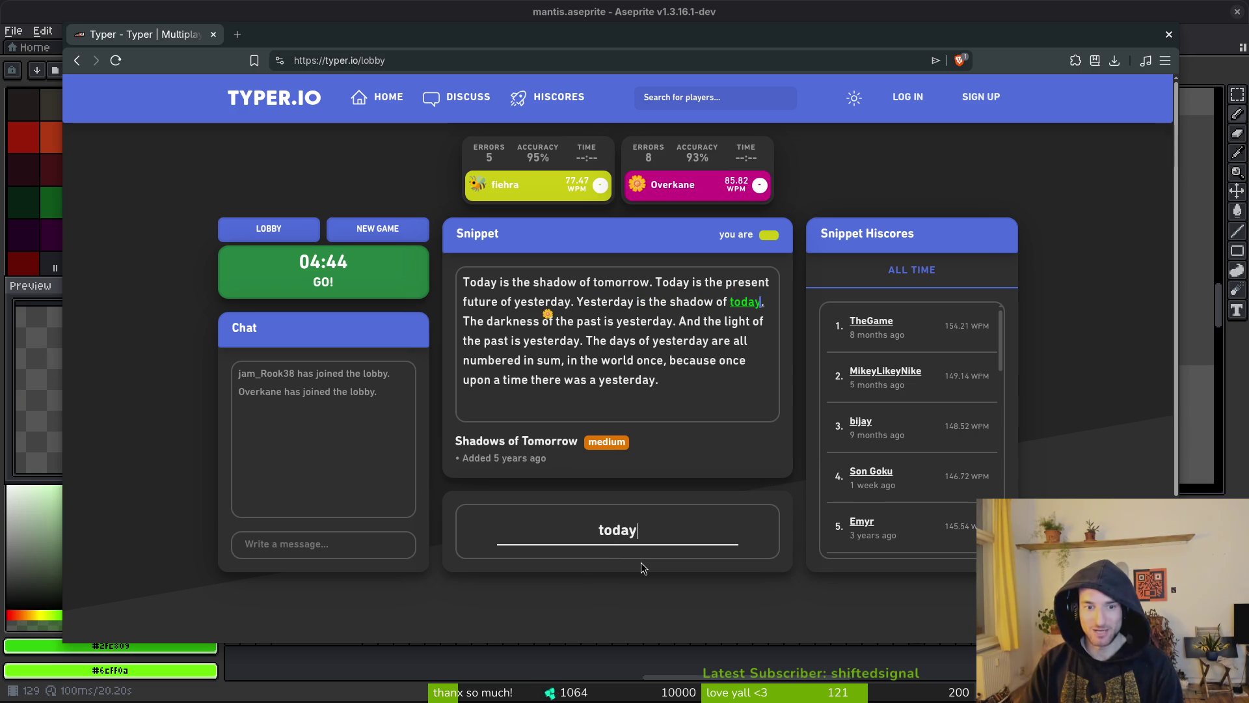
type(" The darkne")
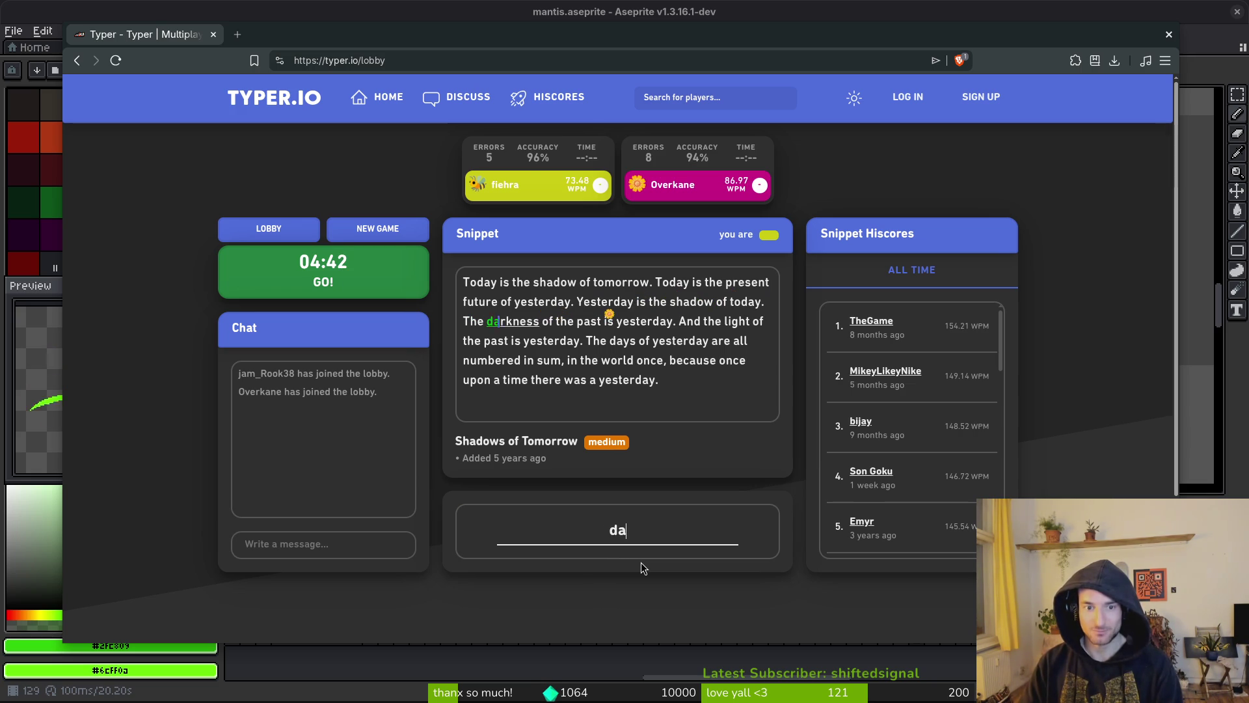
type("ss of the ")
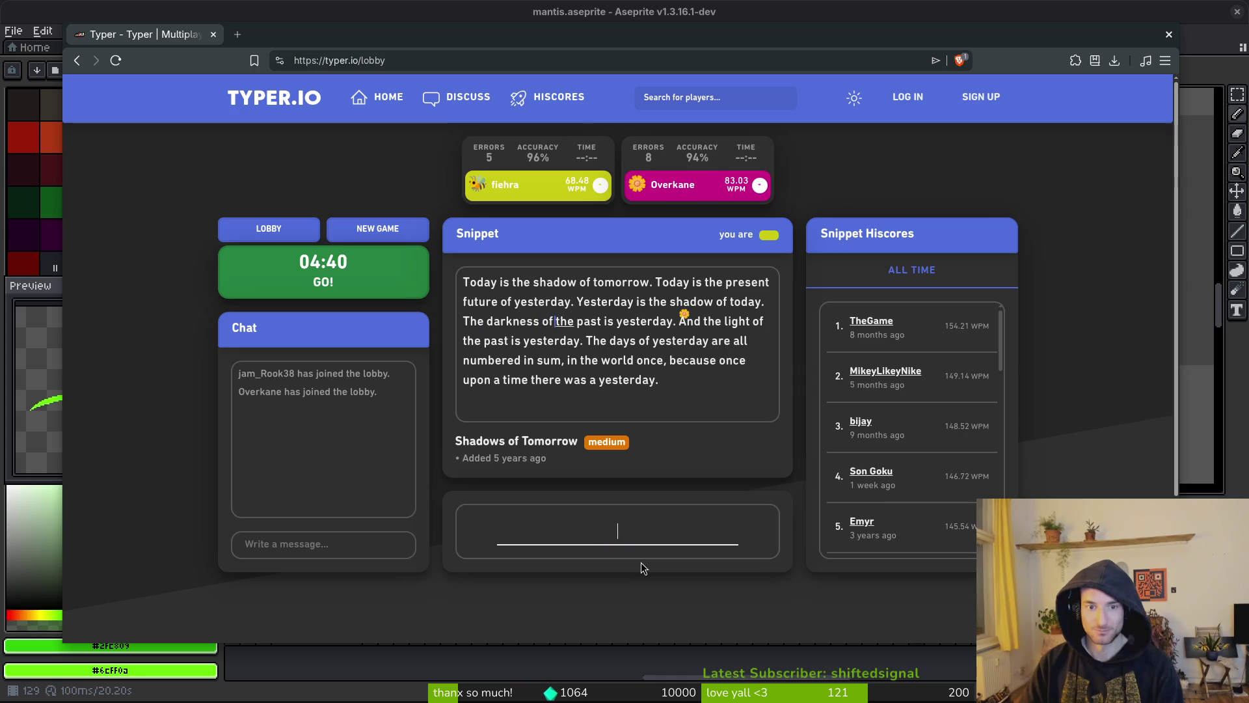
type("past yeser")
key("BackSpace")
key("BackSpace")
type("terday. ")
type("And")
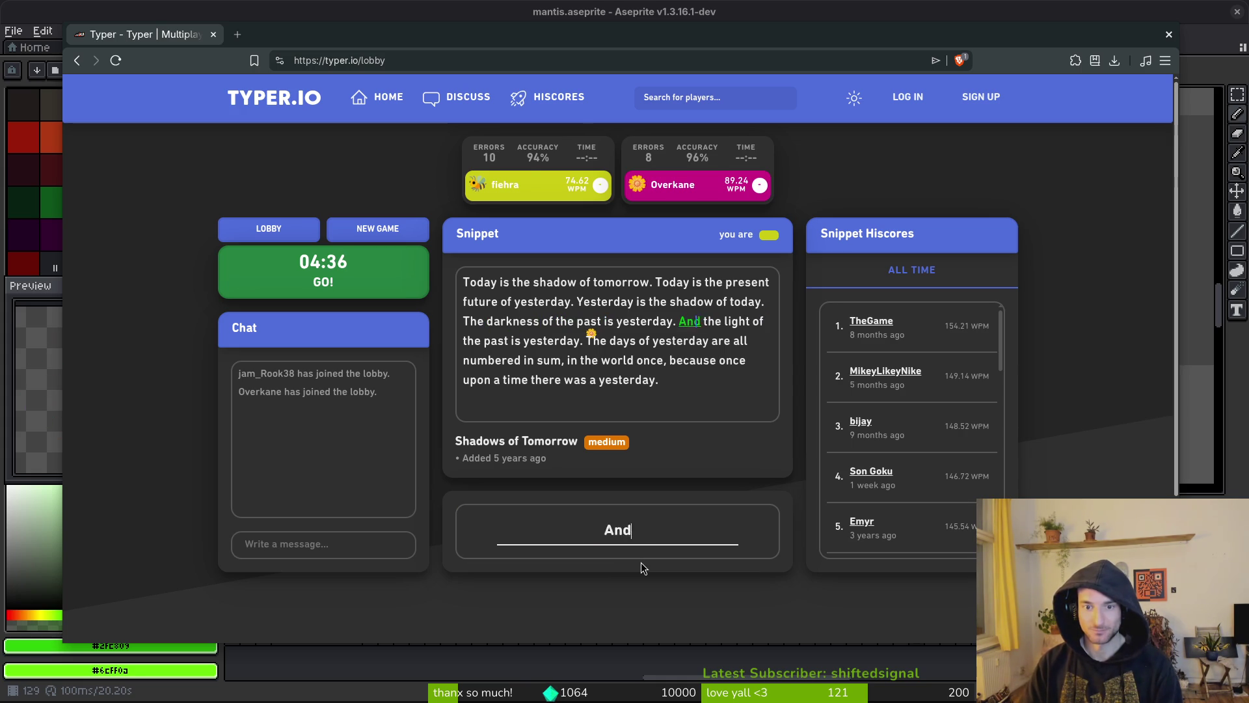
type("h")
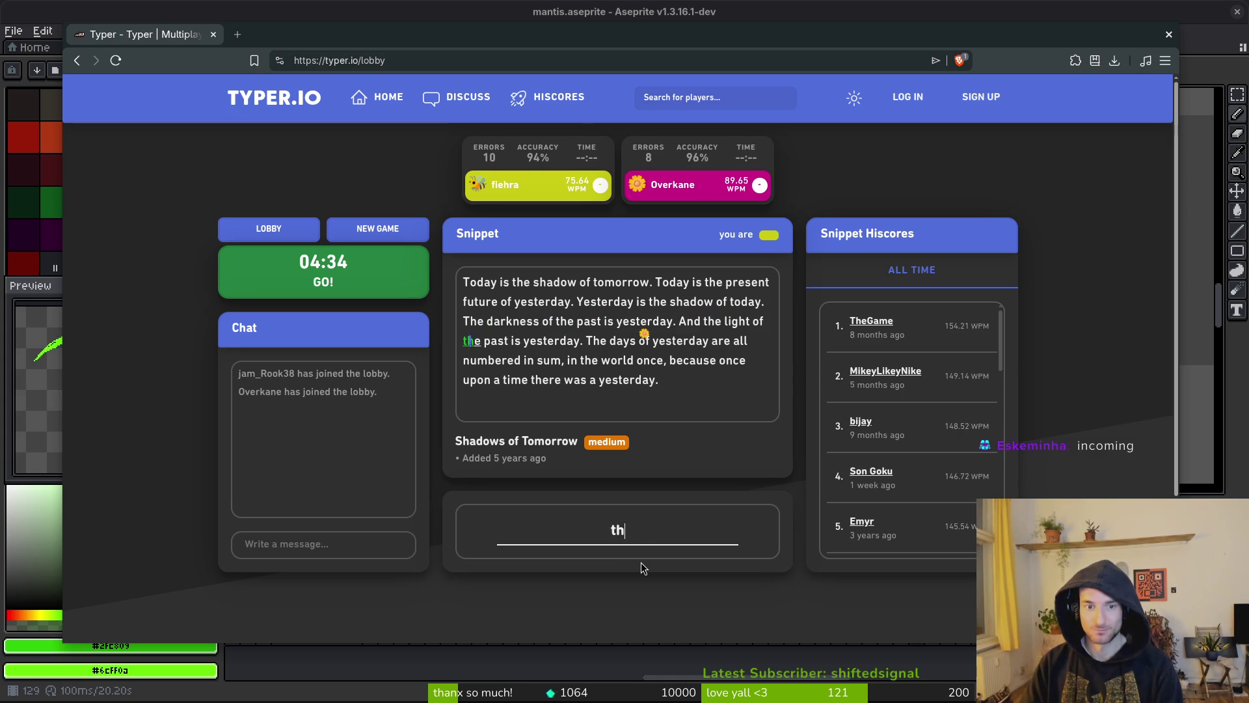
type("e light of the past is yess")
key("BackSpace")
type("terday. The ")
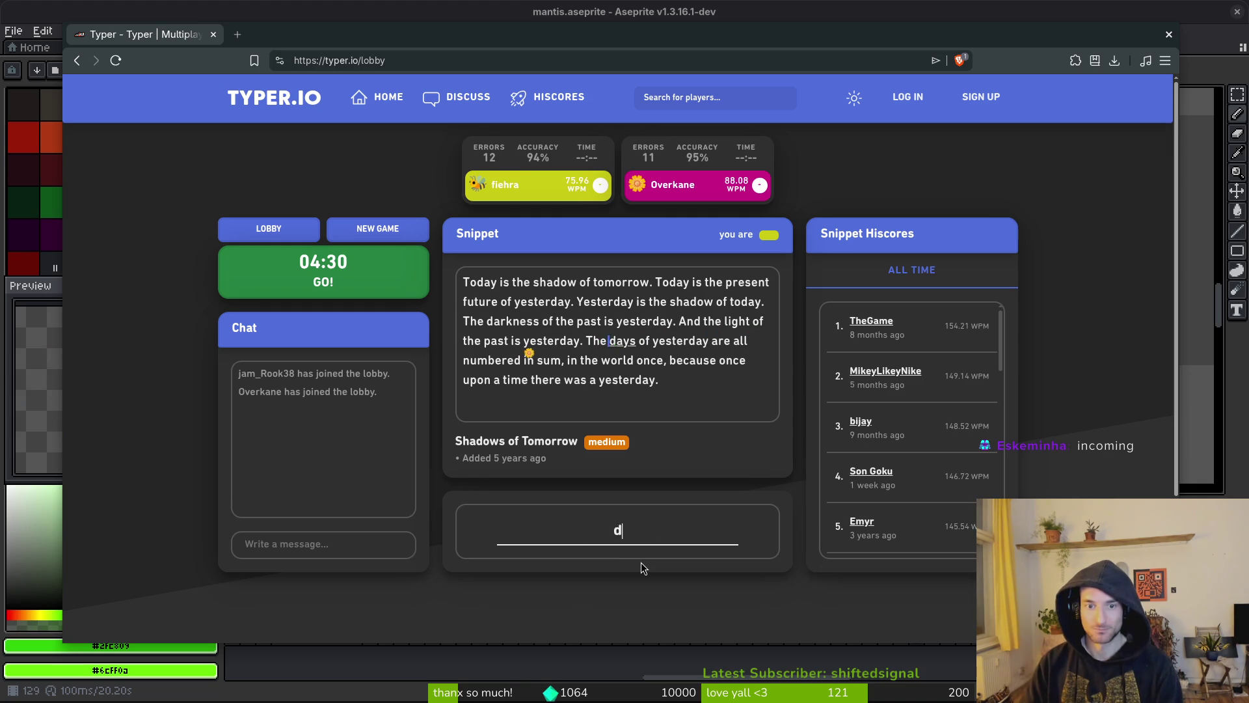
type("of yese")
key("BackSpace")
type("ter")
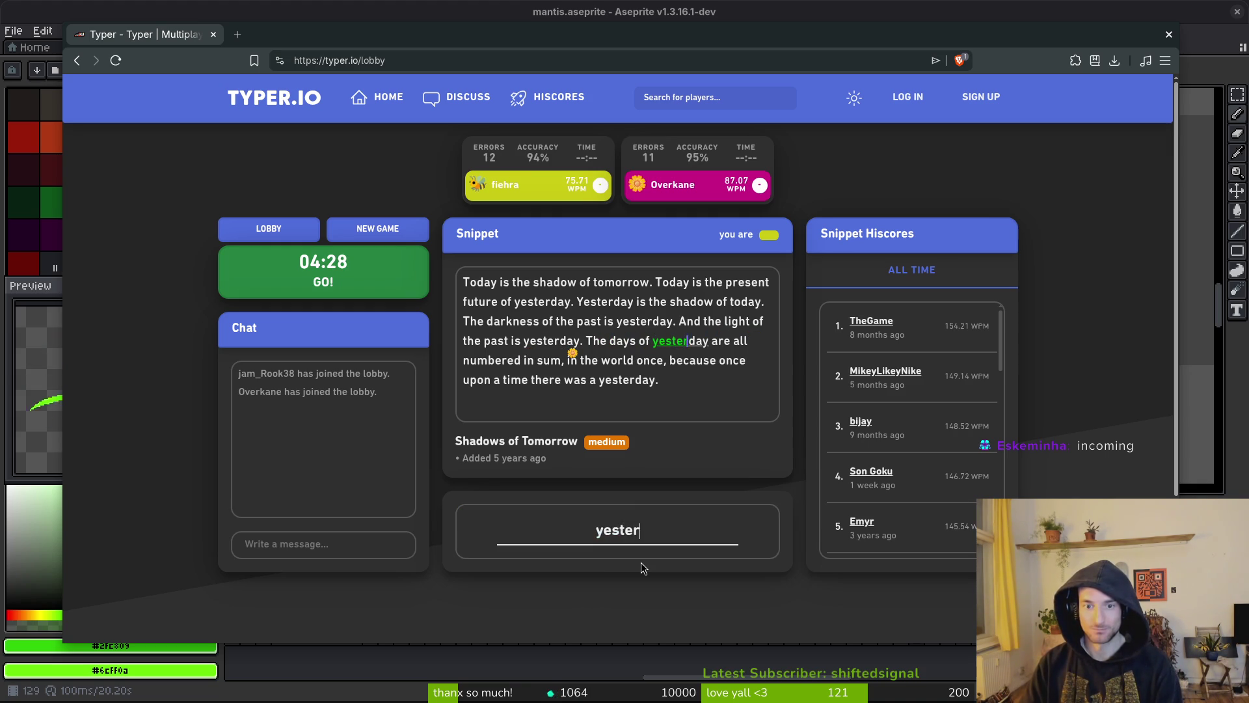
type("day are all number")
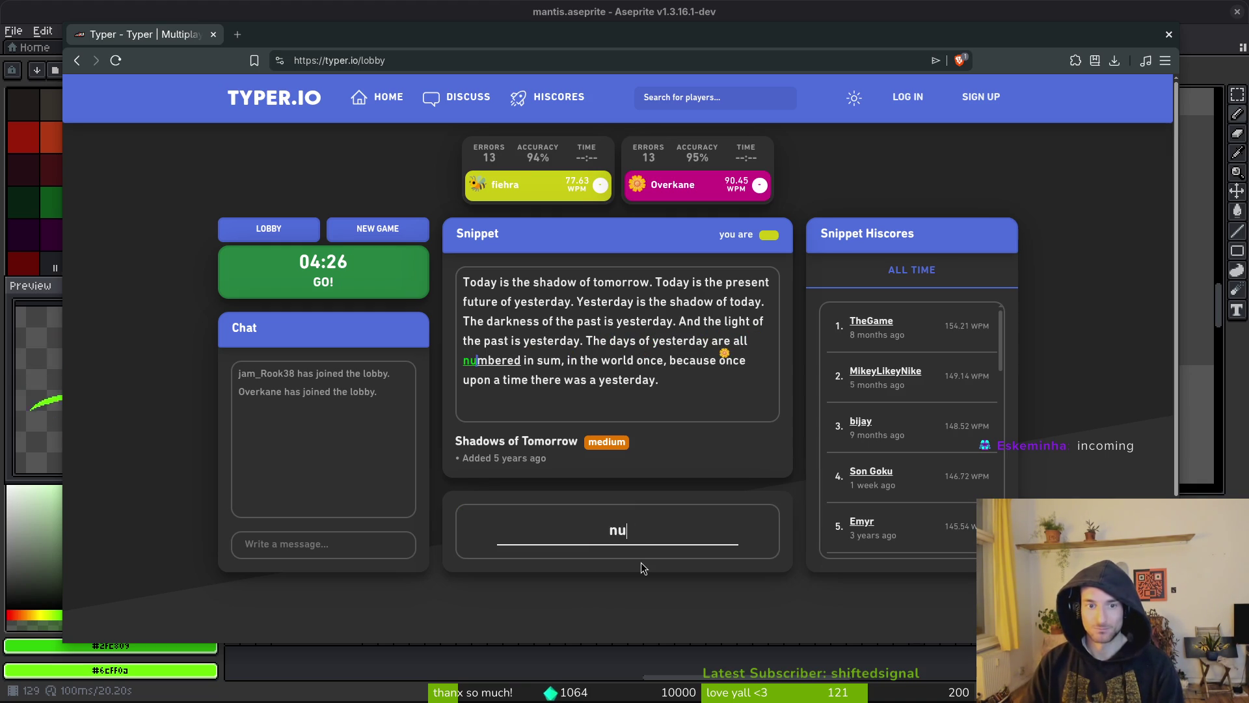
type("ed in")
type("m")
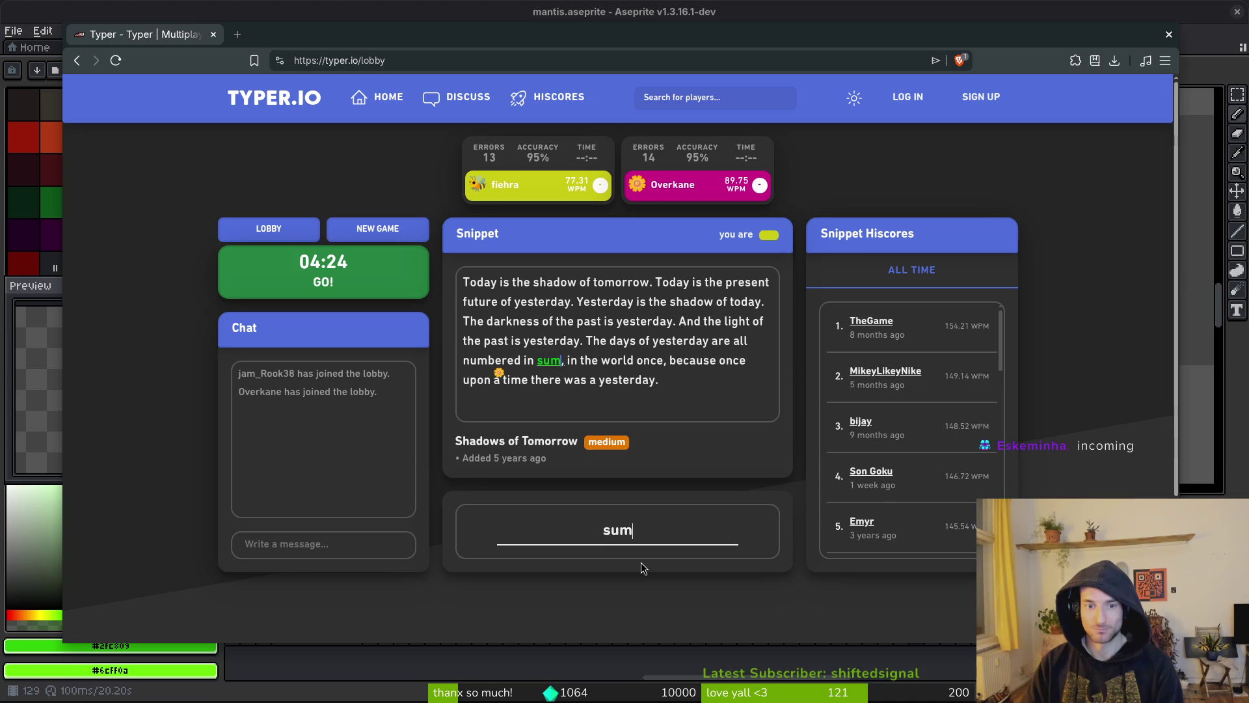
type("n the world once, b")
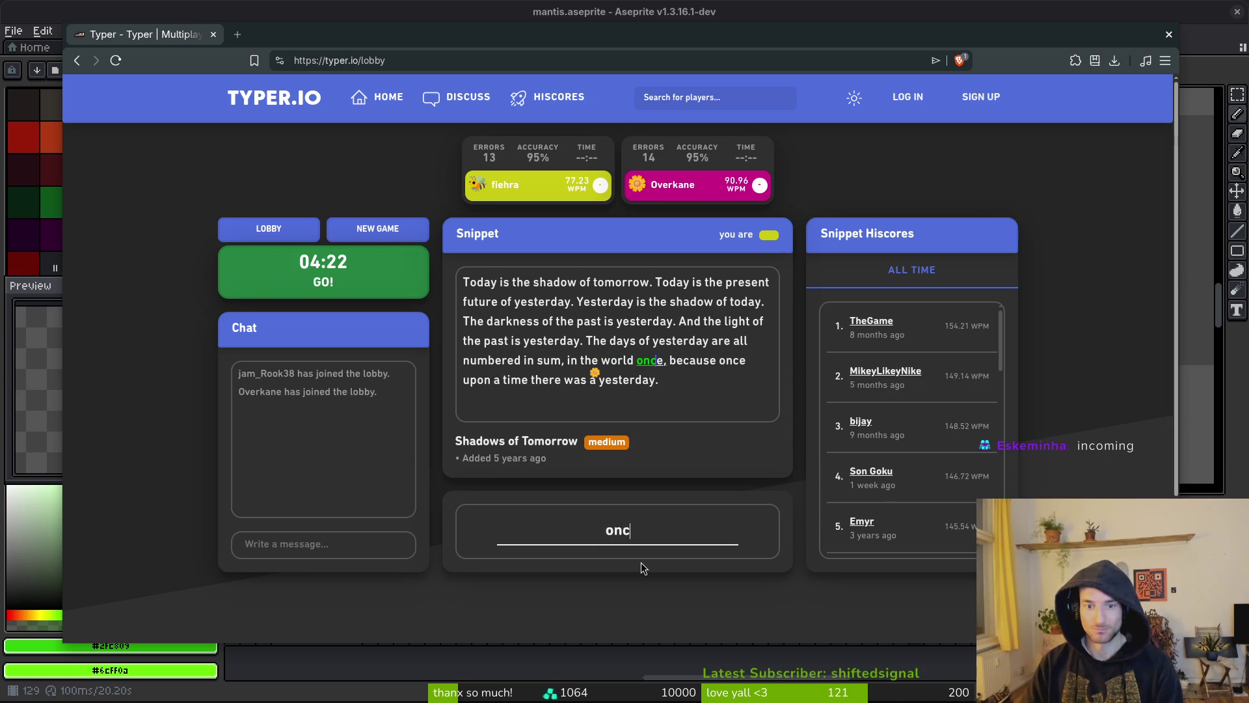
type("ecause once upo")
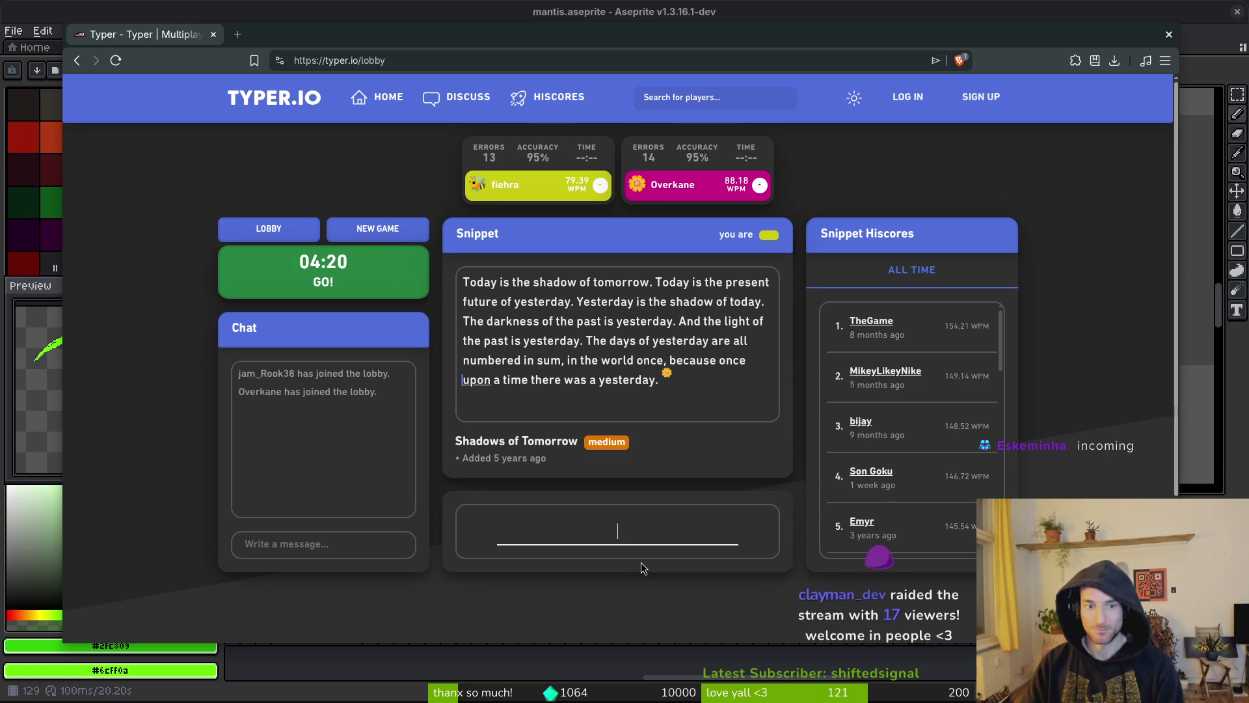
type("n a time there was ")
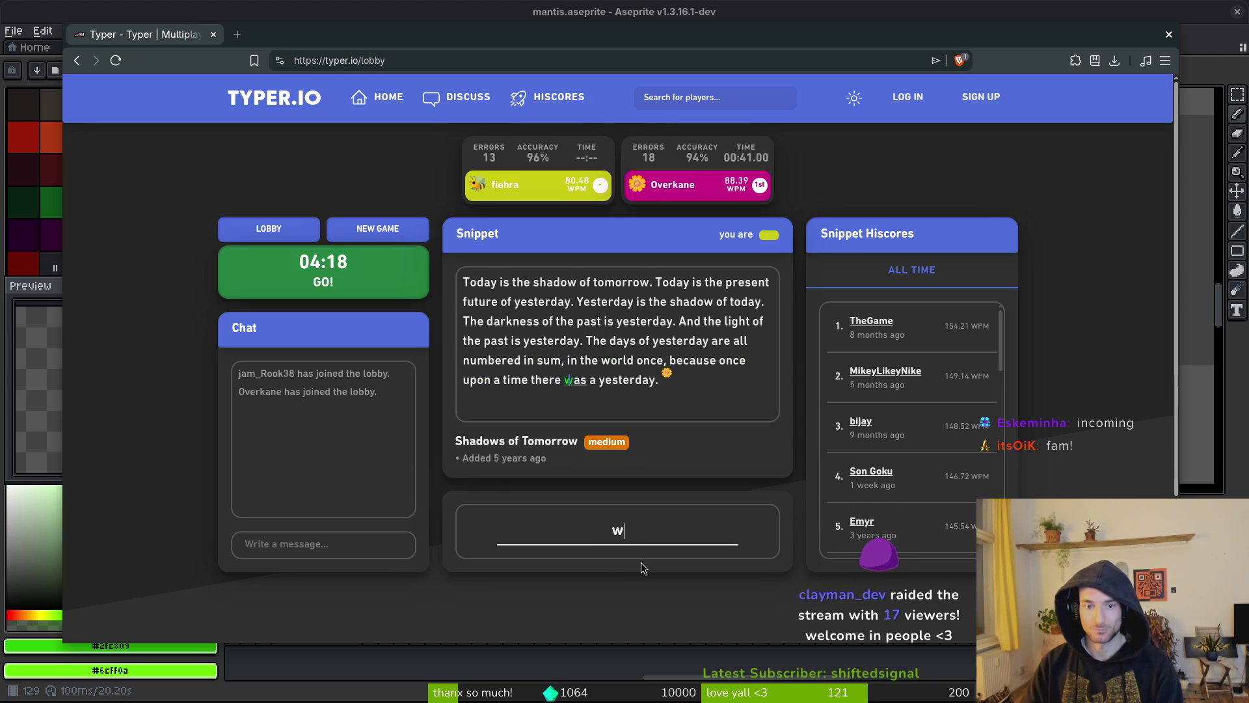
type("a yesterday.")
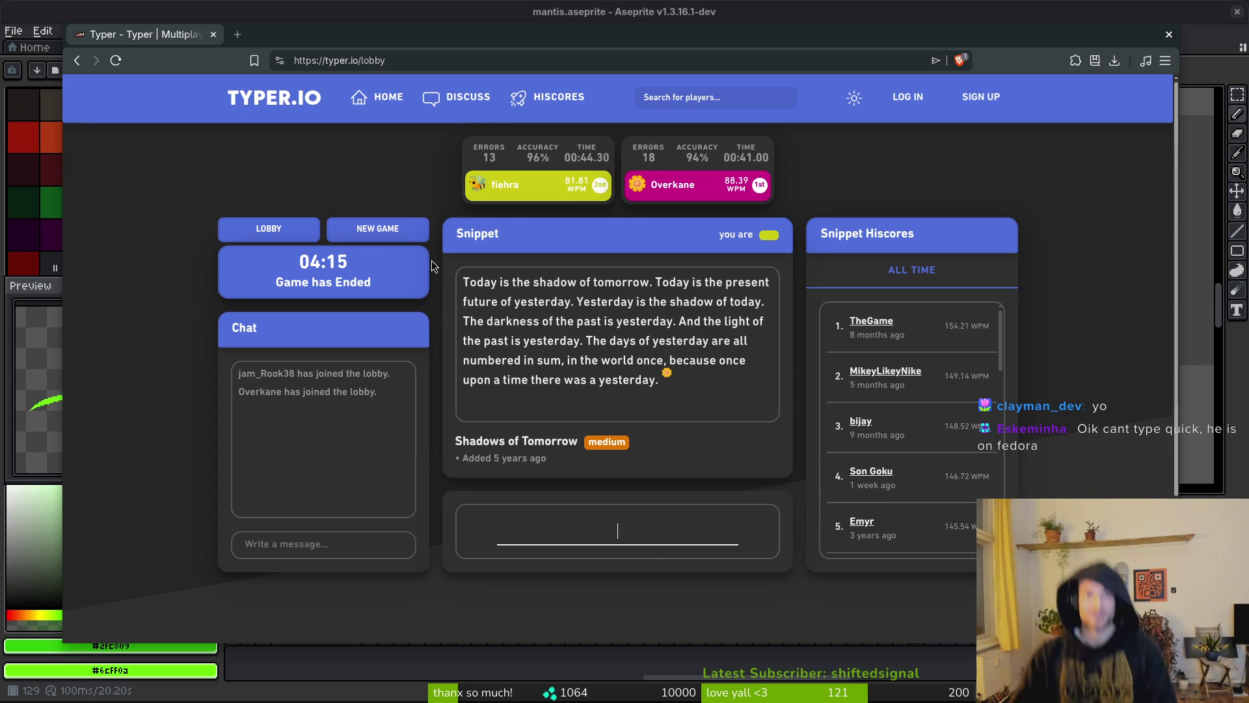
- Go back to the private lobby from the finished race results
left_click(269, 230)
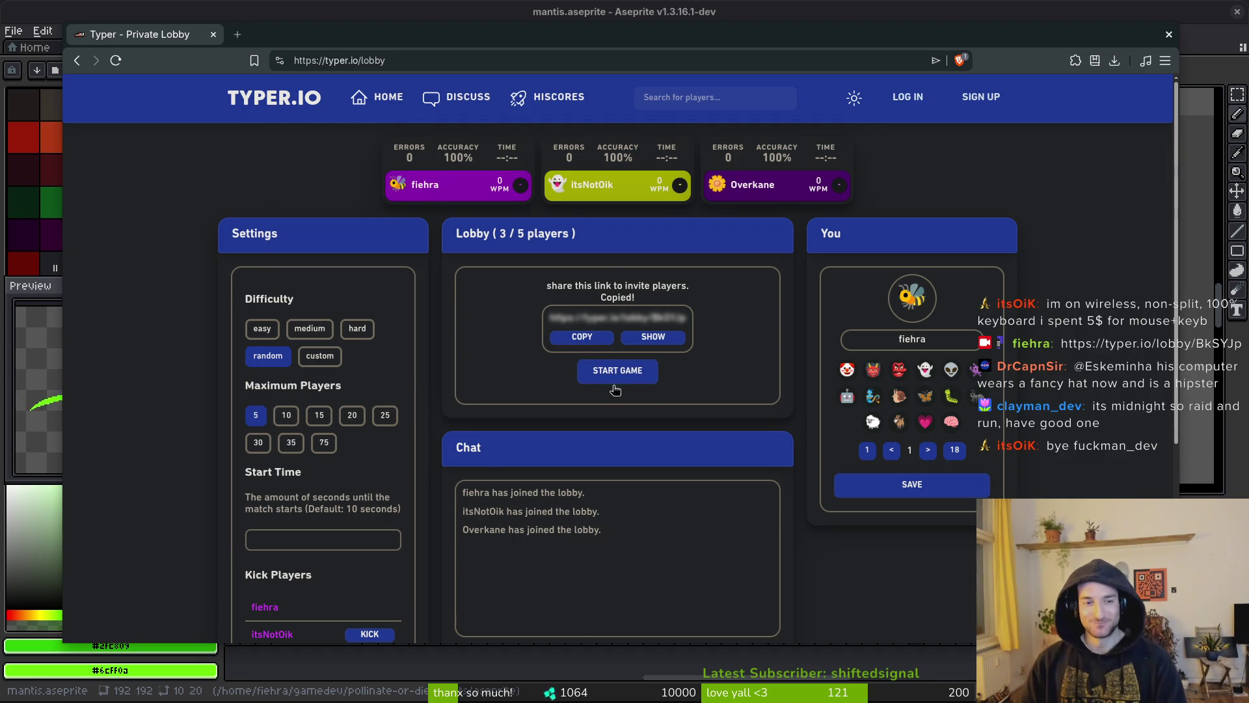
- Set the lobby to 10 max players and medium difficulty, then start the next race
left_click(290, 414)
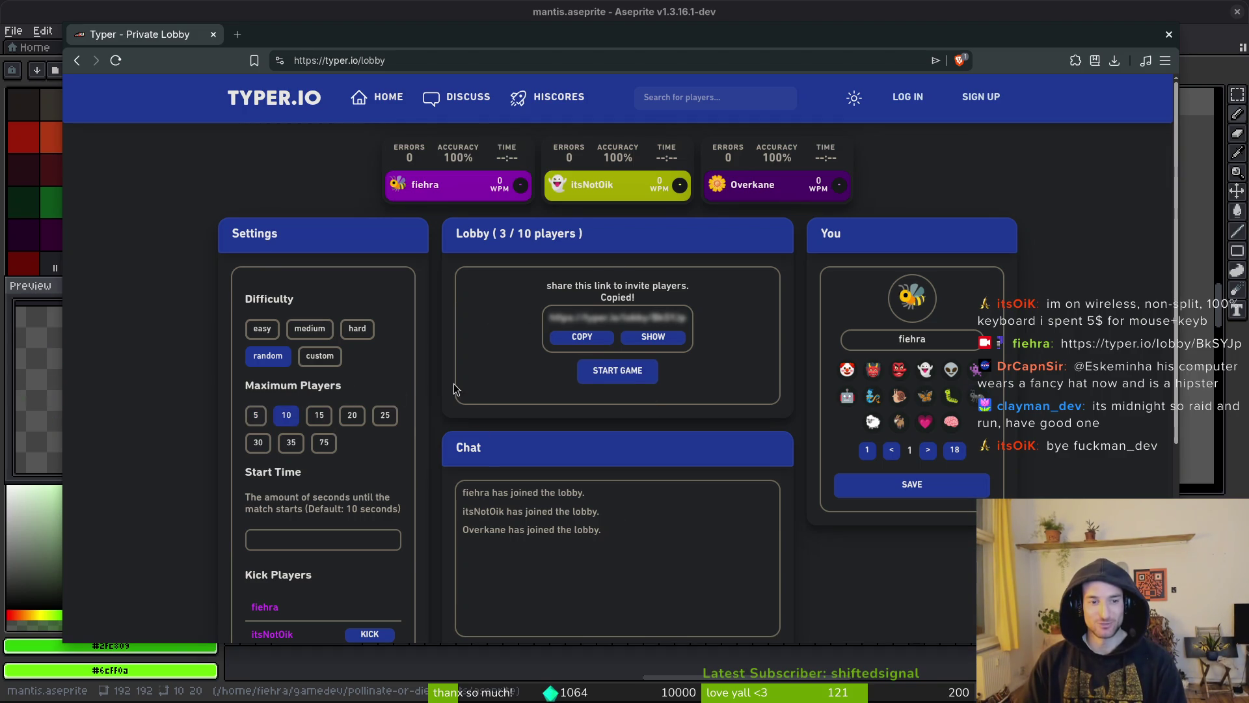
left_click(318, 333)
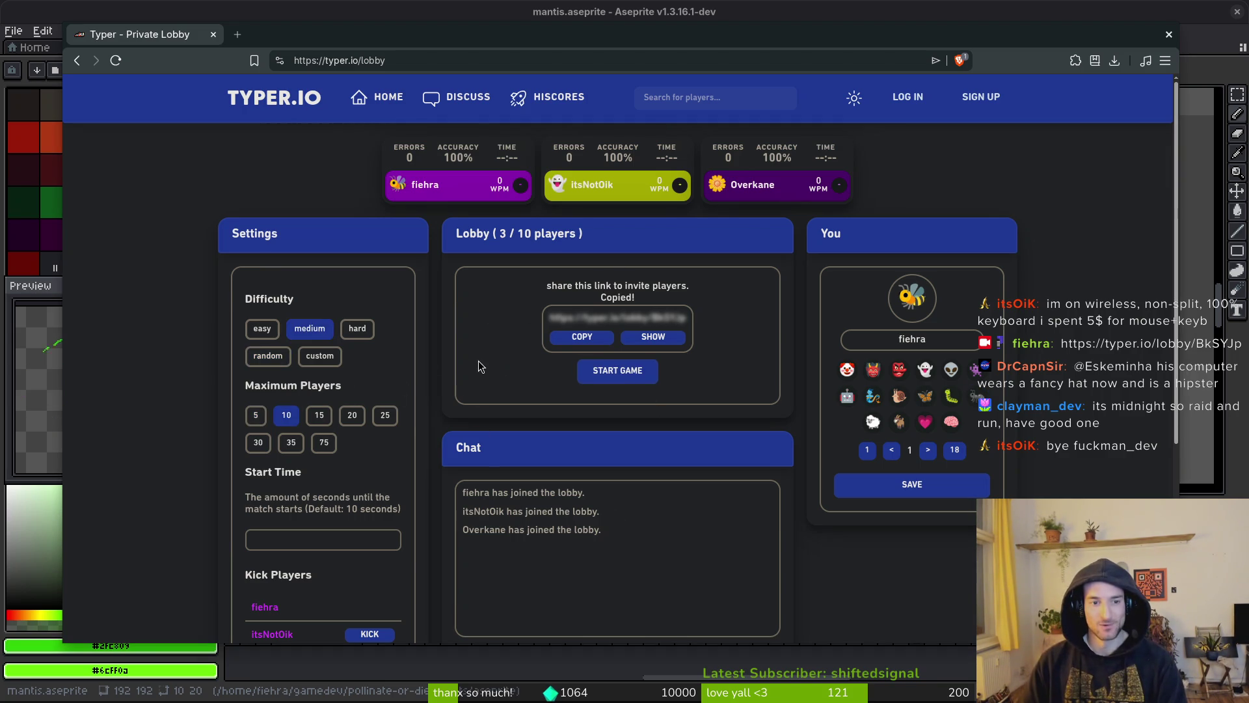
left_click(616, 379)
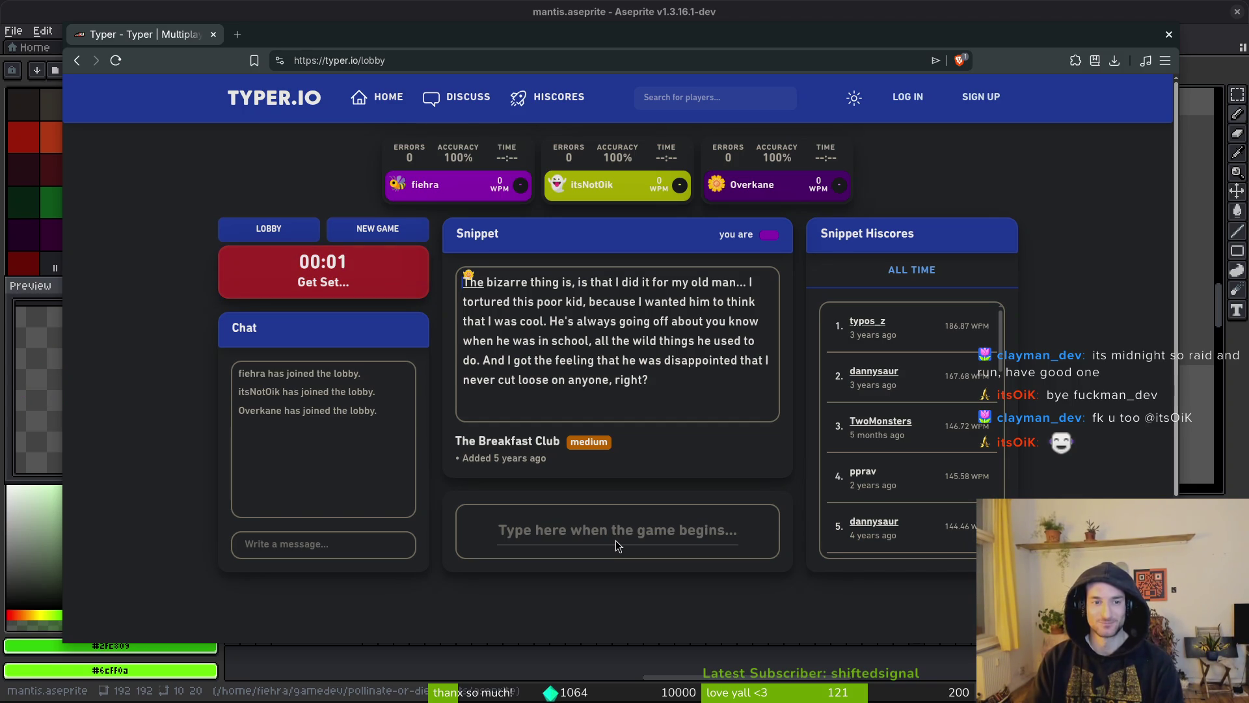
- Type the Breakfast Club snippet, correcting typos in 'this' and 'because', until the race ends
type("The bizarre thing is, is that I did it for my old man...  tortured ht")
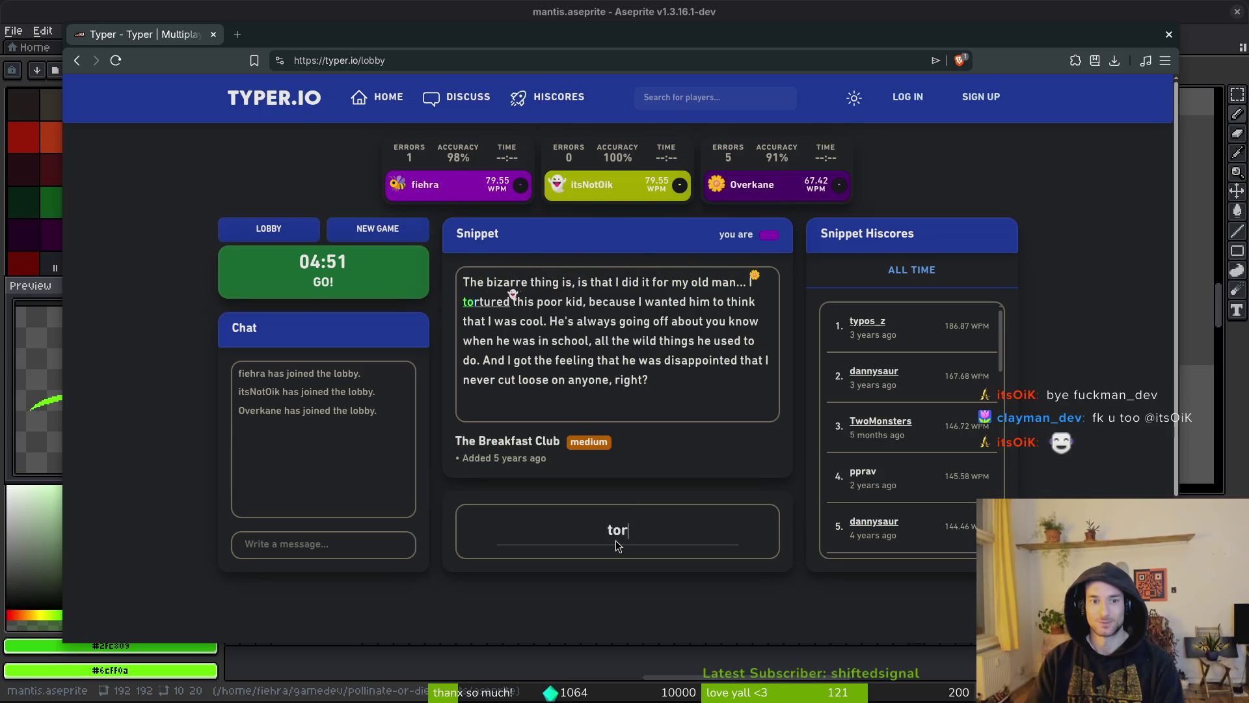
key("BackSpace")
key("BackSpace")
type("t")
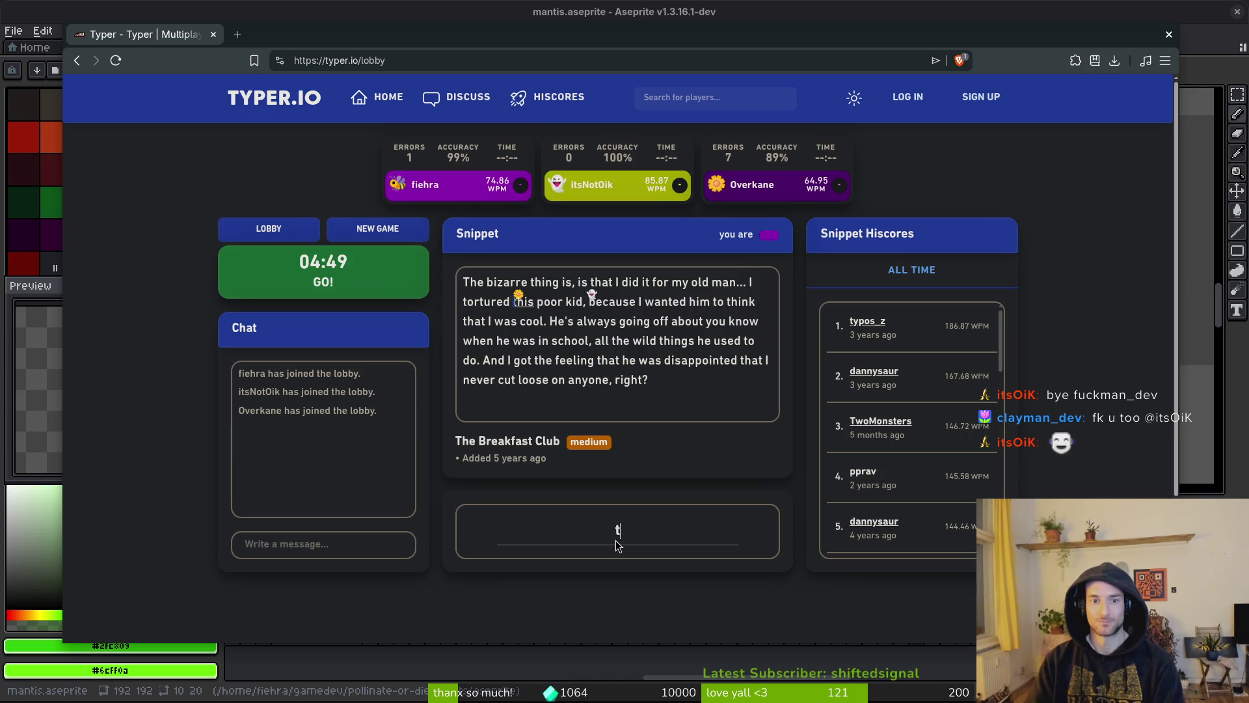
type("his poor kid, bedca")
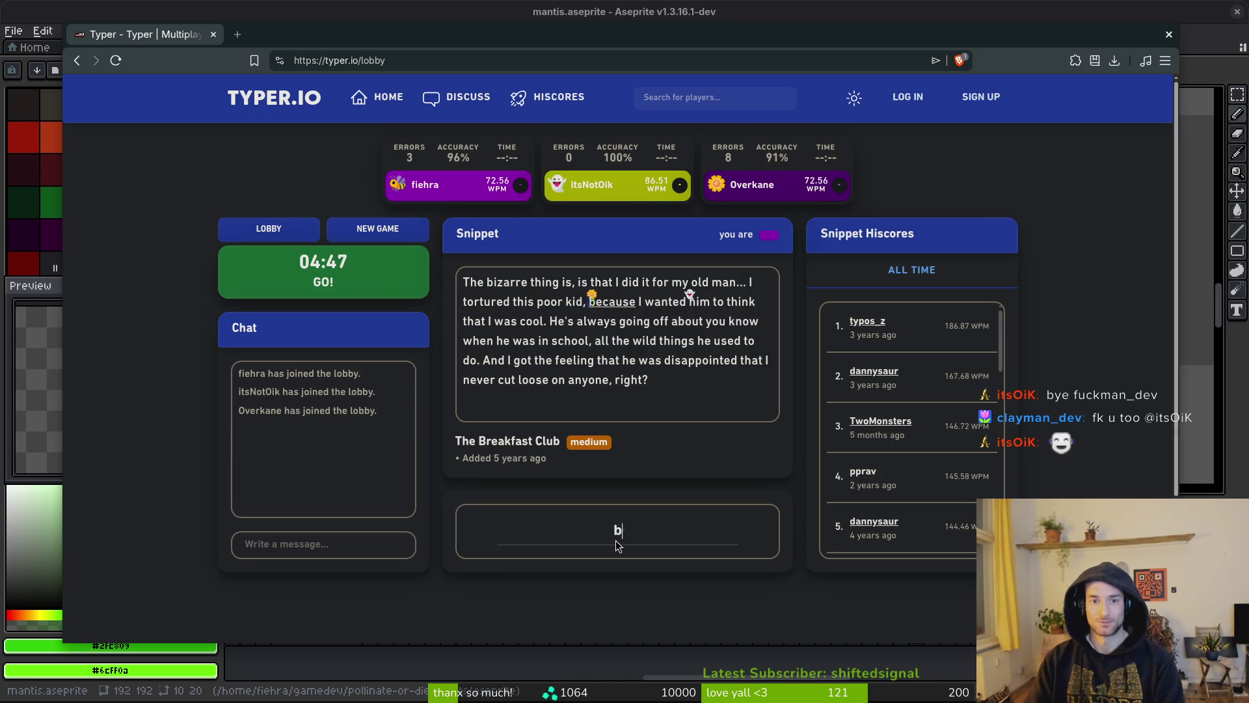
key("BackSpace")
key("BackSpace")
key("BackSpace")
type("cau")
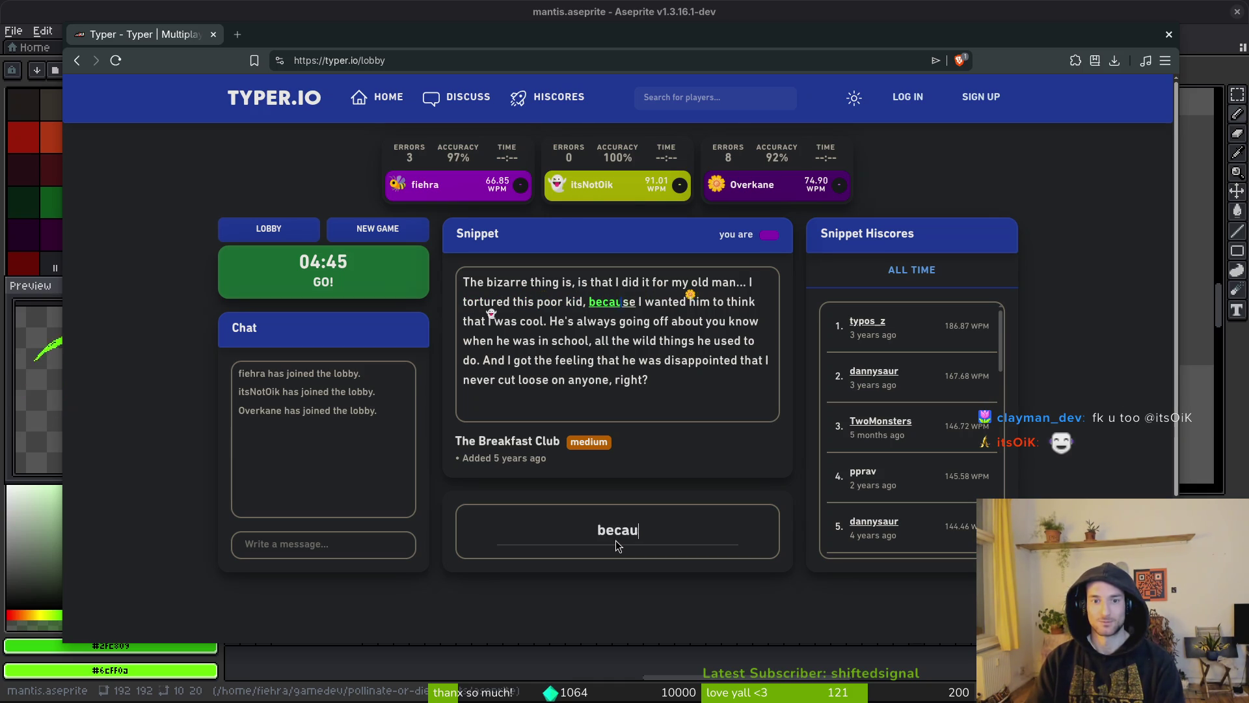
type("se I wanted him to thin")
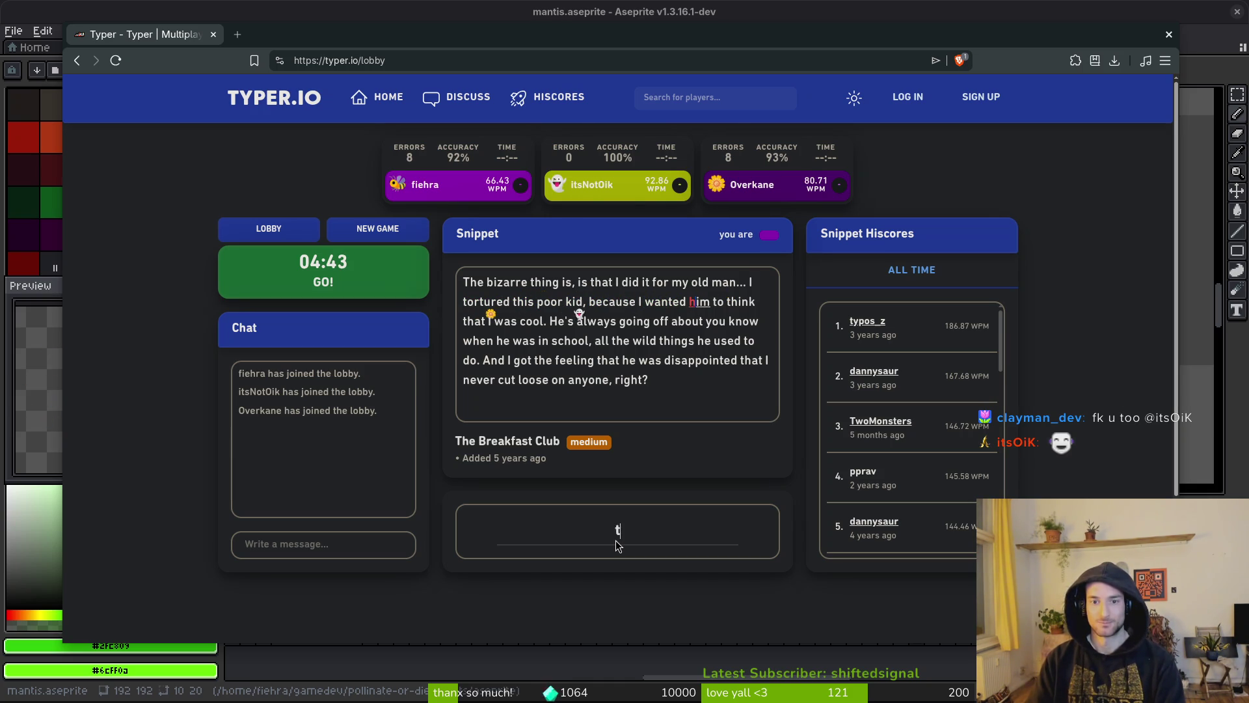
type("k that I w")
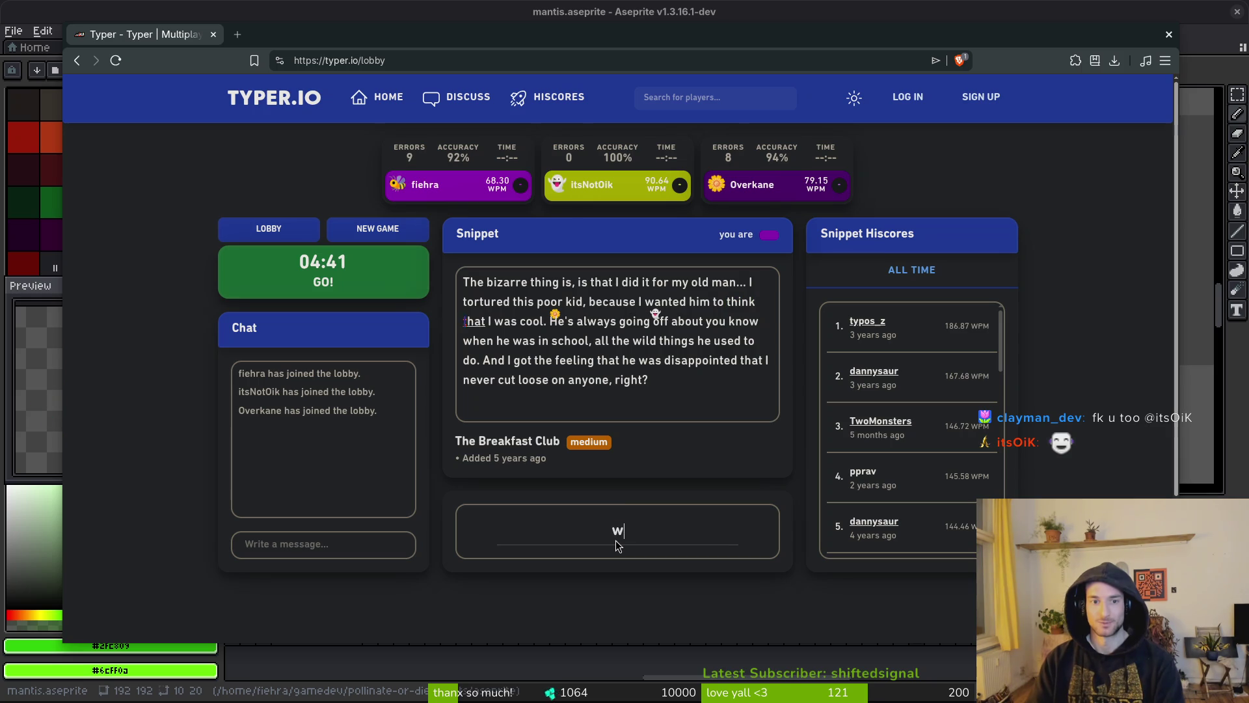
type("as cool. ")
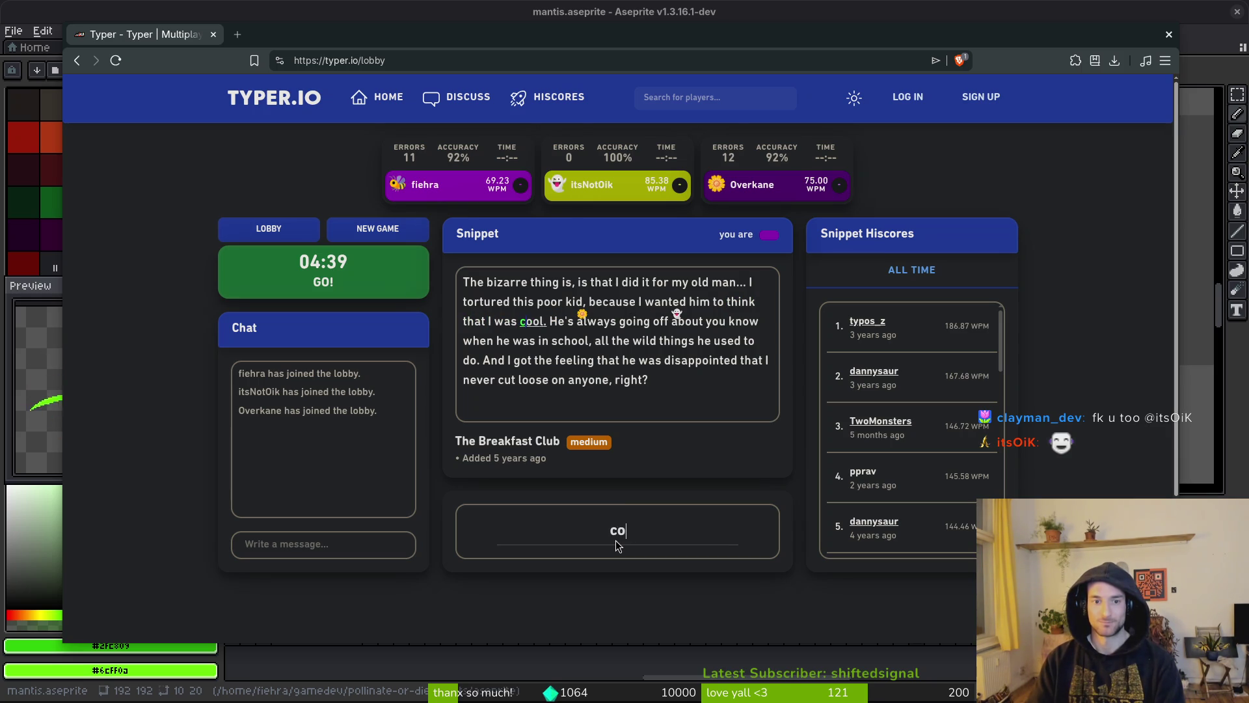
type("He'")
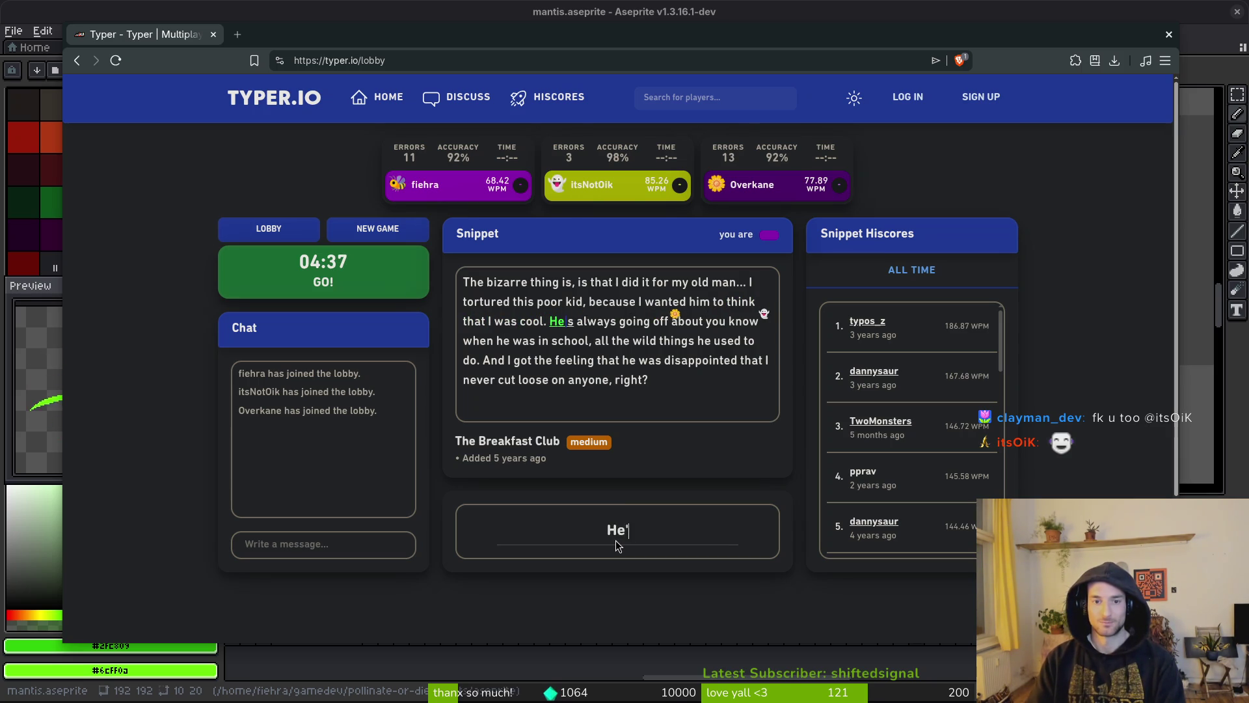
type("s always going off about ")
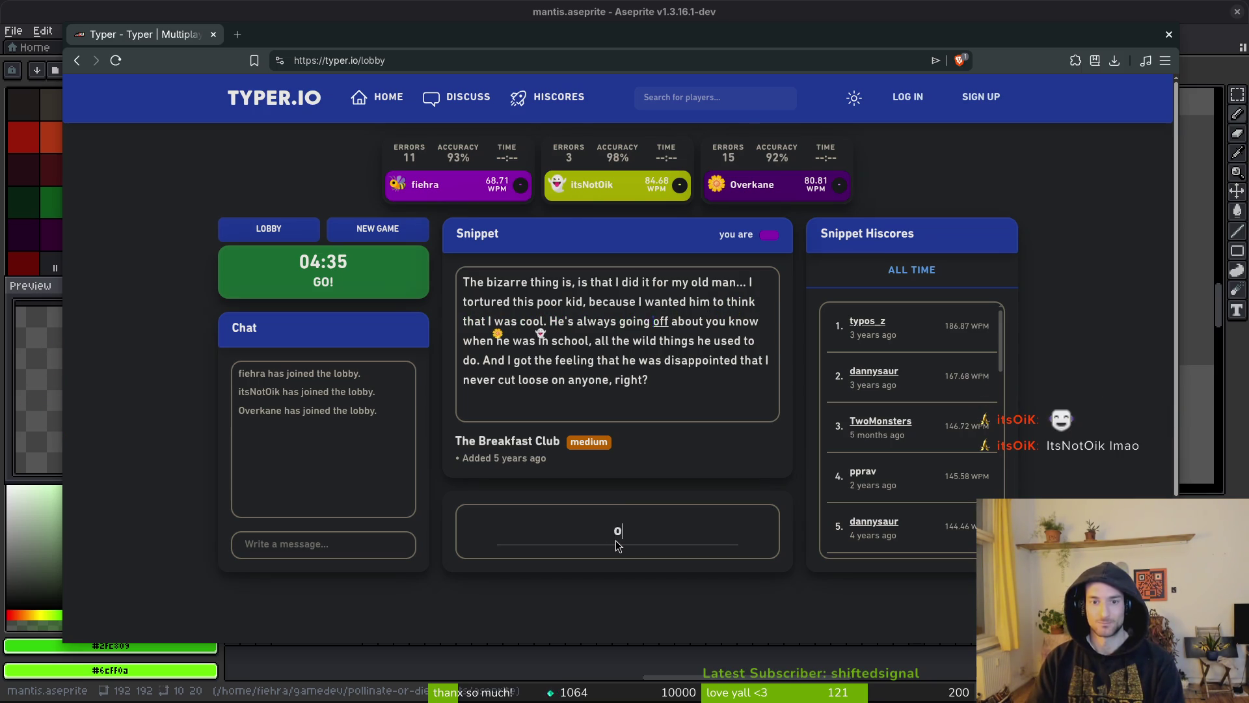
type("you know when he w")
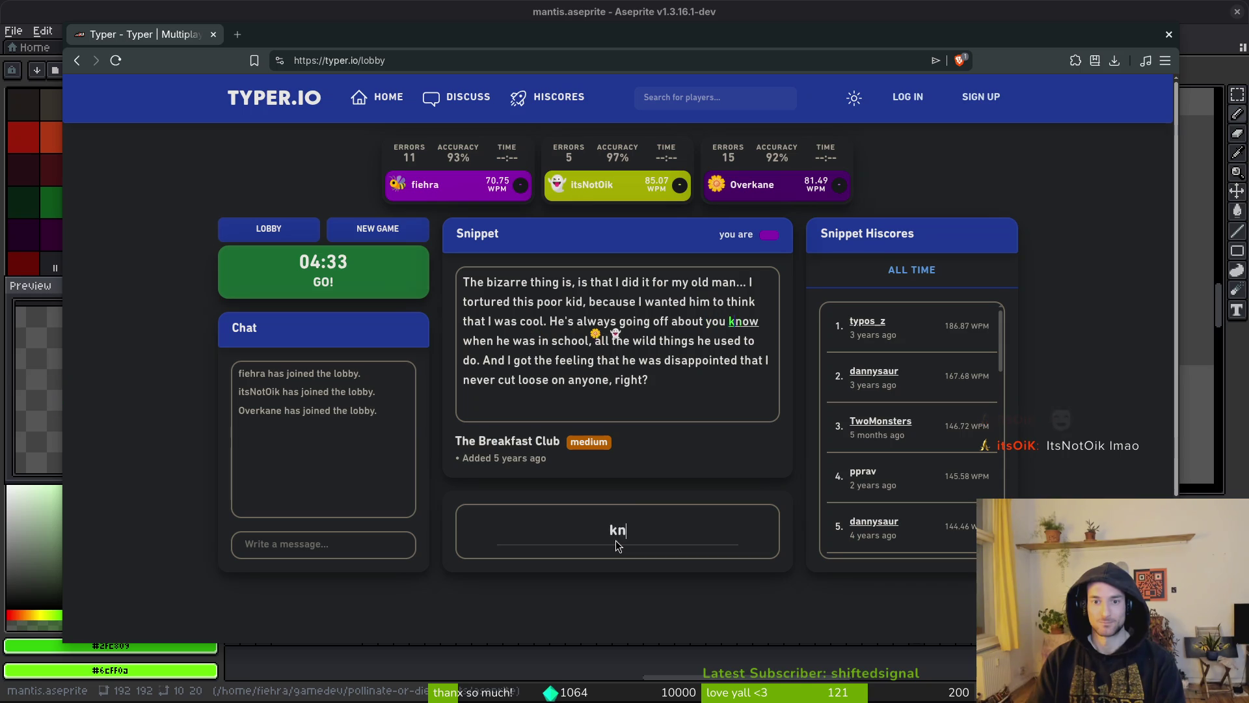
type("as in school, al")
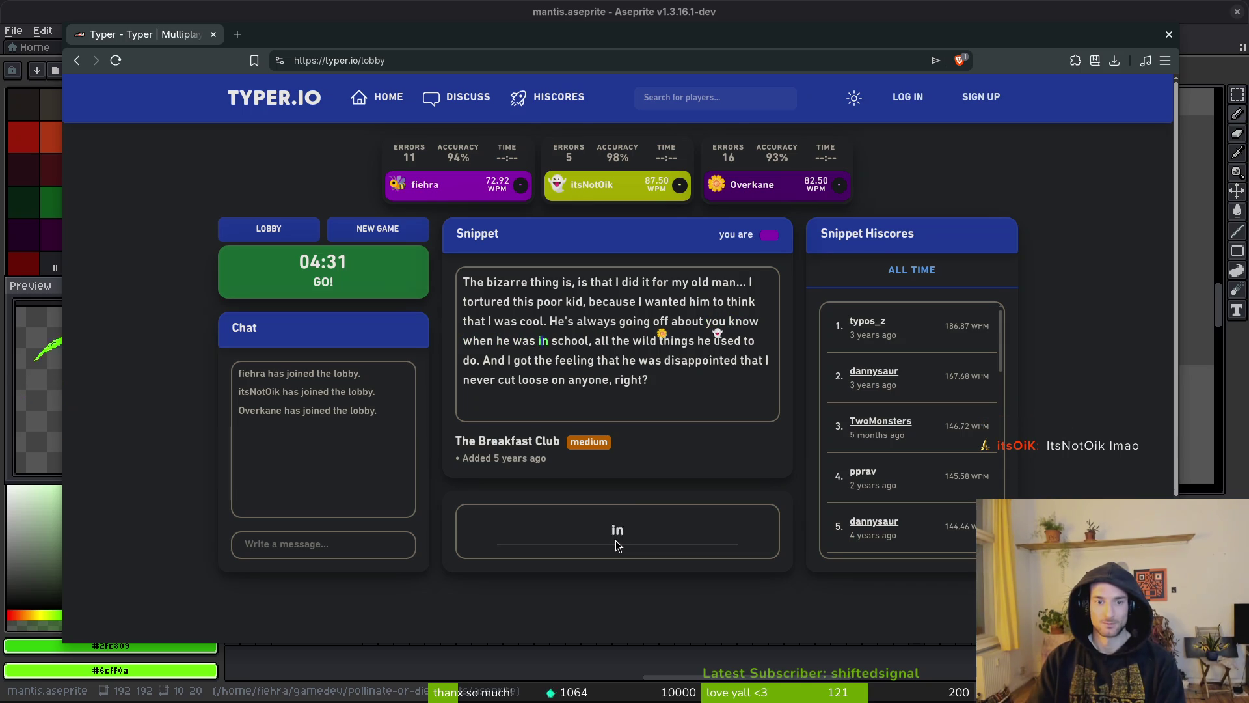
type("l the wild things he ")
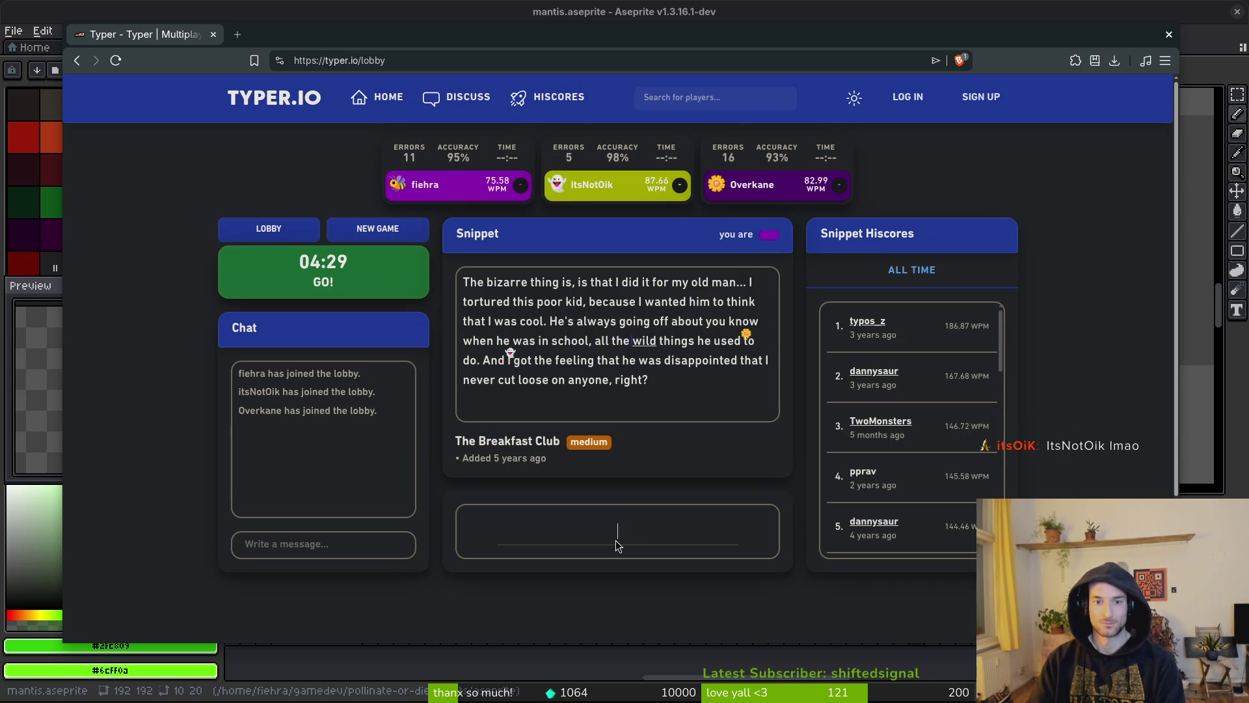
type("used")
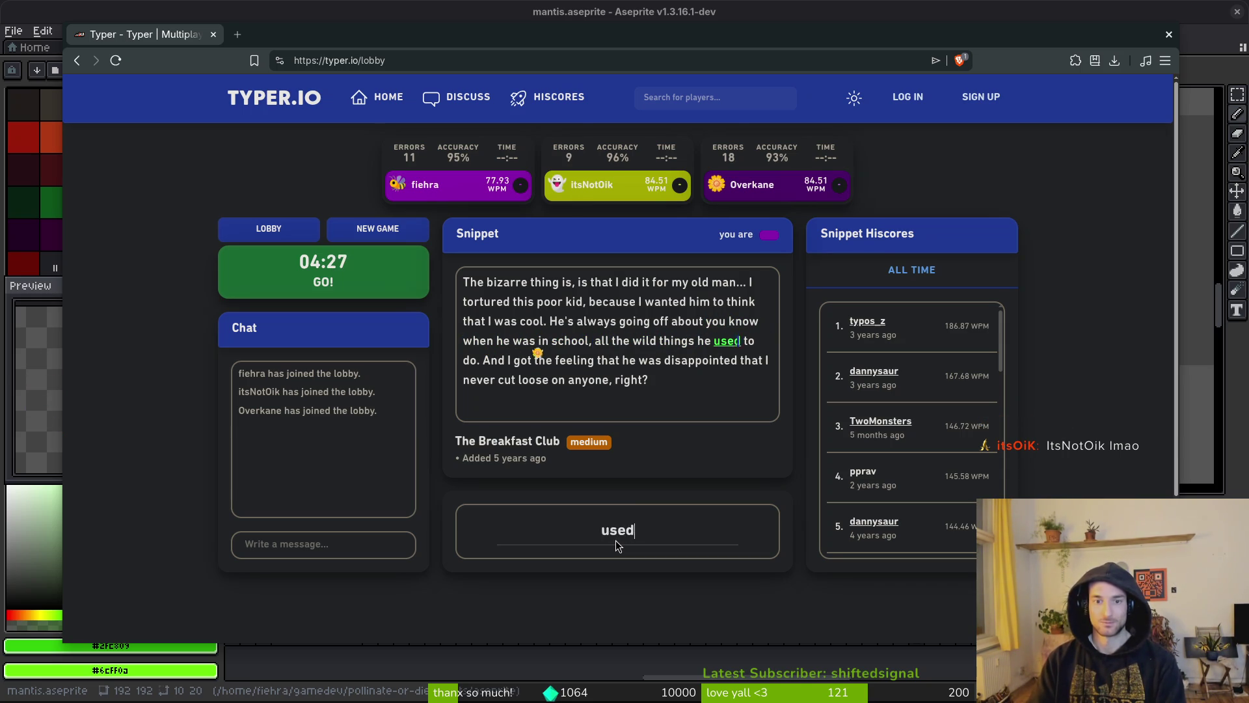
type(" to do. And I got the fee")
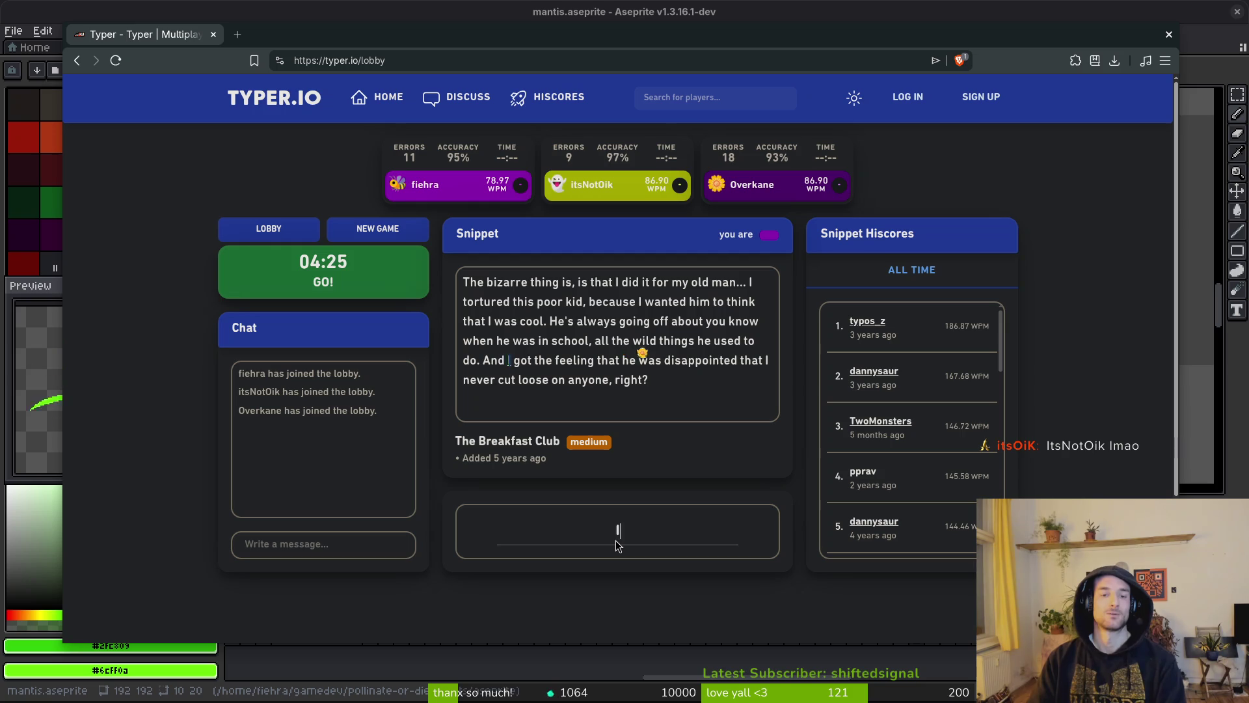
type("ling that he was d")
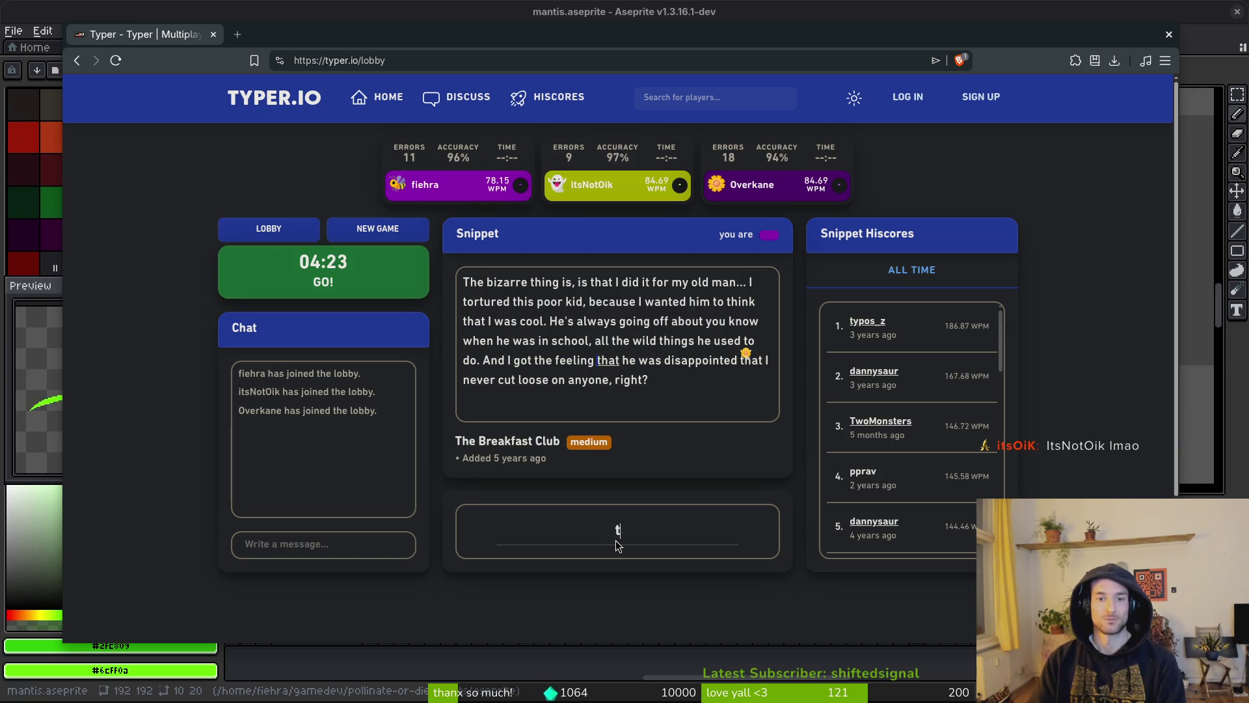
type("isa")
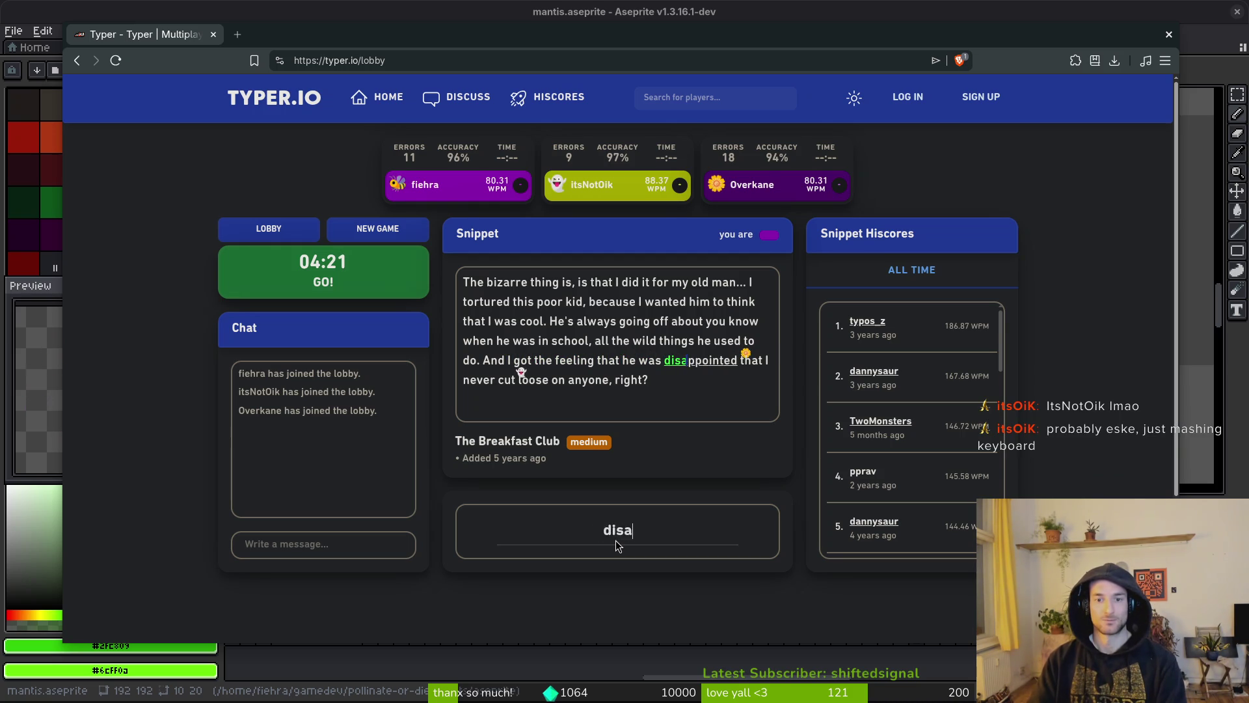
type("ppointed that I")
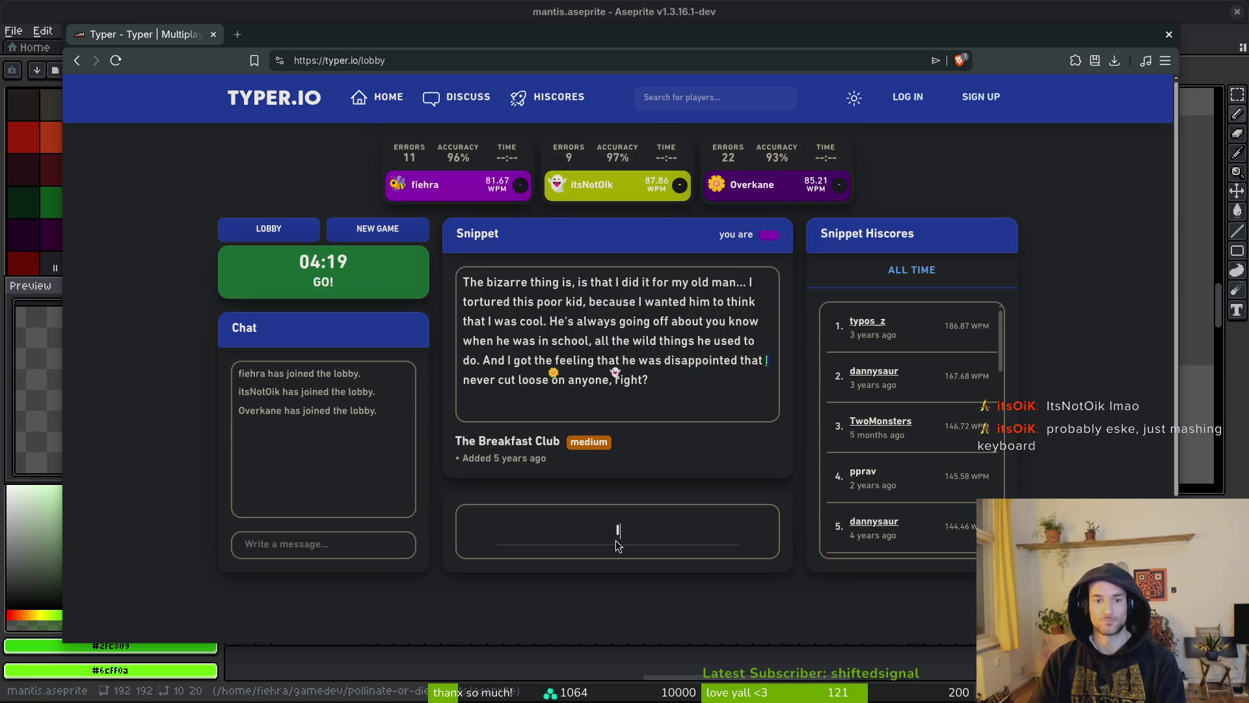
type(" never cut lo")
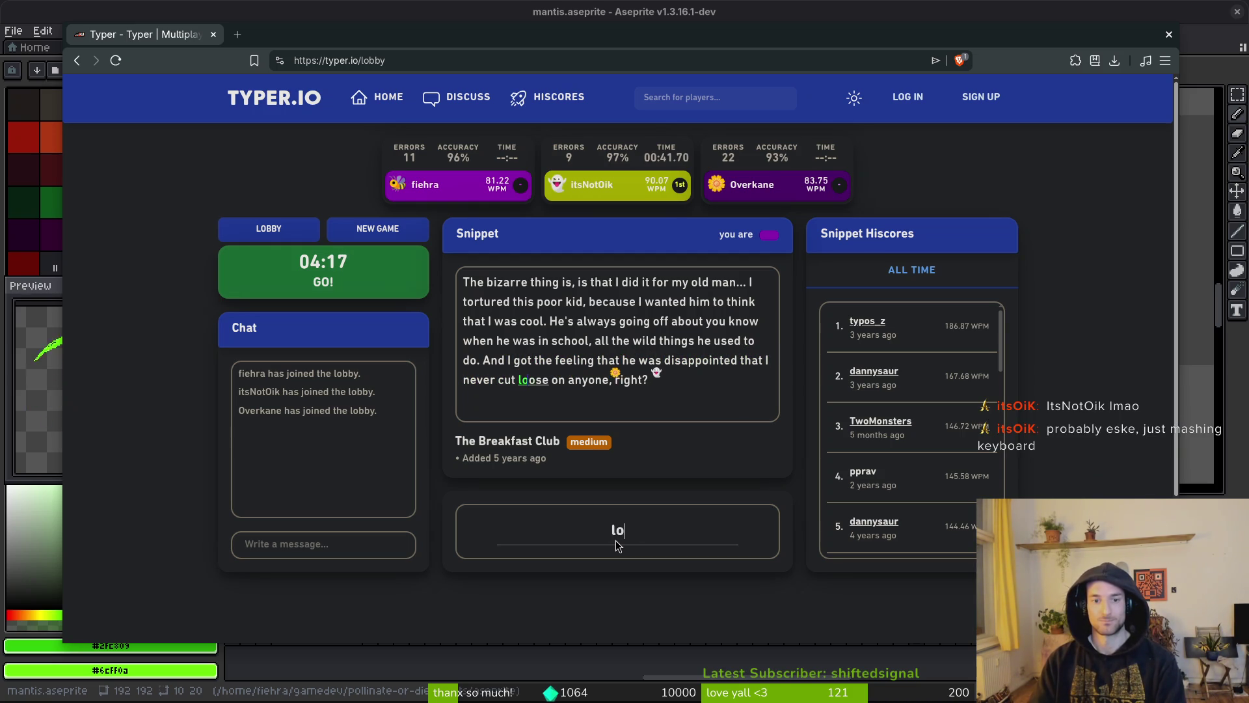
type("ose on anyone, right?")
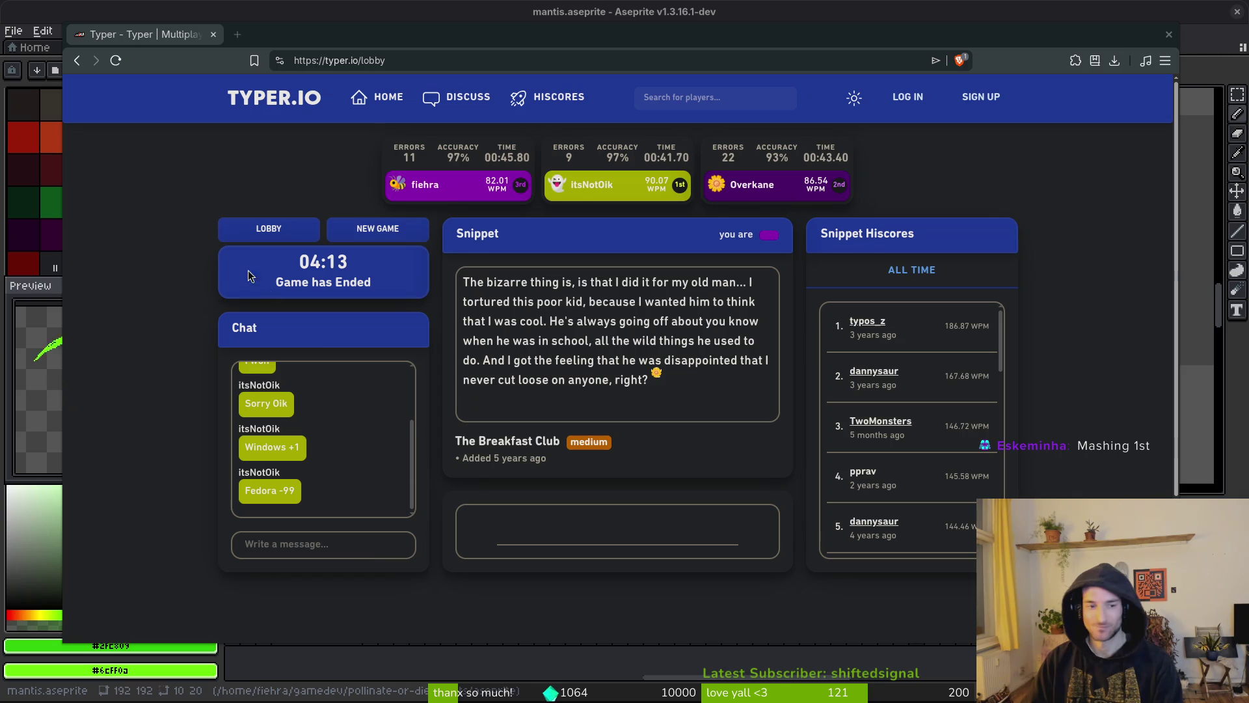
- Start a new game and type the Gandhi snippet, fixing typos, finishing first at 82.18 WPM
left_click(627, 535)
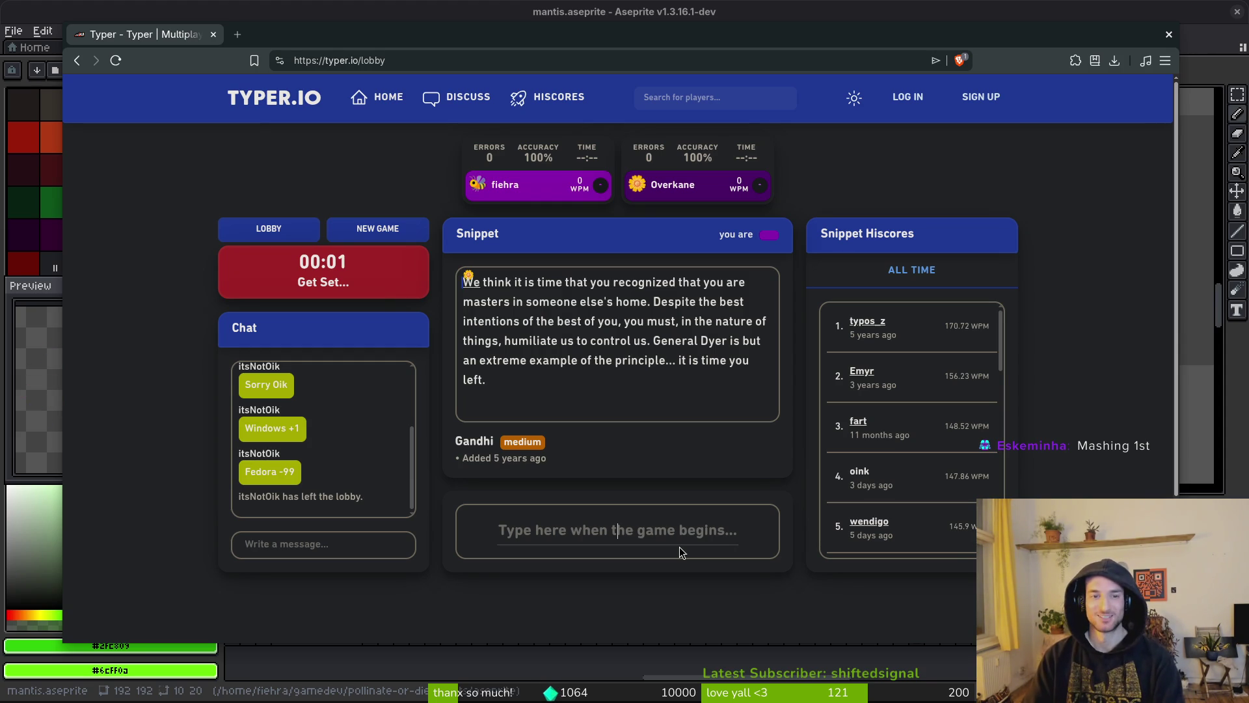
type("We think ")
type("it is time that you re")
type("con")
key("BackSpace")
type("gnized th")
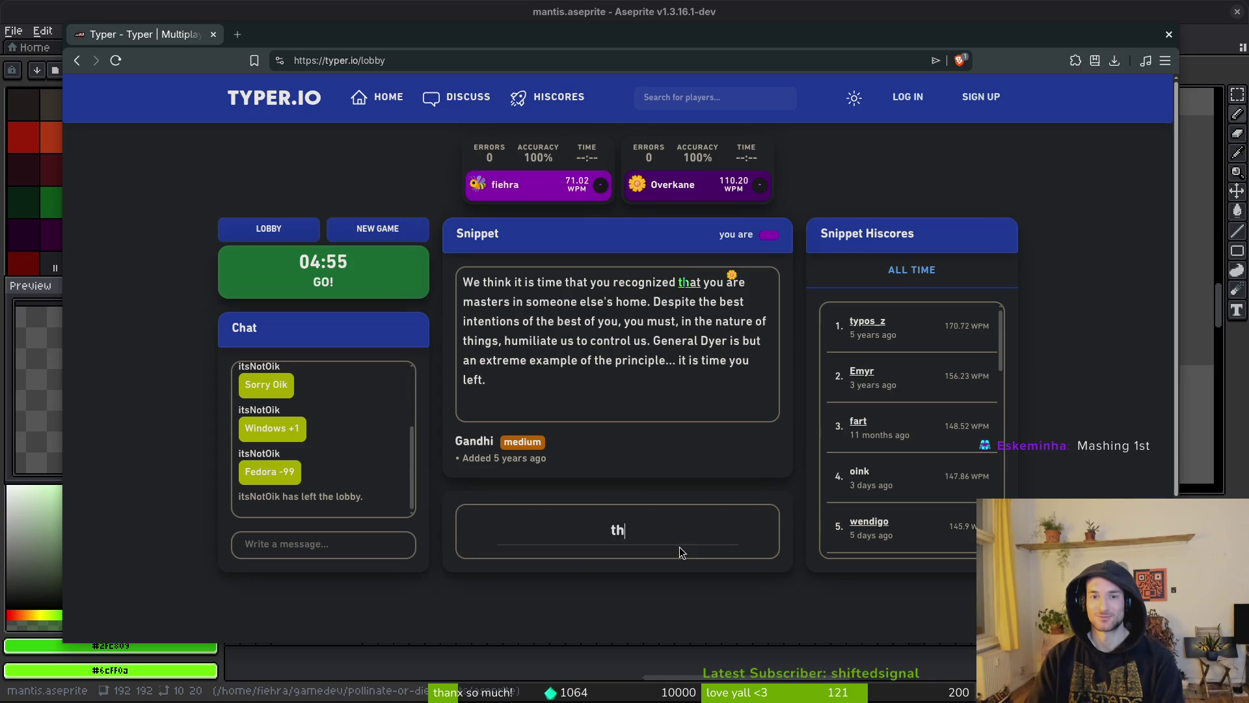
type("at you are masters in someone else's home. Despite the best intentions of the best of you, you must, in the nature of things, humiliate uy")
key("BackSpace")
type("s to control us. General Dyer is but an extreme example of the principle... it is time you left.")
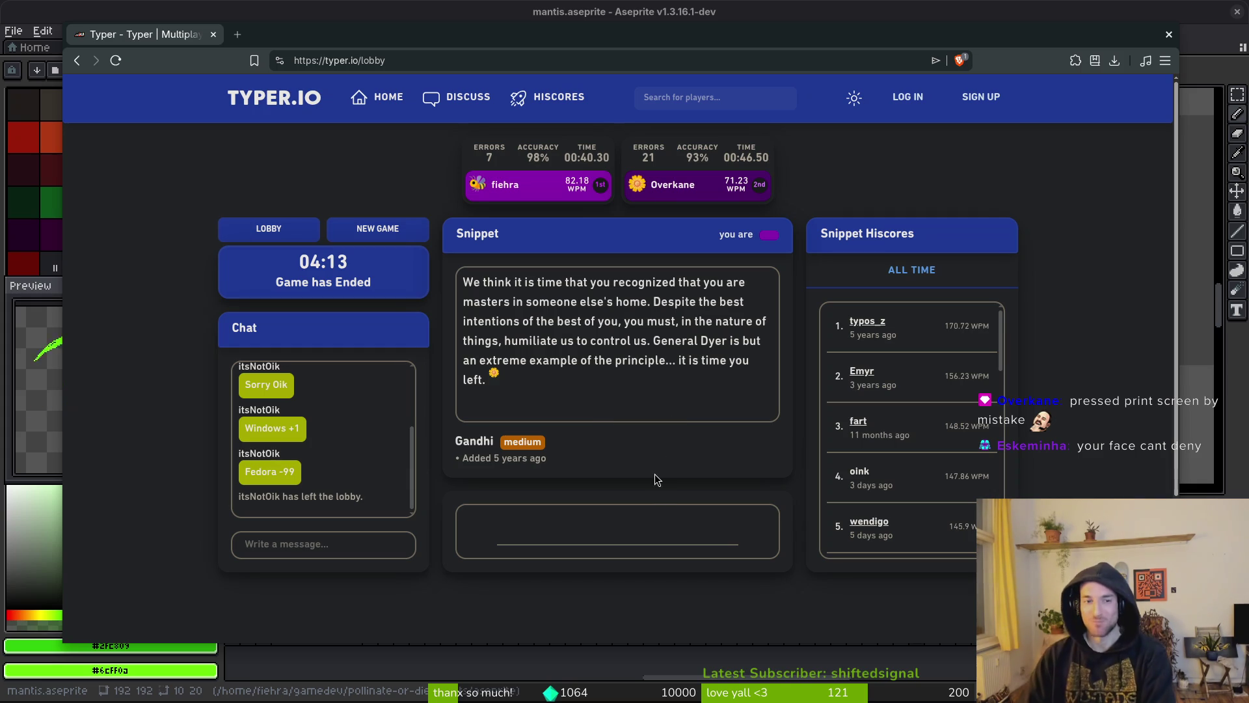
- Return to the private lobby and start a new four-player race on the Schism snippet
left_click(269, 229)
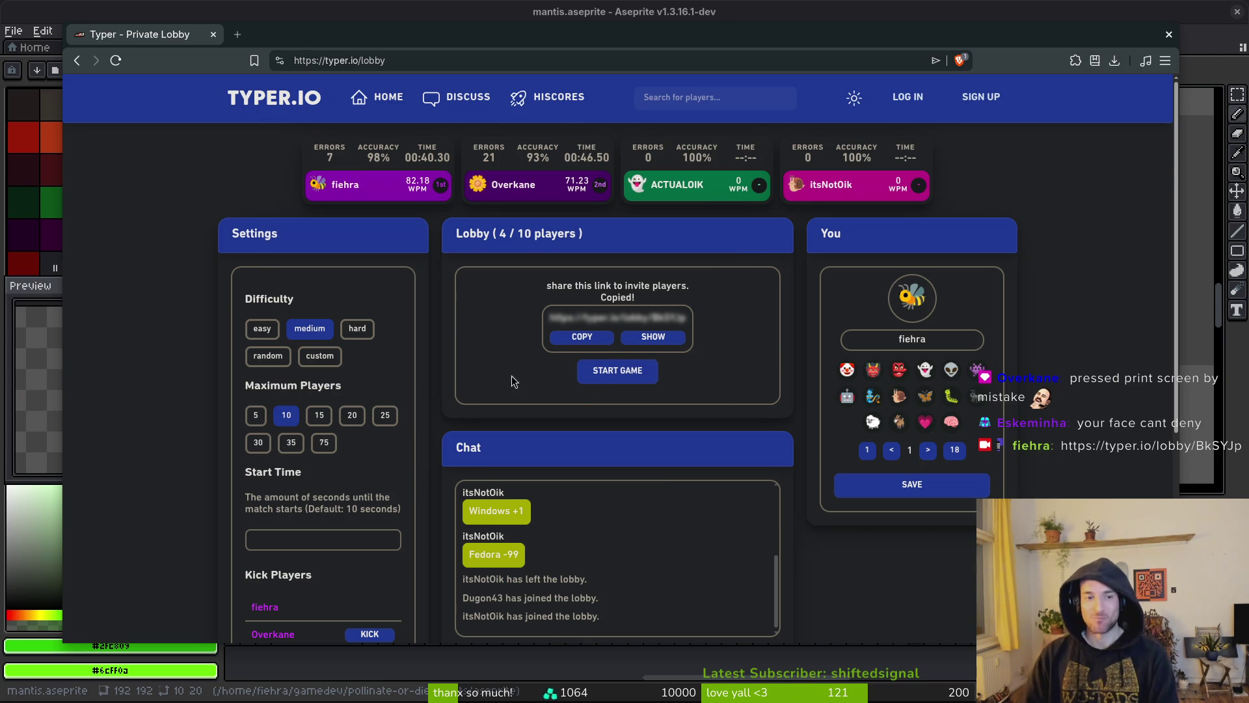
left_click(615, 372)
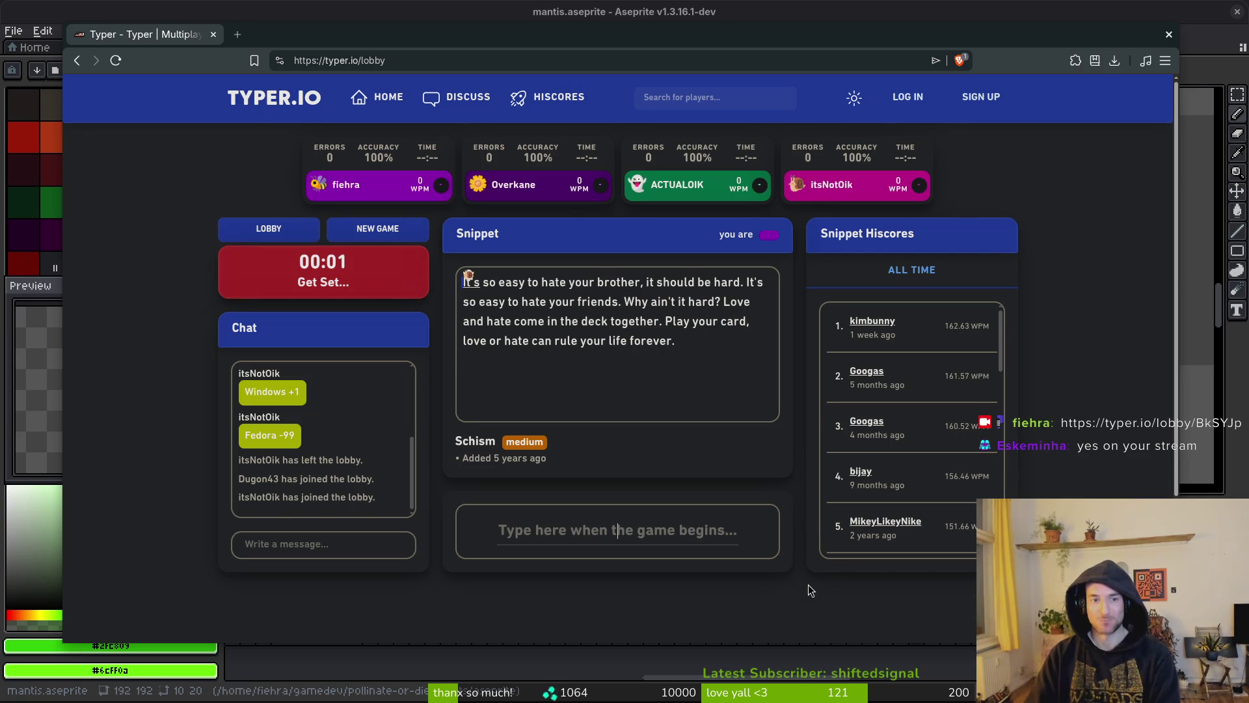
- Type the Schism love-and-hate snippet to finish second at 90.88 WPM, then return to Typer.io's home page
type("It's so easy to hate your brother, it should be hard. It's")
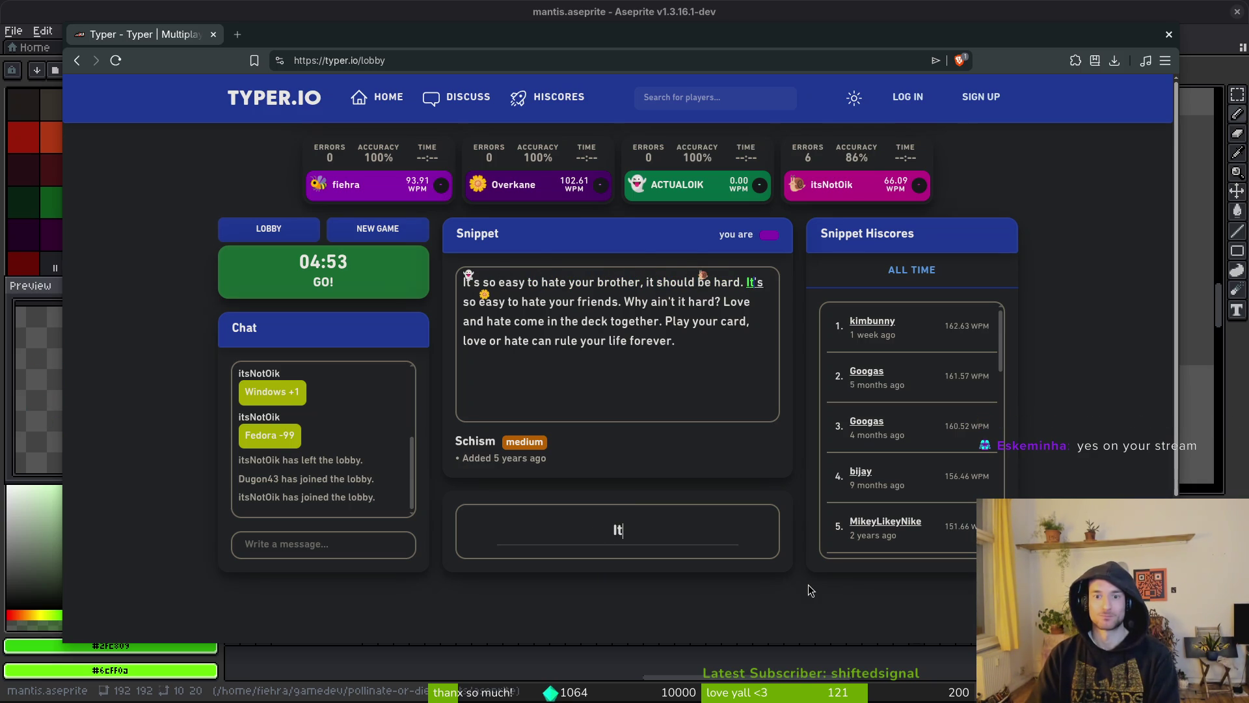
type(" so easy to hate ")
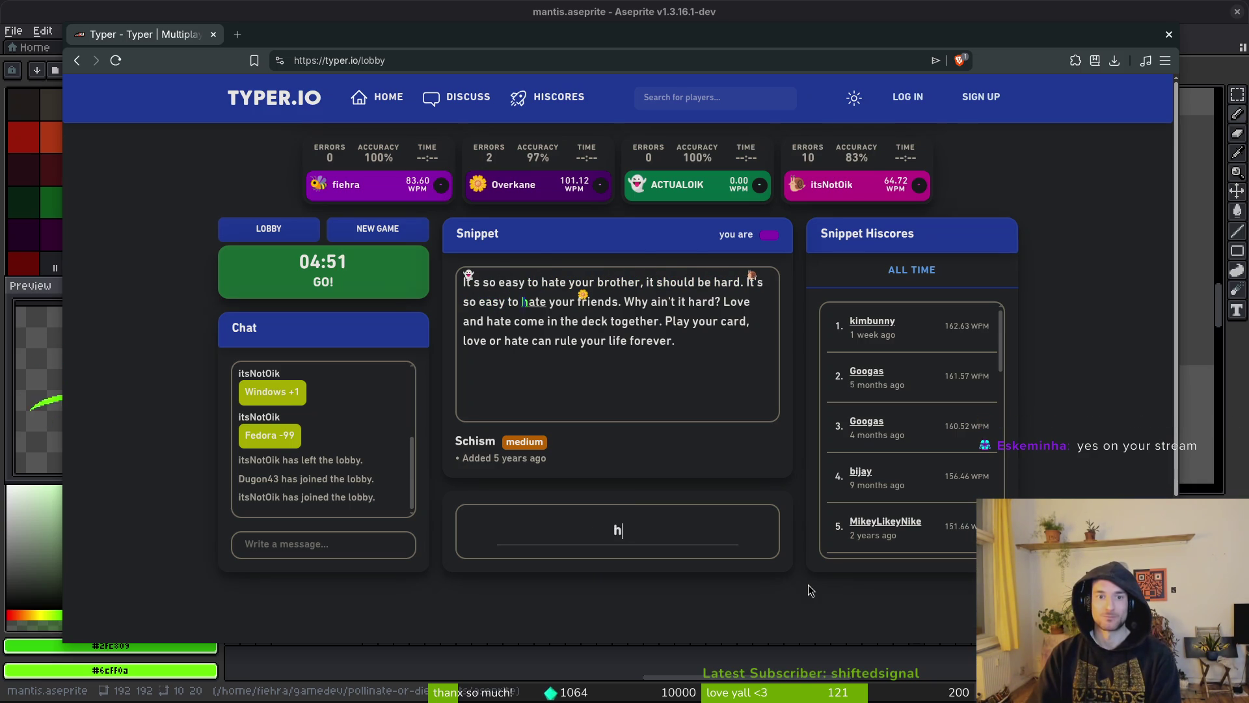
type("your friends. Why ain'")
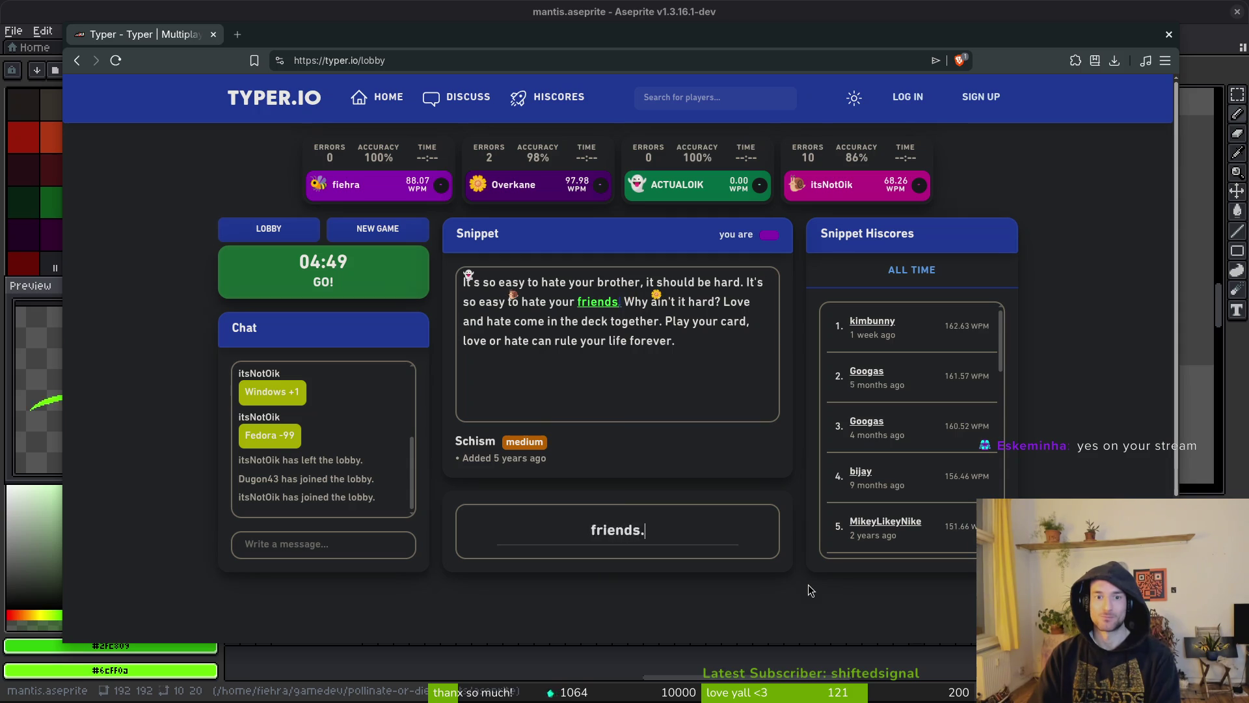
type("t it har")
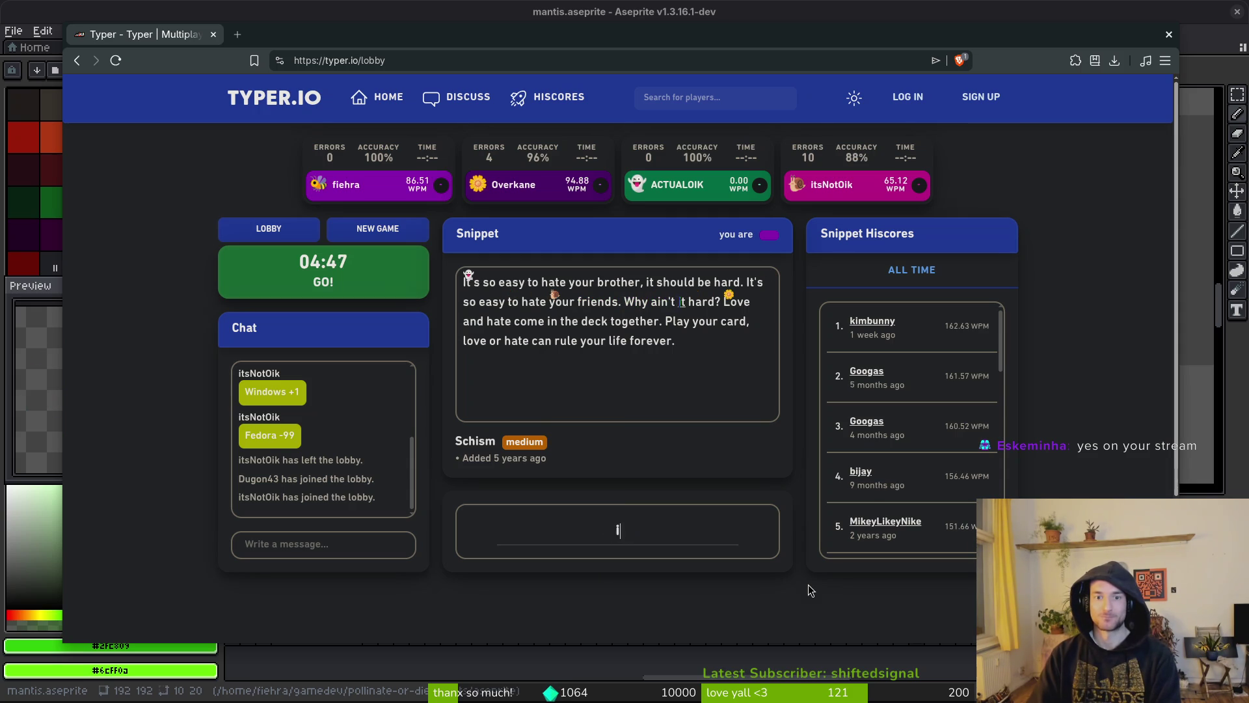
type("d? Love ")
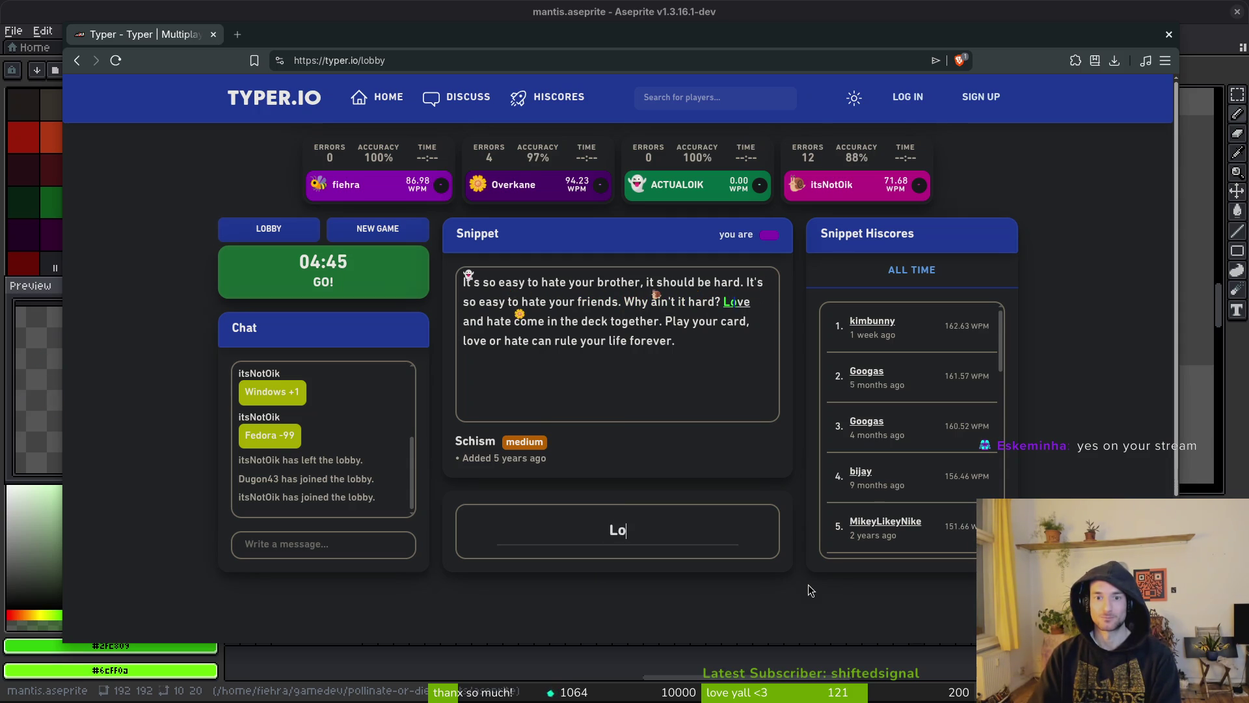
type("and hate come in th")
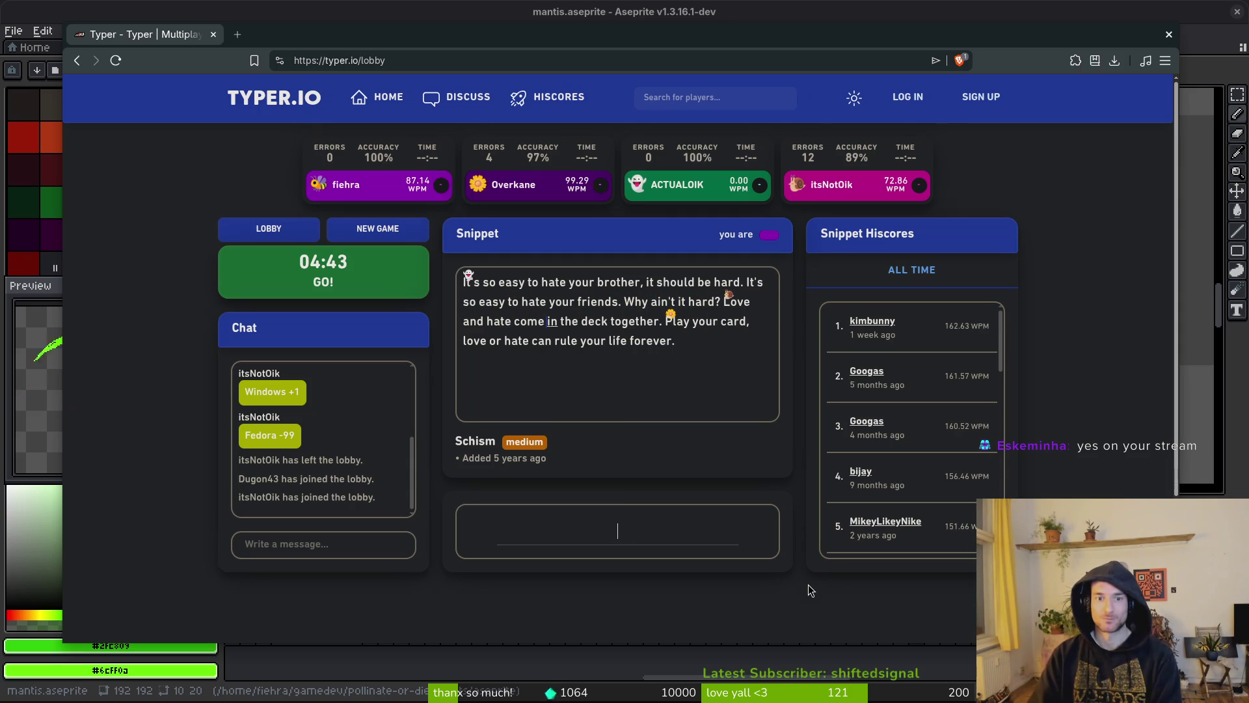
type("e deck together. Play")
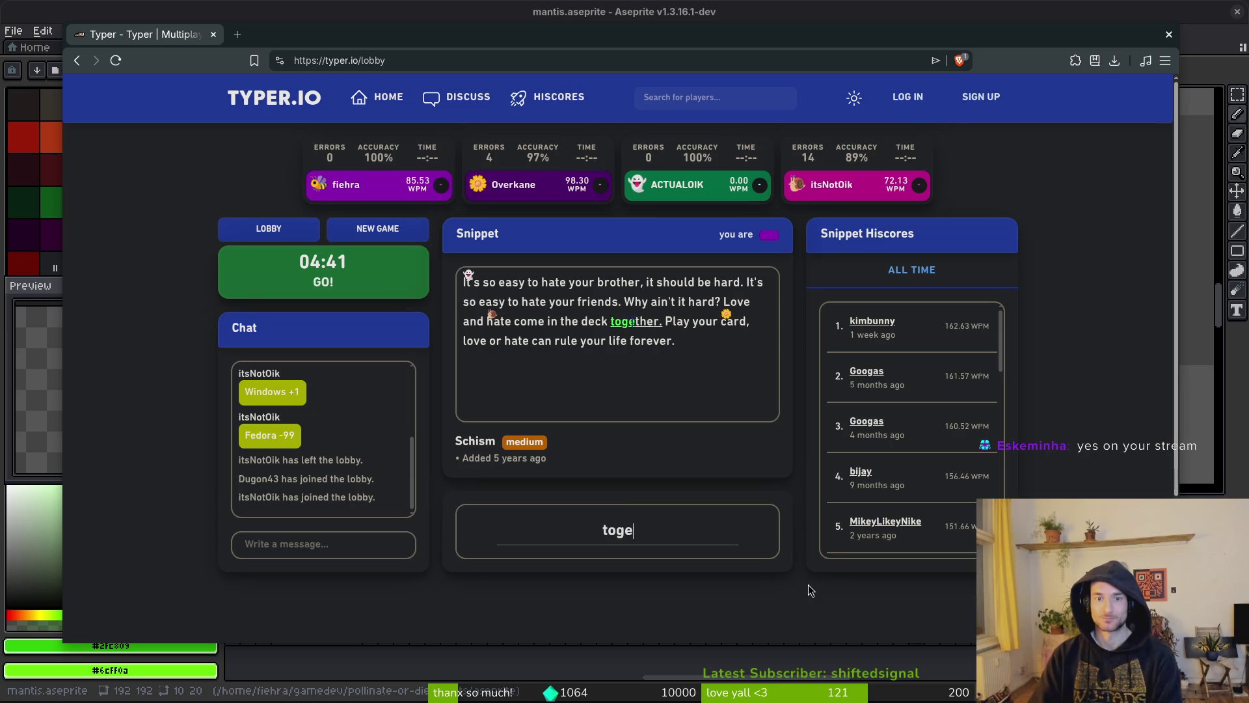
type(" you")
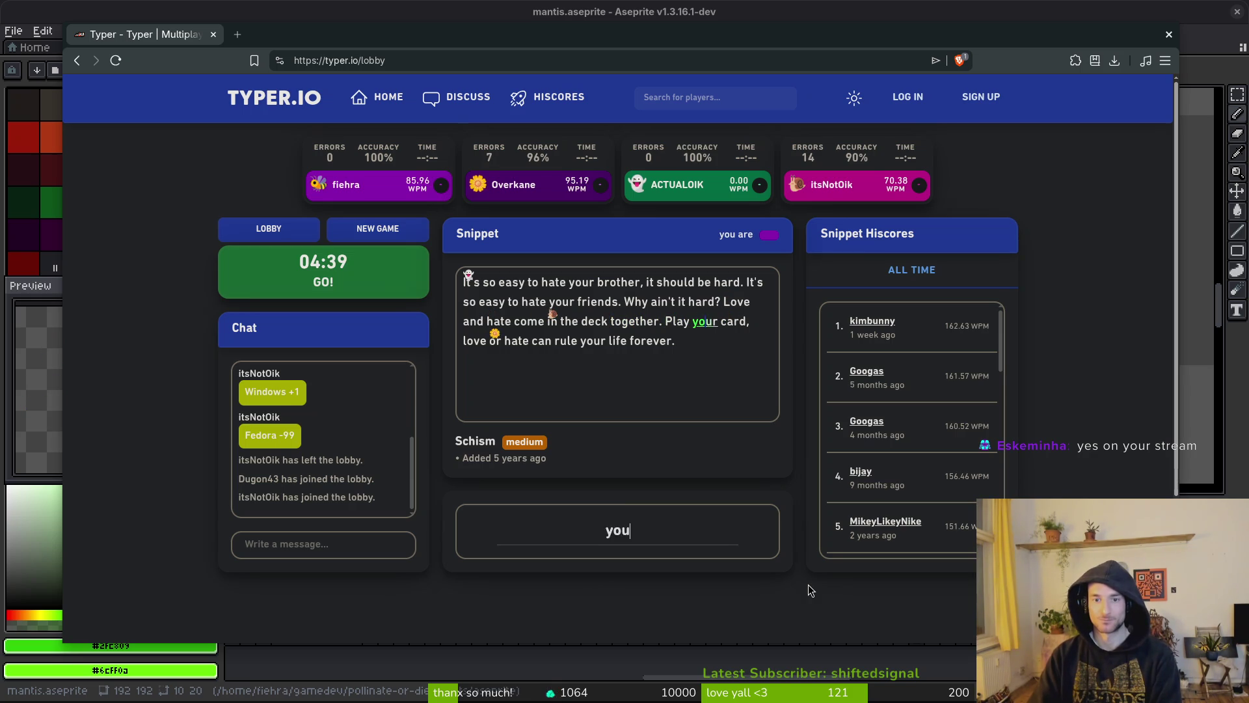
type("r")
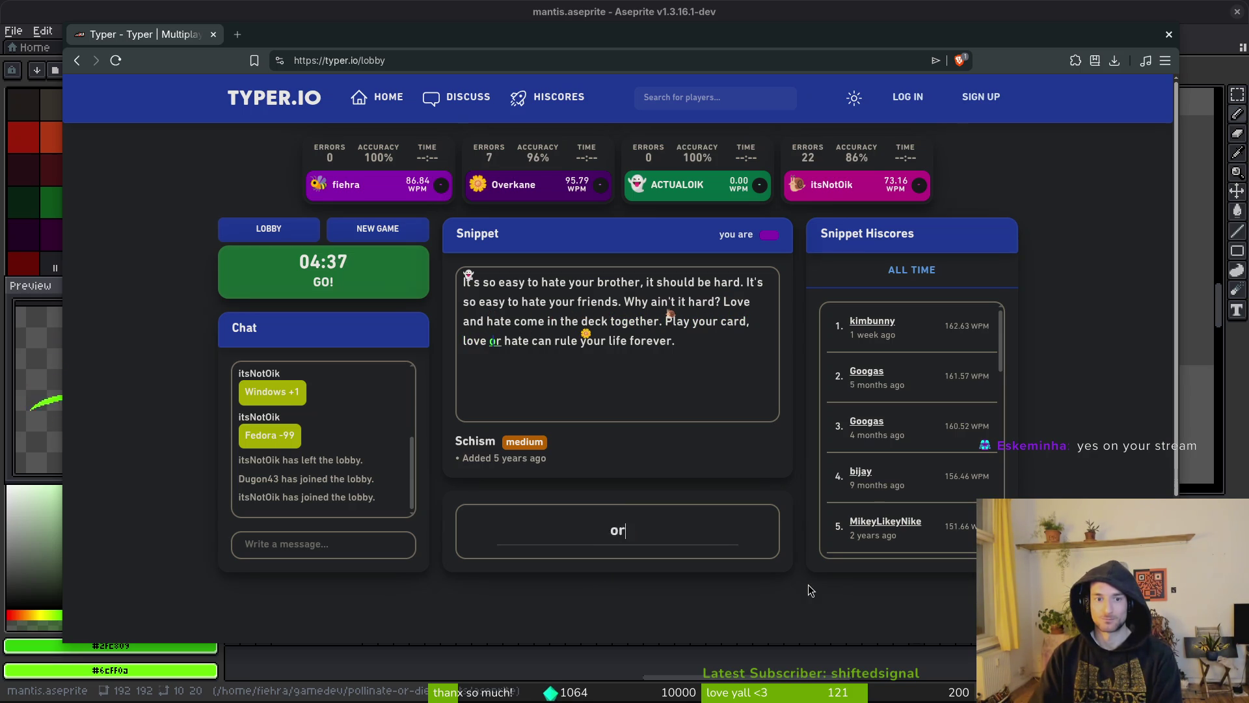
type(" card, love or hate can rule your li")
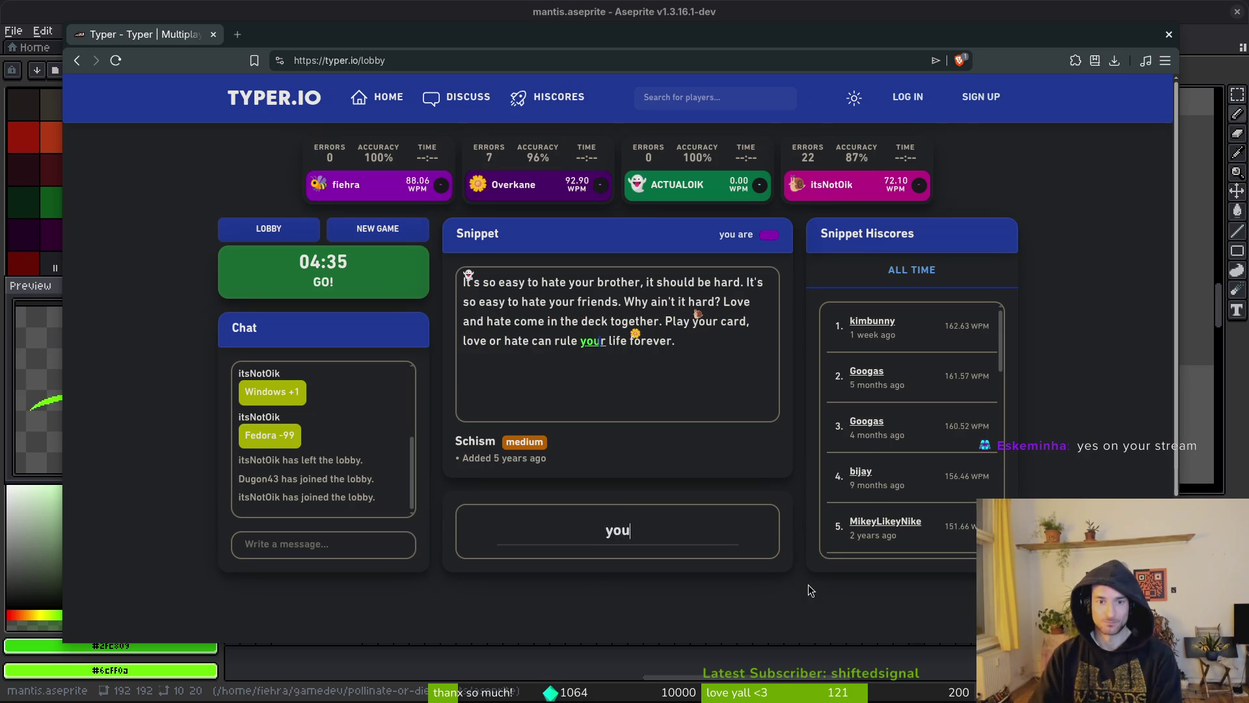
type("fe forever.")
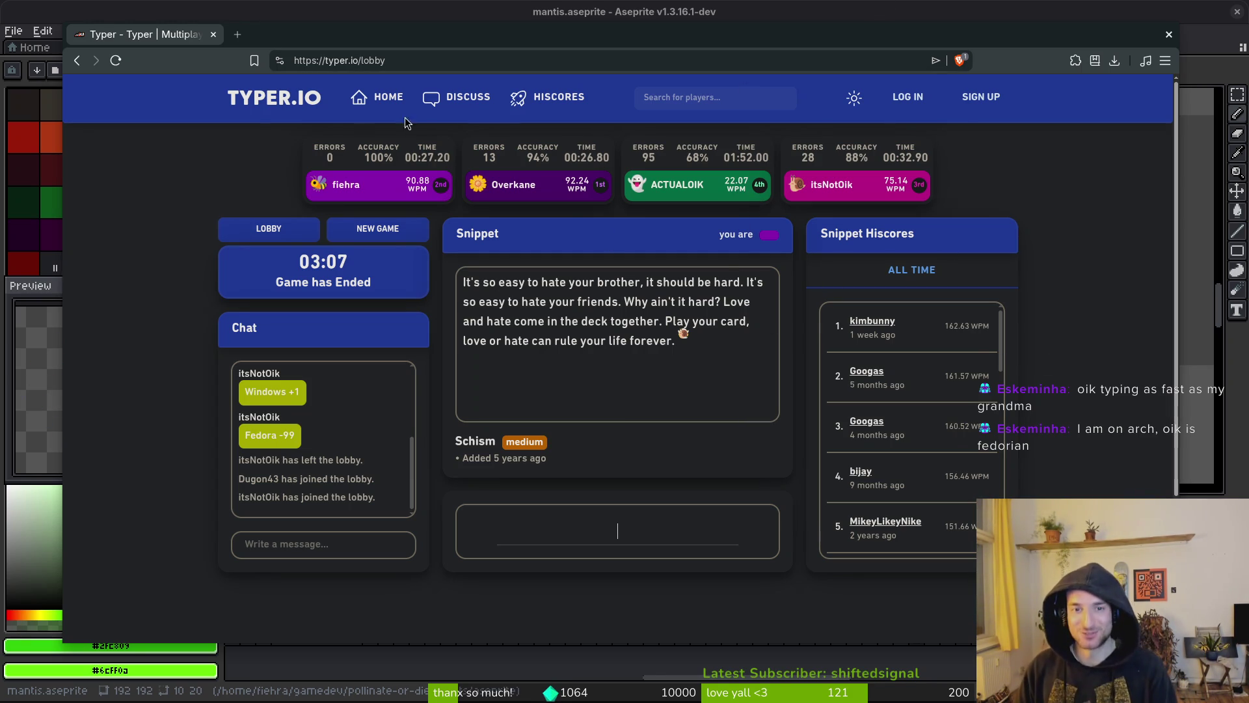
left_click(269, 104)
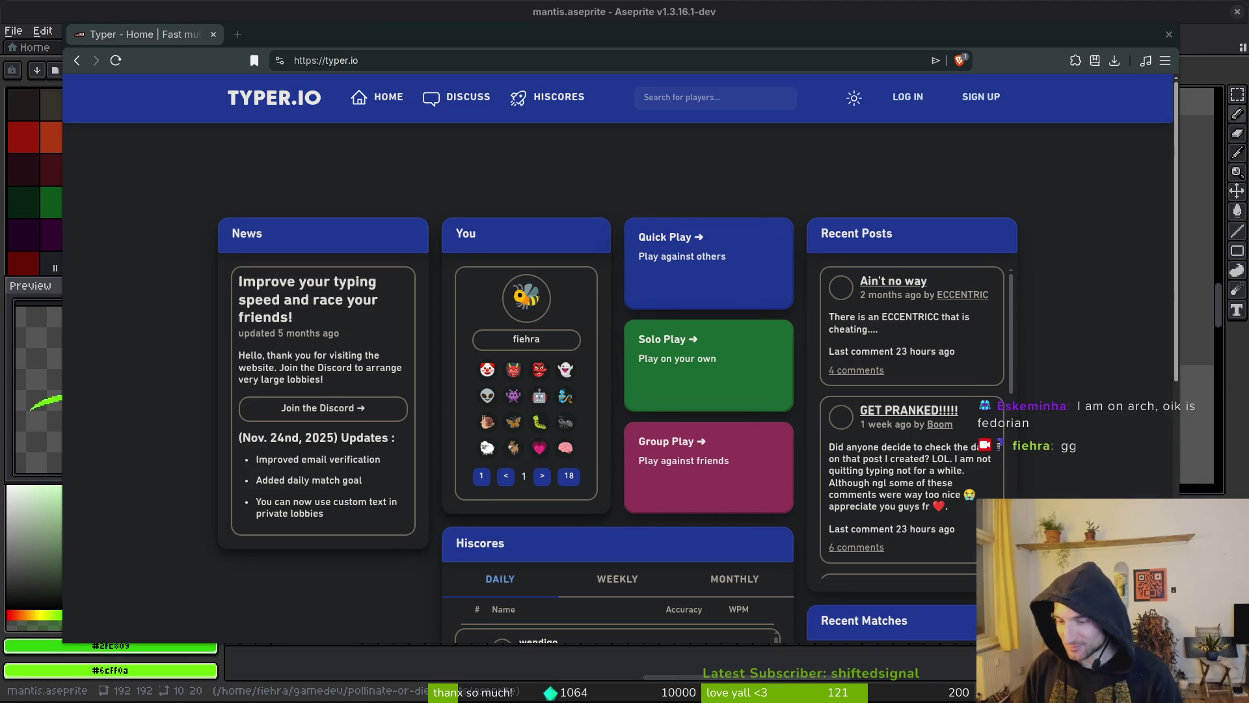
- Switch back to Aseprite and save mantis.aseprite again
key("alt+Tab")
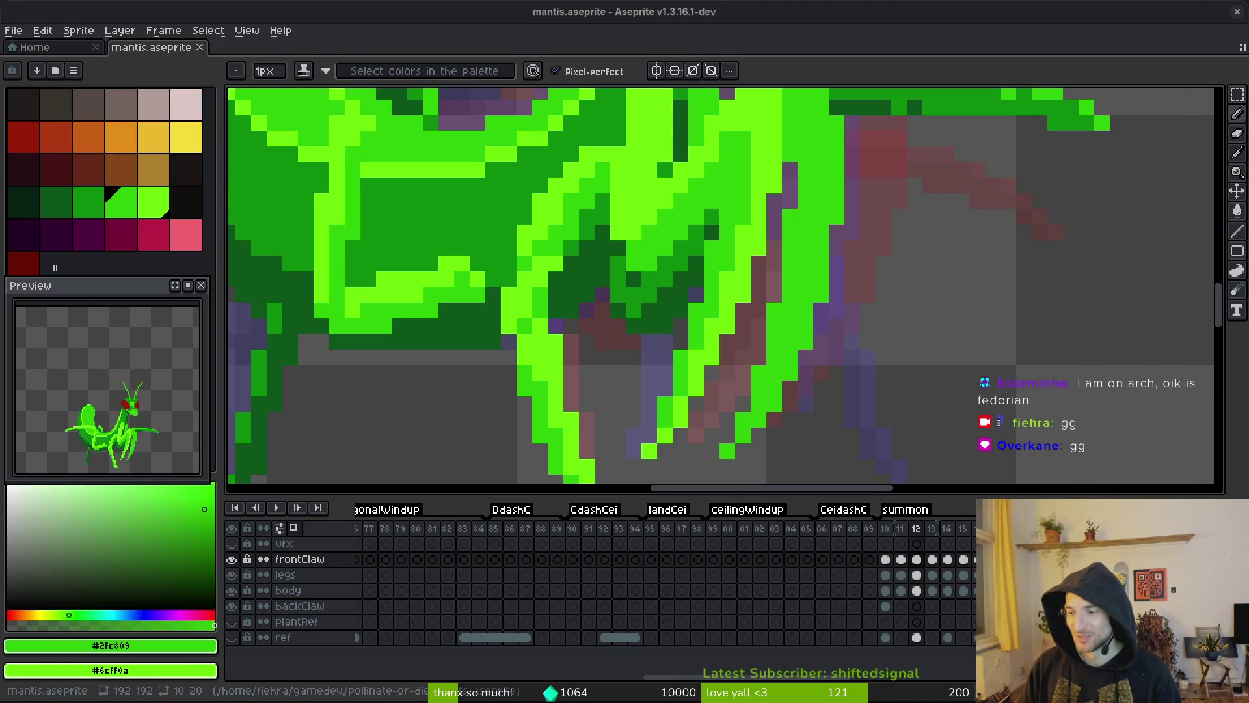
key("ctrl+s")
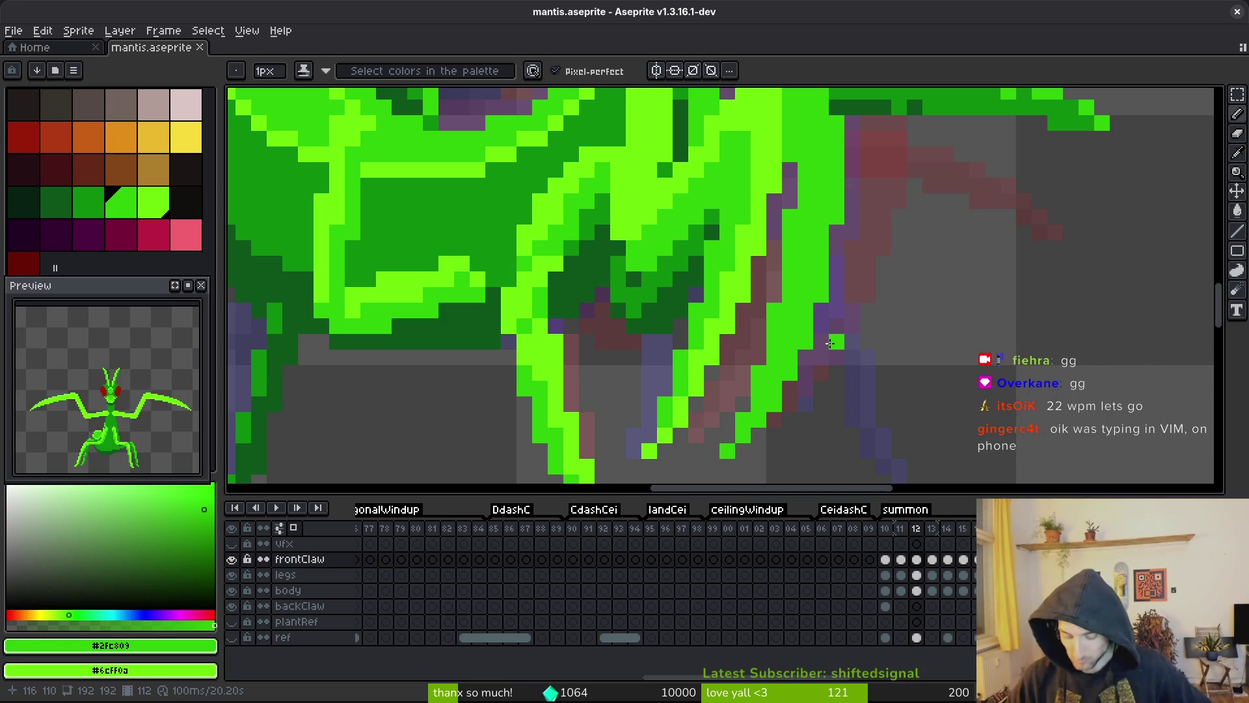
- Save mantis.aseprite, then compare the poses in frames 10–12 and return to frame 12
scroll(845, 280, "down", 2)
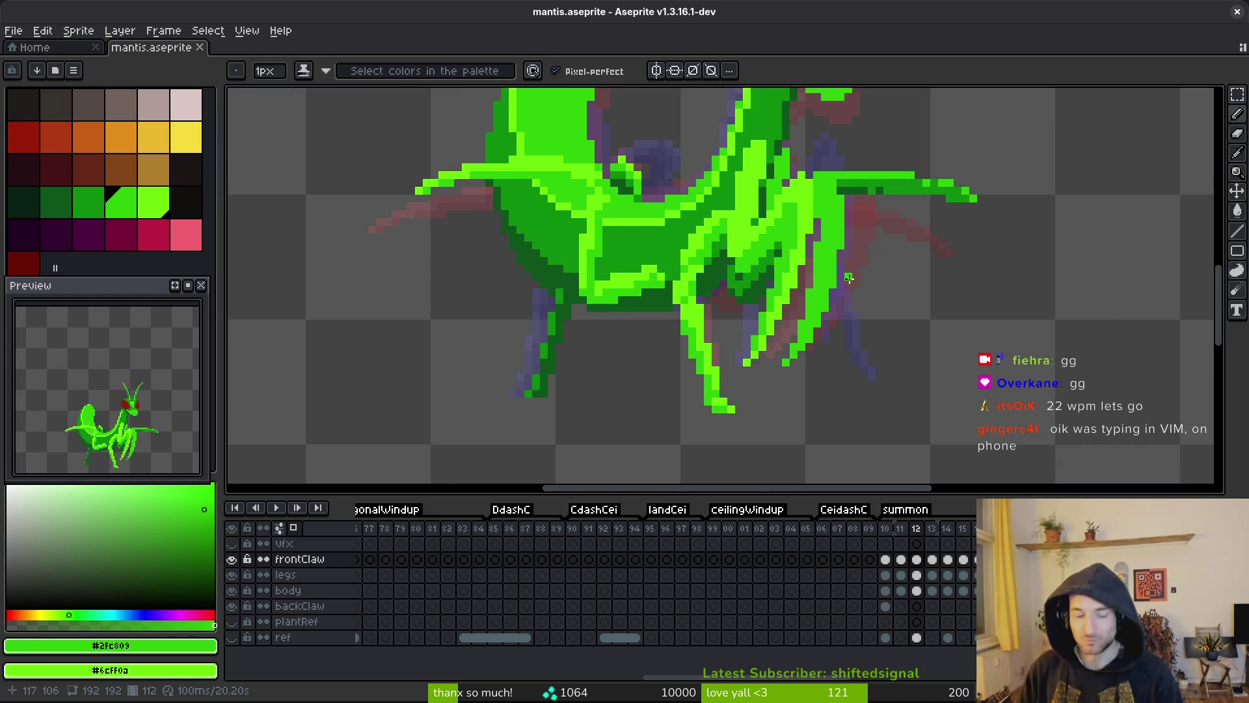
key("ctrl+s")
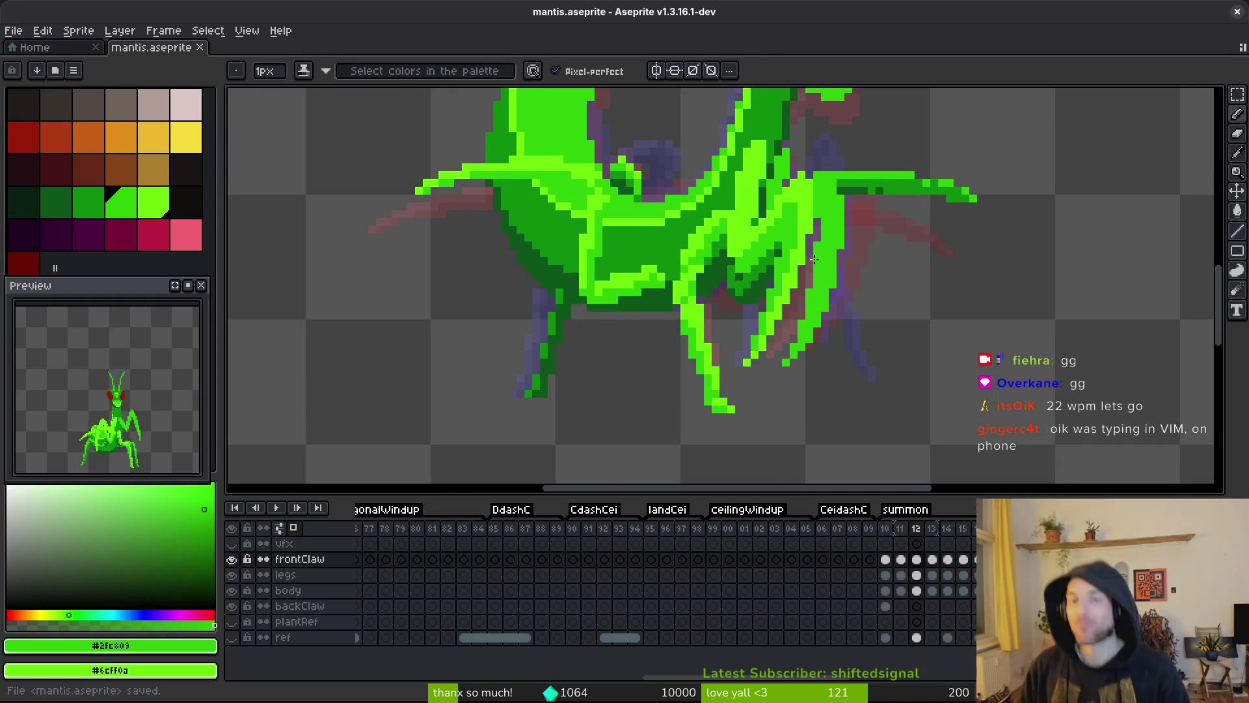
key("Left")
key("Right")
key("Left")
key("i")
scroll(832, 277, "down", 1)
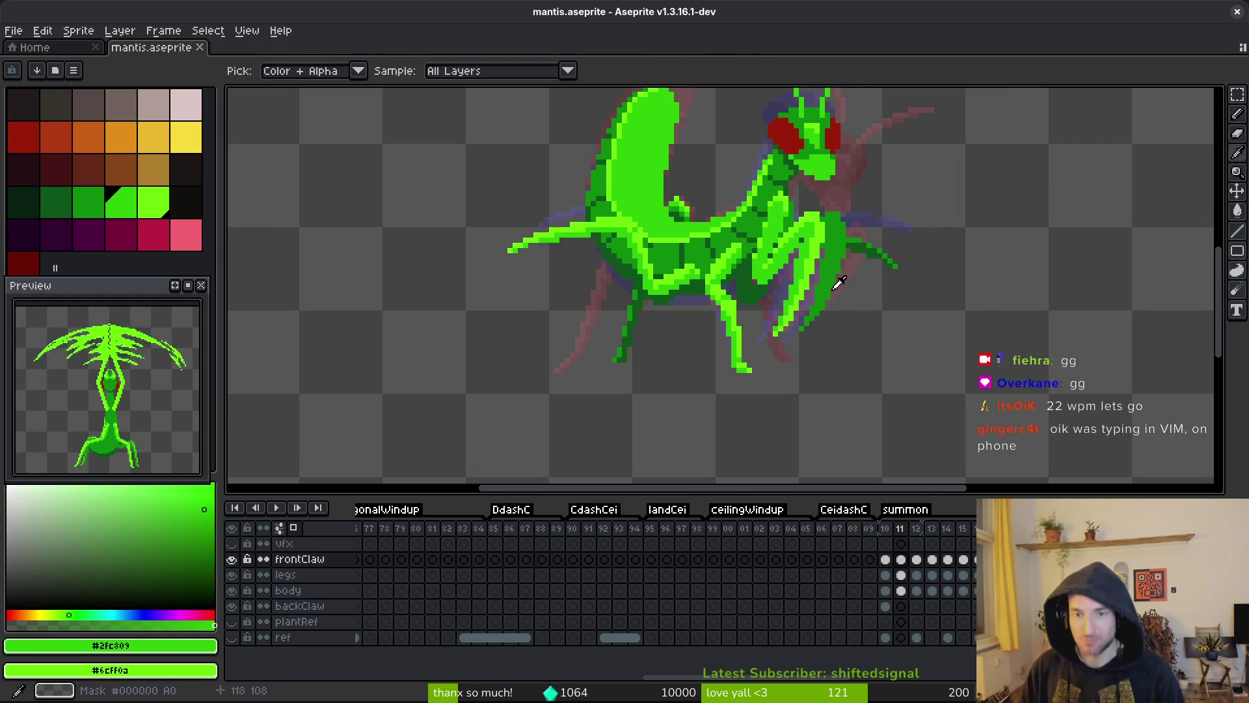
key("Left")
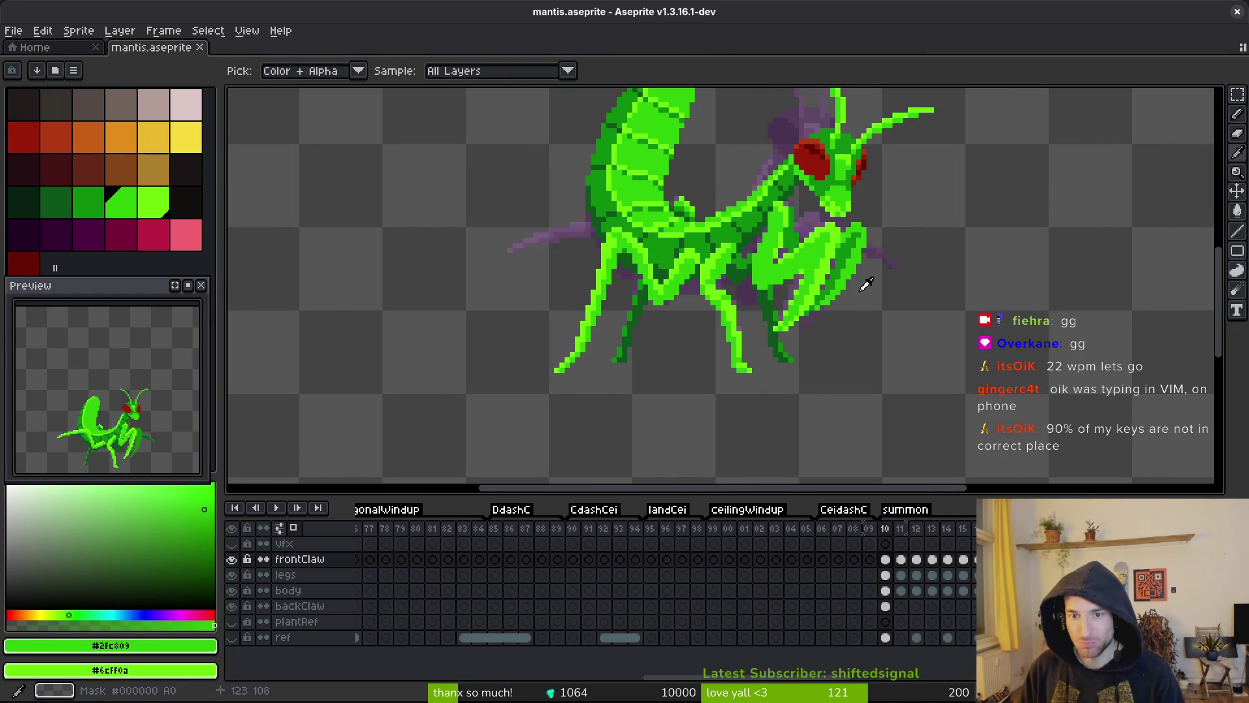
key("Right")
key("Right")
- Take dark green from the sprite as the pencil colour and mid green as the secondary colour
left_click(846, 243)
key("b")
scroll(814, 249, "up", 1)
right_click(827, 235, "alt")
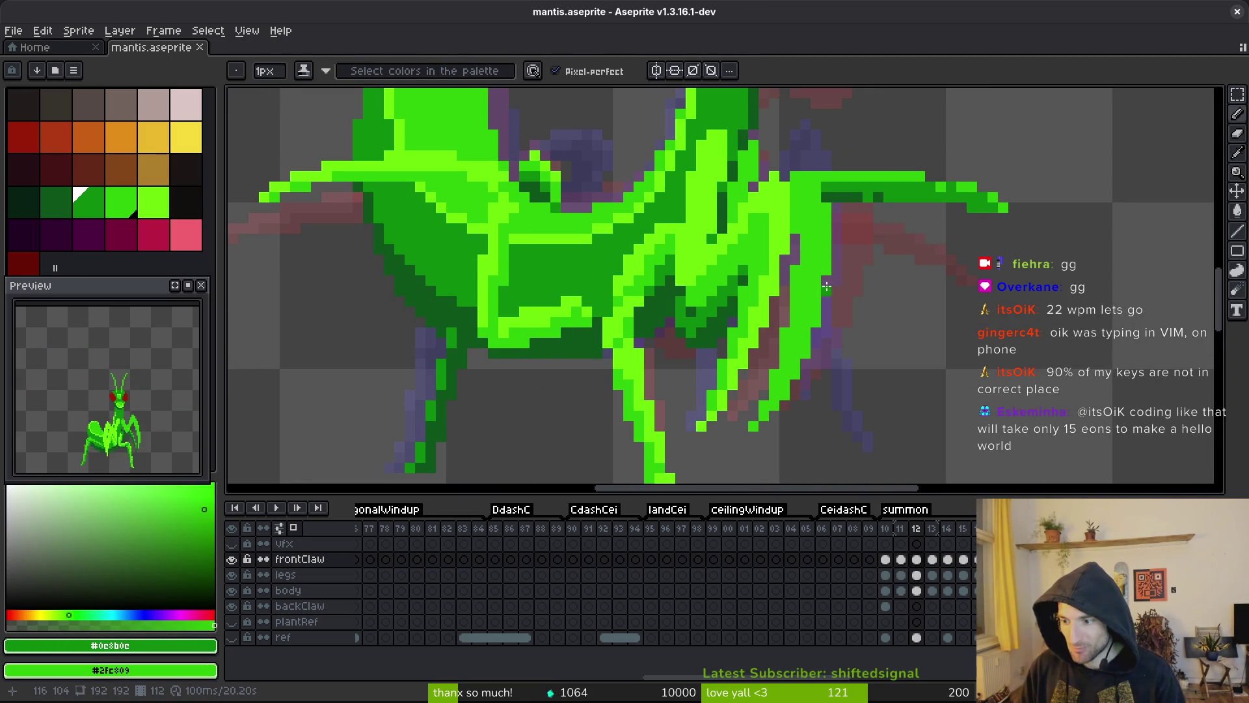
- Shade the claw and the front leg's right edge toward the foot in dark green, redrawing one strip
left_click_drag(795, 221, 807, 232)
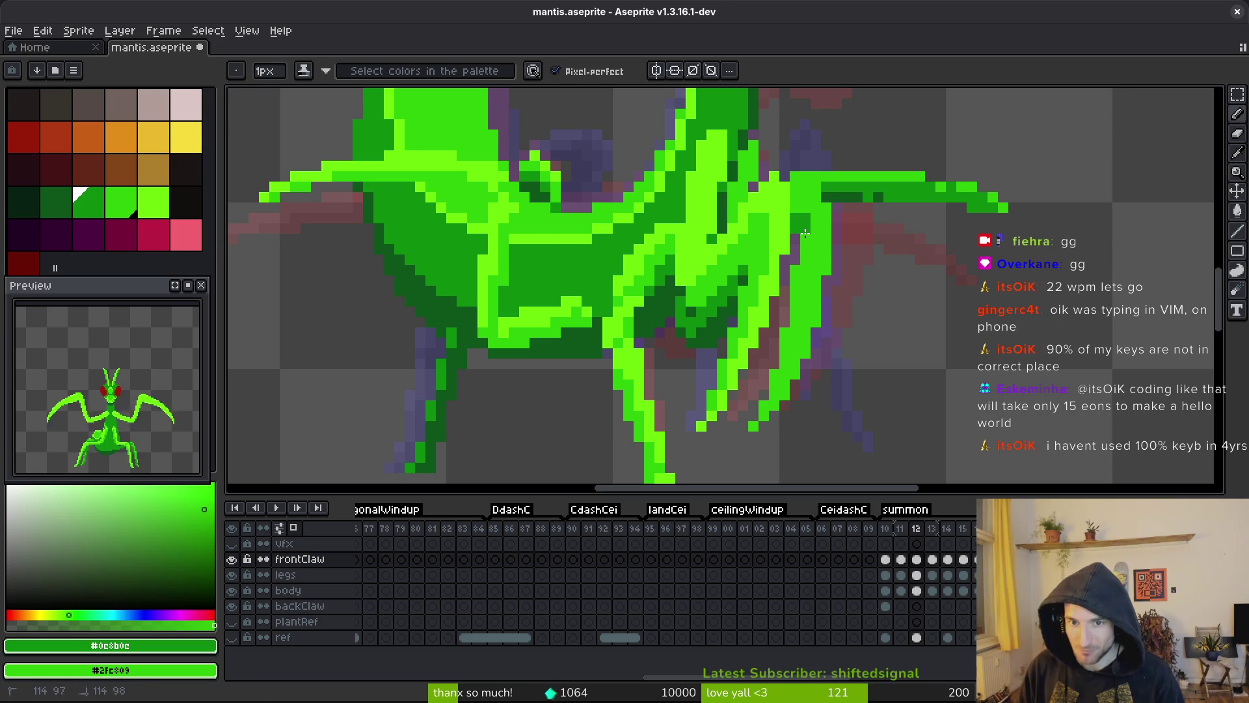
left_click_drag(803, 270, 782, 362)
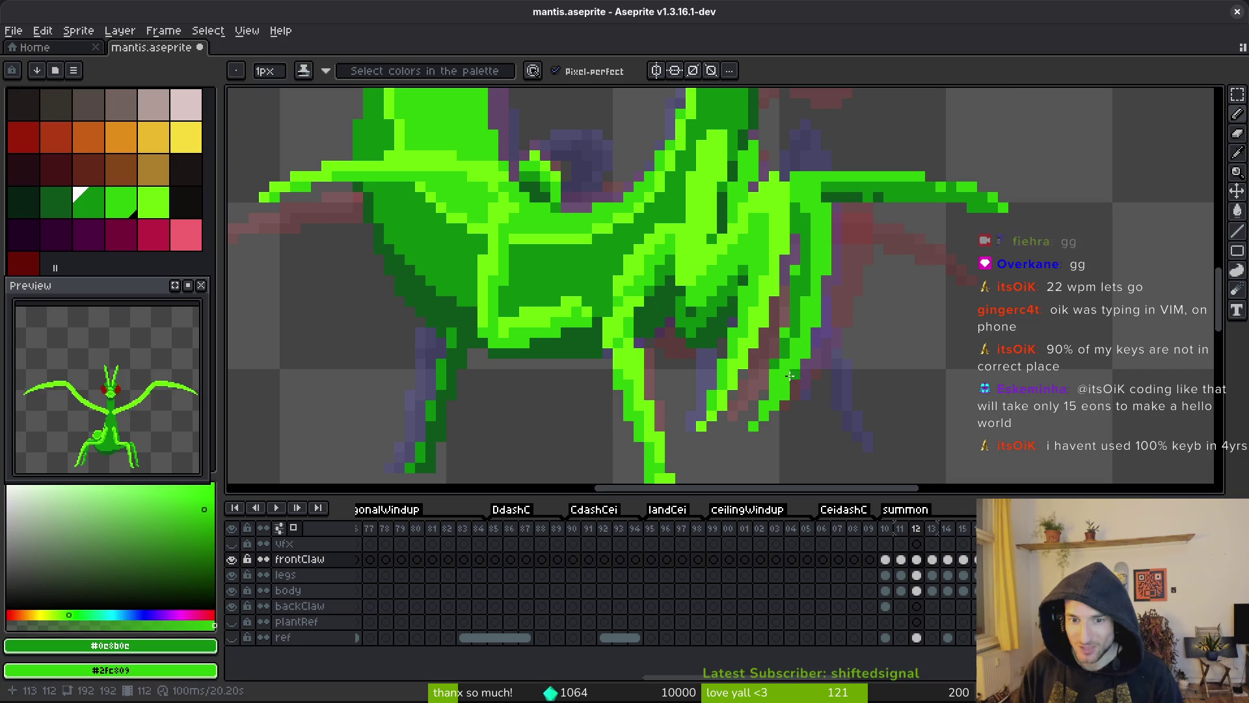
key("ctrl+z")
left_click_drag(783, 370, 806, 274)
left_click_drag(777, 389, 753, 420)
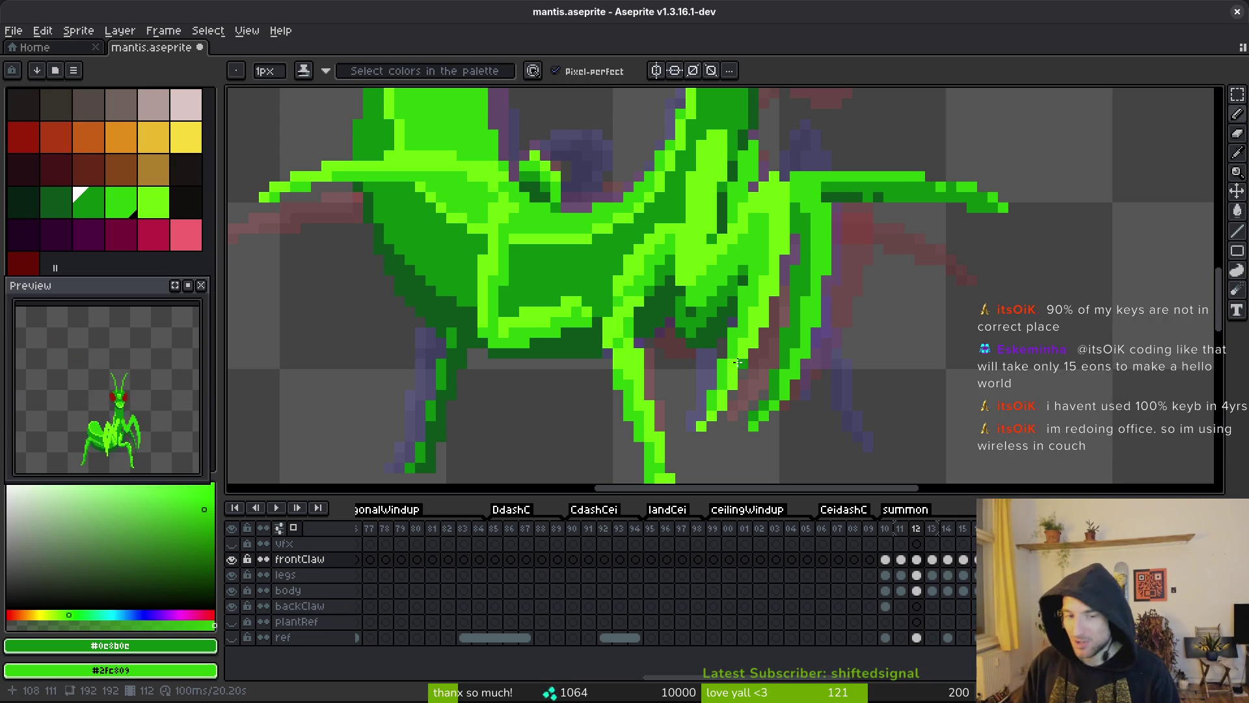
- Undo the last two pencil strokes on frame 12, then jump back to frame 10
left_click_drag(815, 240, 820, 269)
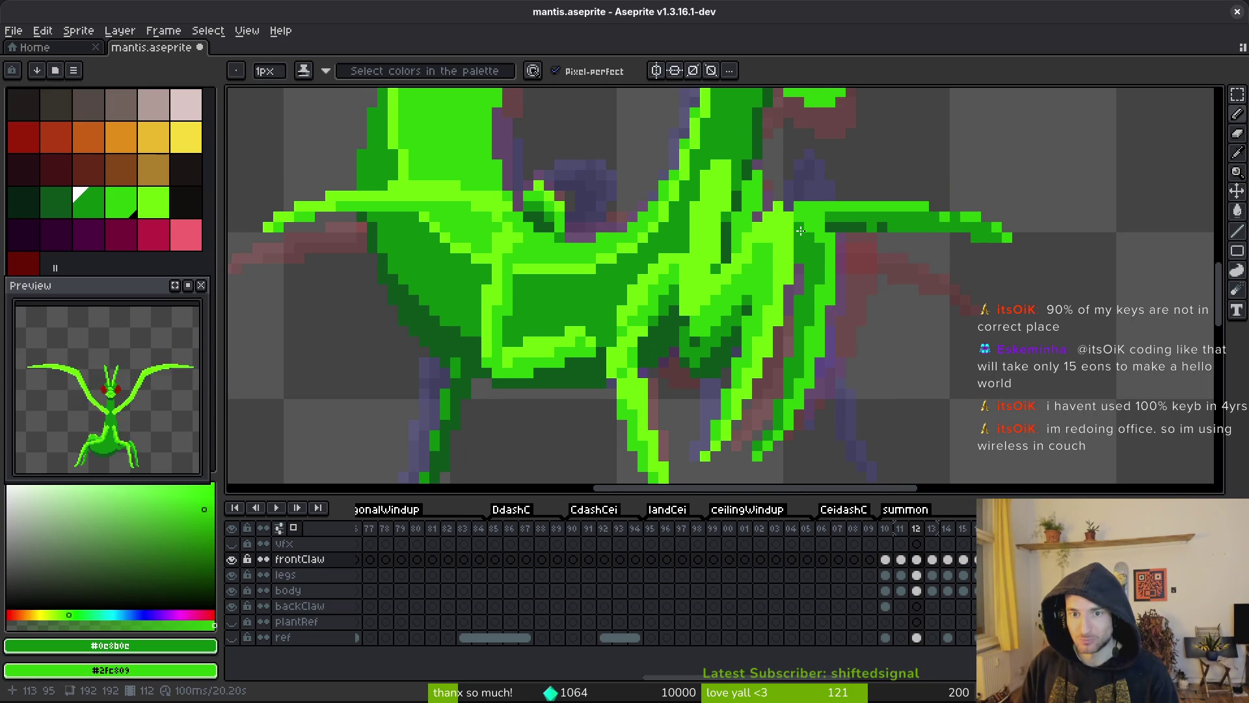
scroll(917, 329, "down", 3)
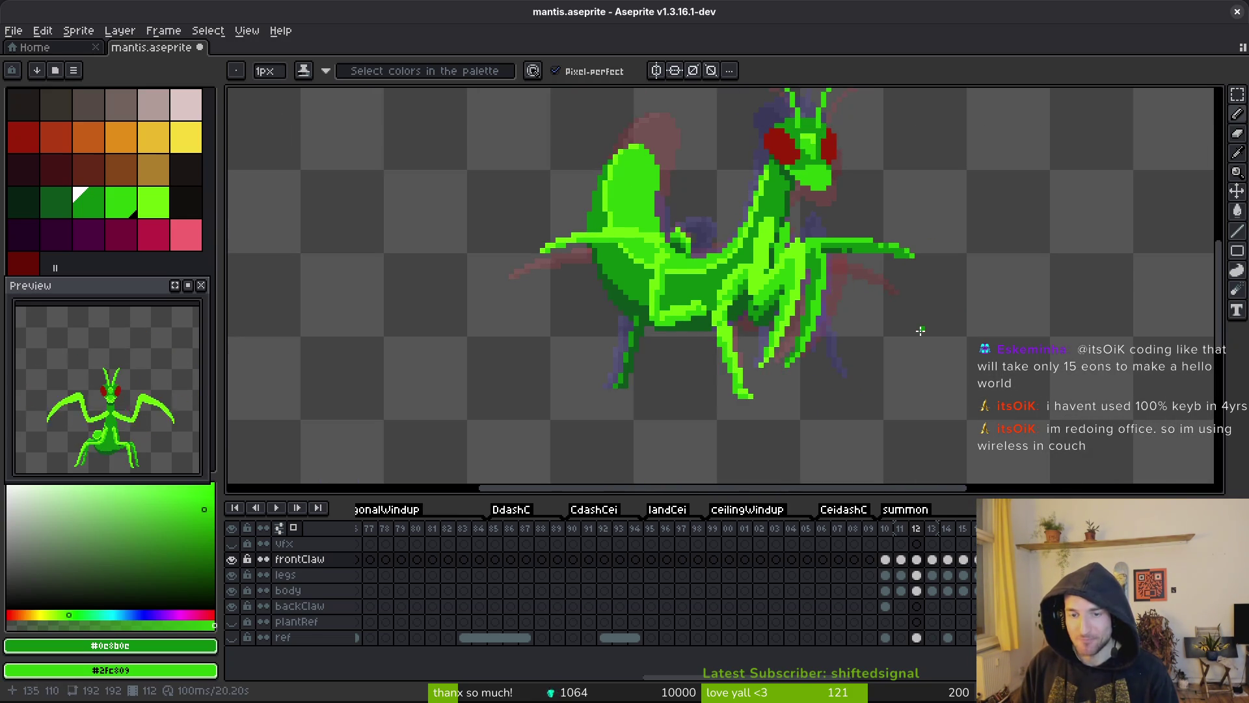
scroll(917, 331, "down", 1)
key("ctrl+z")
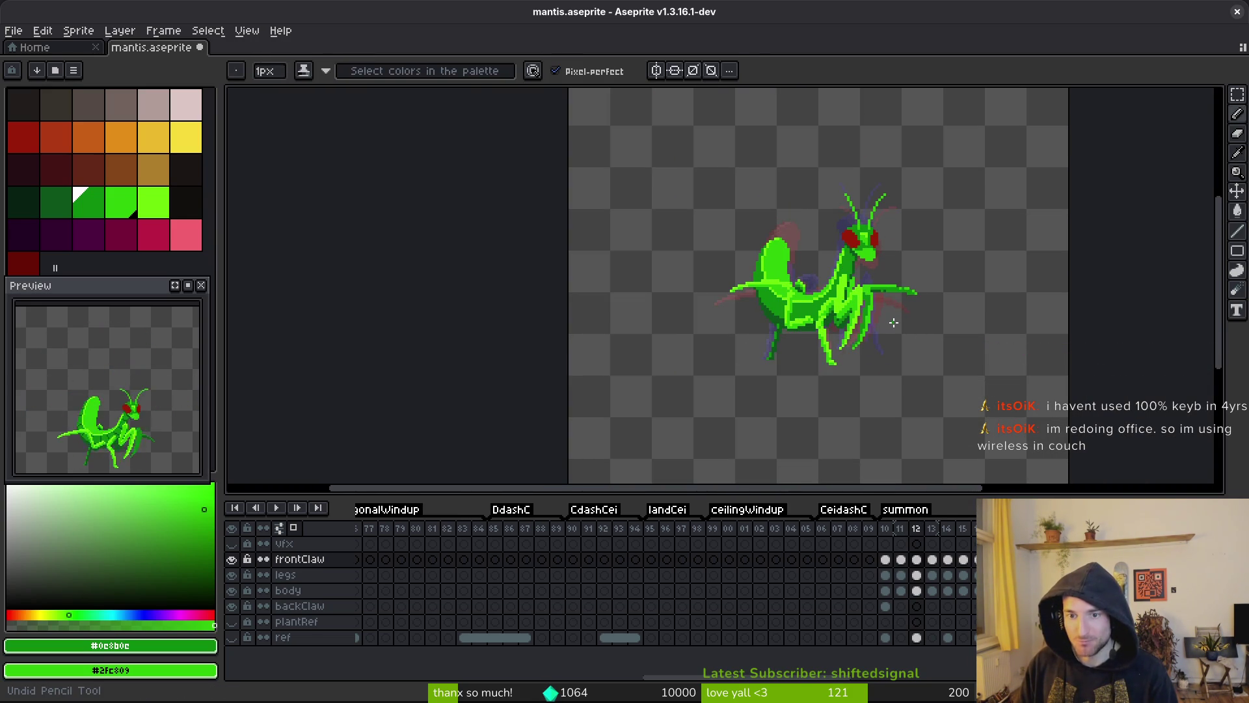
scroll(893, 322, "up", 2)
scroll(865, 287, "up", 1)
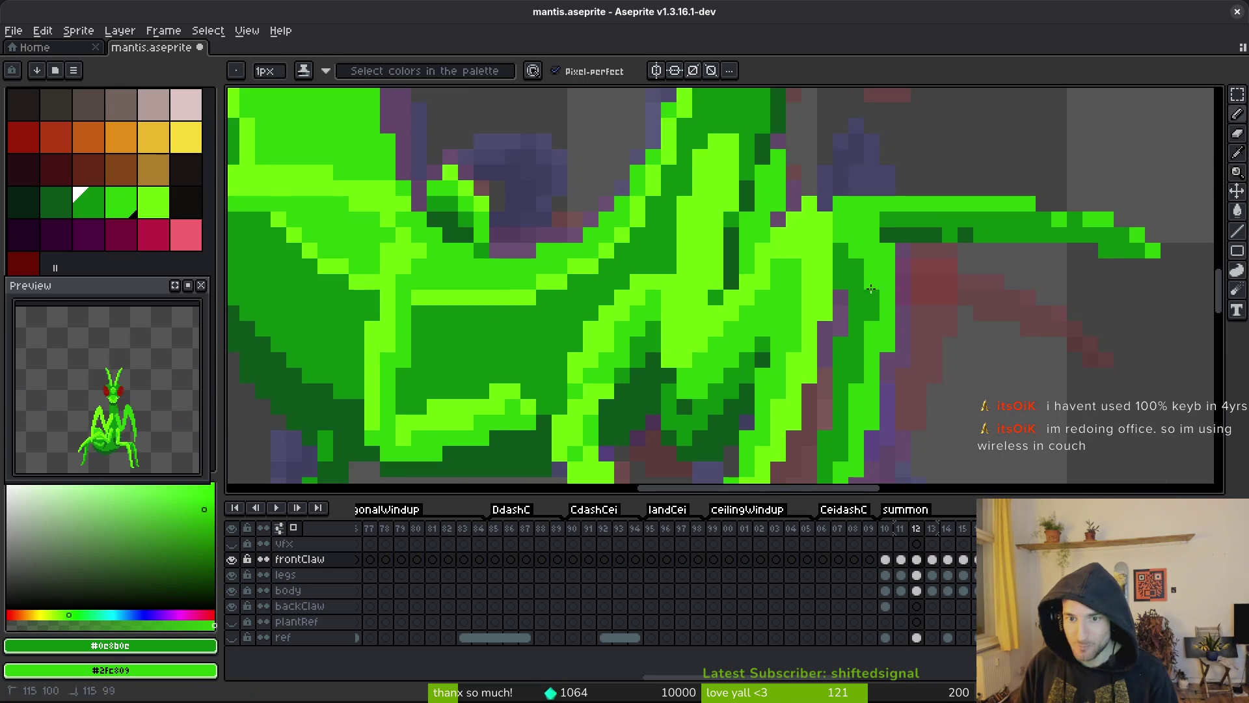
scroll(891, 292, "down", 3)
scroll(898, 295, "up", 3)
key("ctrl+z")
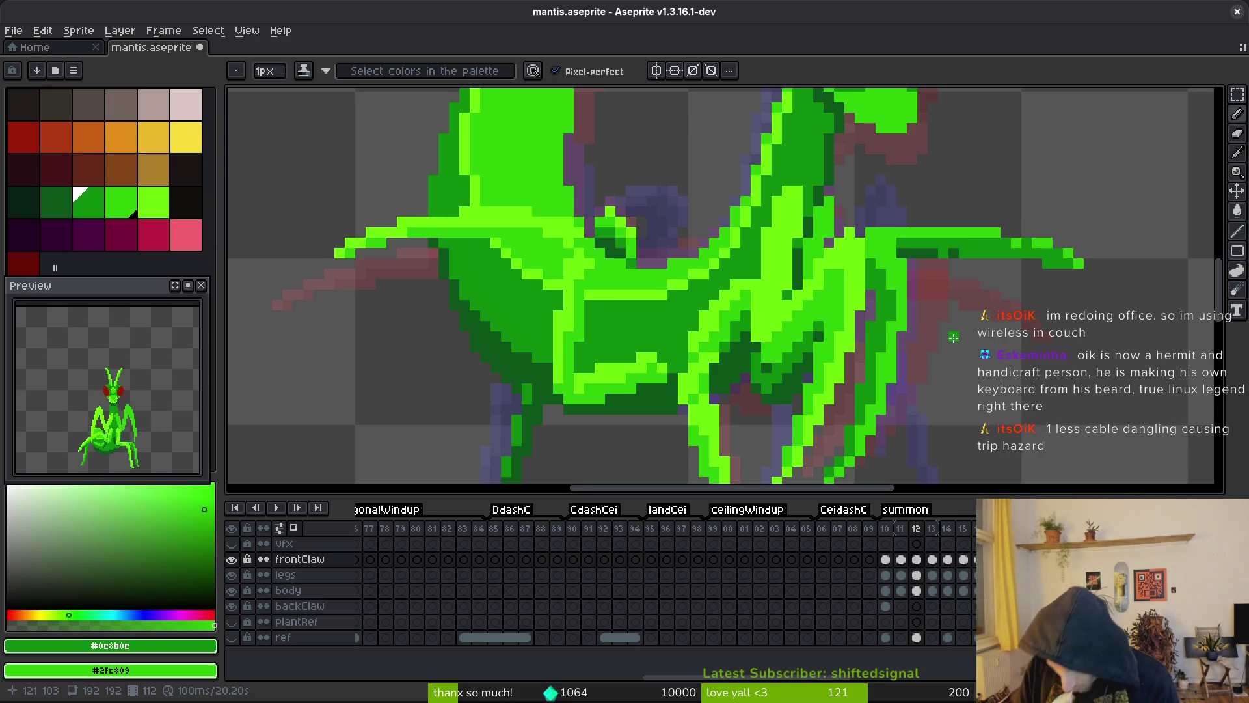
scroll(953, 337, "down", 3)
scroll(866, 326, "down", 2)
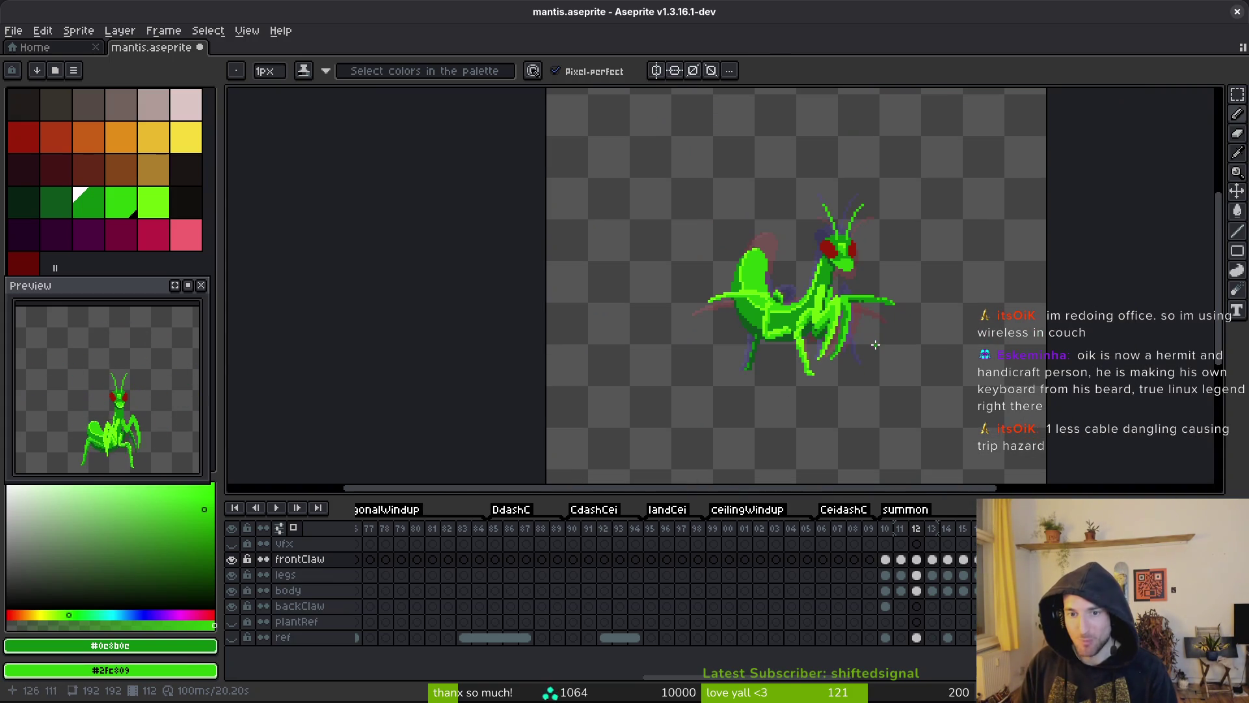
key("comma")
key("comma")
- On frame 12, redraw a dark green stroke running down-left across the claw, then save mantis.aseprite
scroll(871, 322, "up", 5)
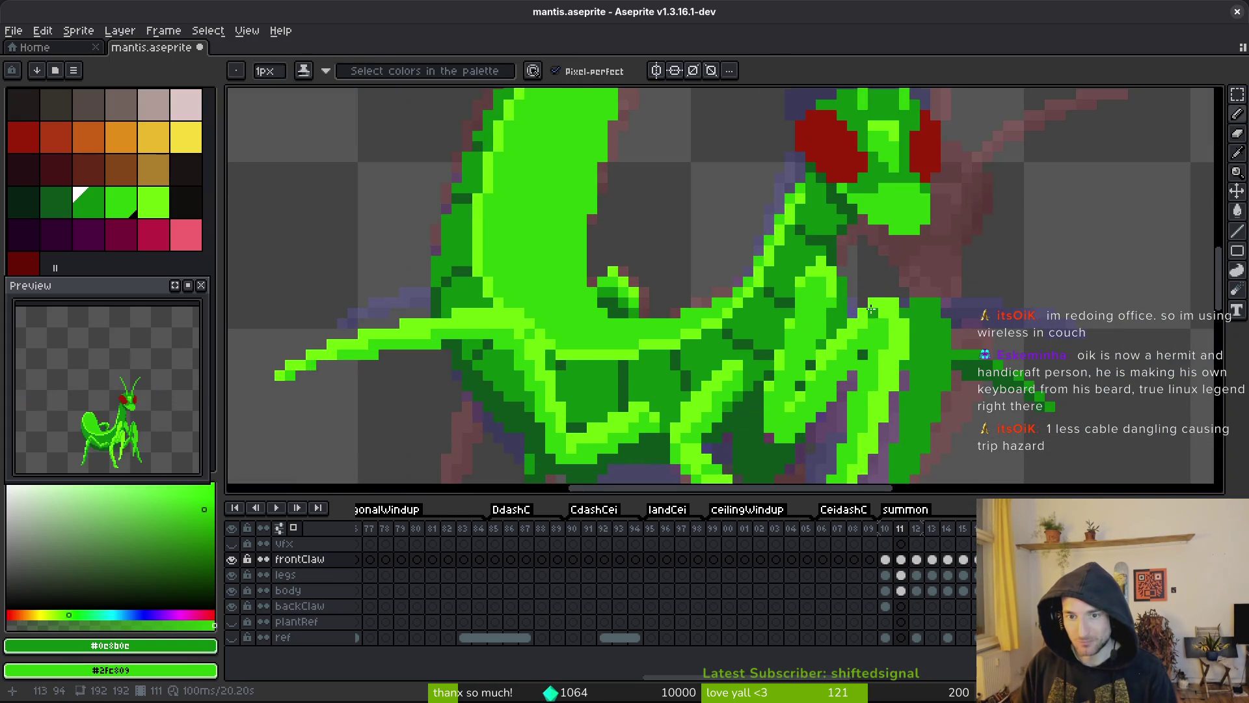
key("period")
key("period")
scroll(869, 318, "up", 3)
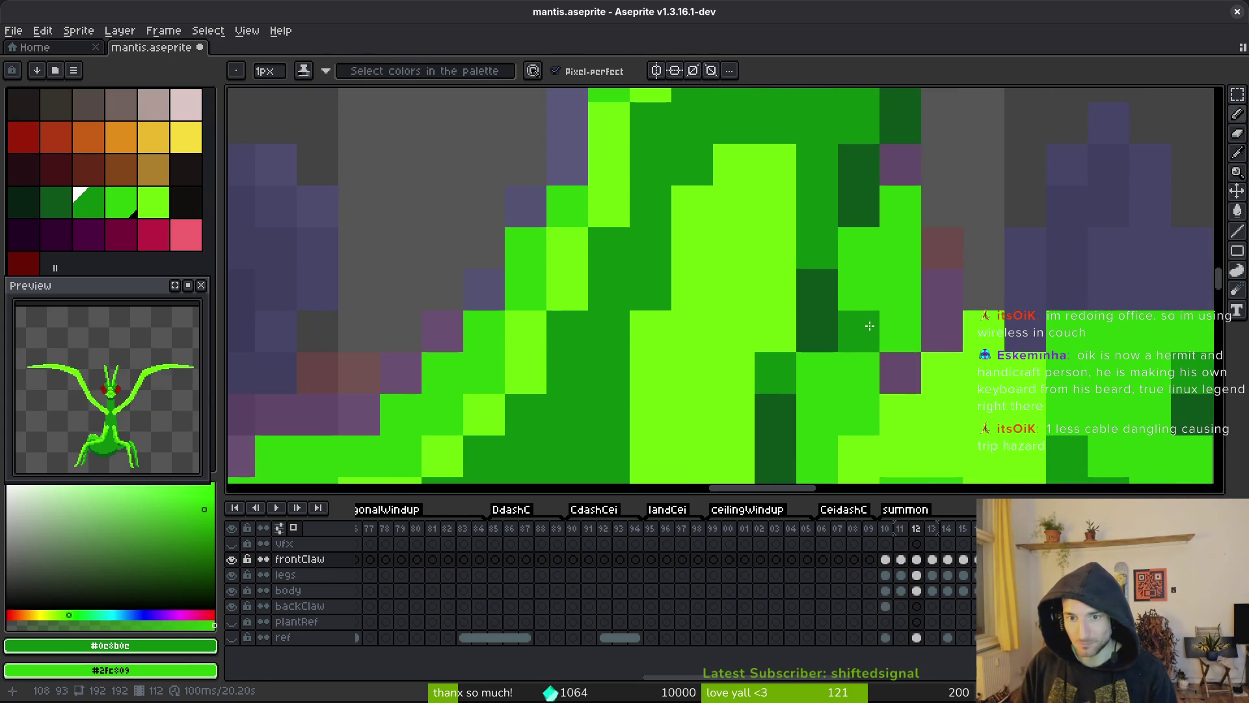
mouse_move(892, 200)
left_mouse_down()
mouse_move(898, 248)
mouse_move(817, 374)
mouse_move(882, 341)
mouse_move(858, 411)
left_mouse_up()
key("ctrl+z")
key("ctrl+z")
key("ctrl+z")
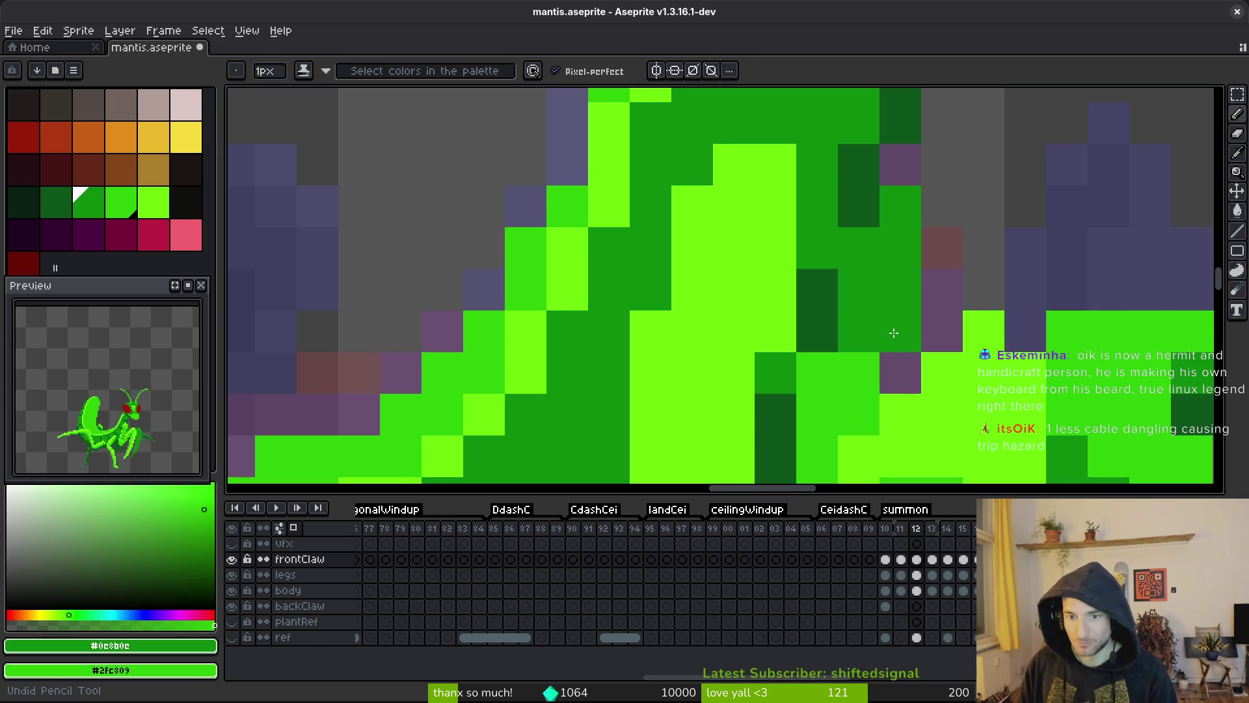
scroll(894, 333, "down", 2)
mouse_move(892, 240)
left_mouse_down()
mouse_move(872, 261)
mouse_move(842, 259)
mouse_move(800, 390)
mouse_move(797, 338)
mouse_move(797, 420)
left_mouse_up()
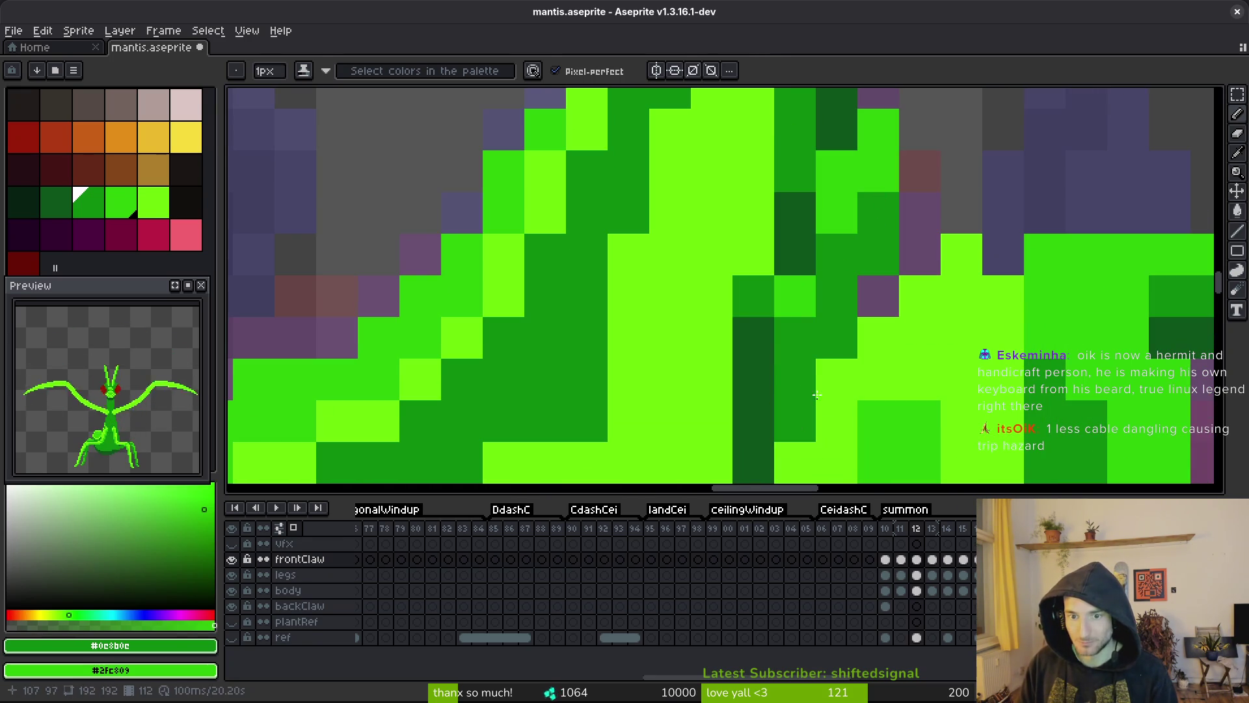
scroll(986, 397, "down", 5)
scroll(980, 412, "down", 3)
key("ctrl+s")
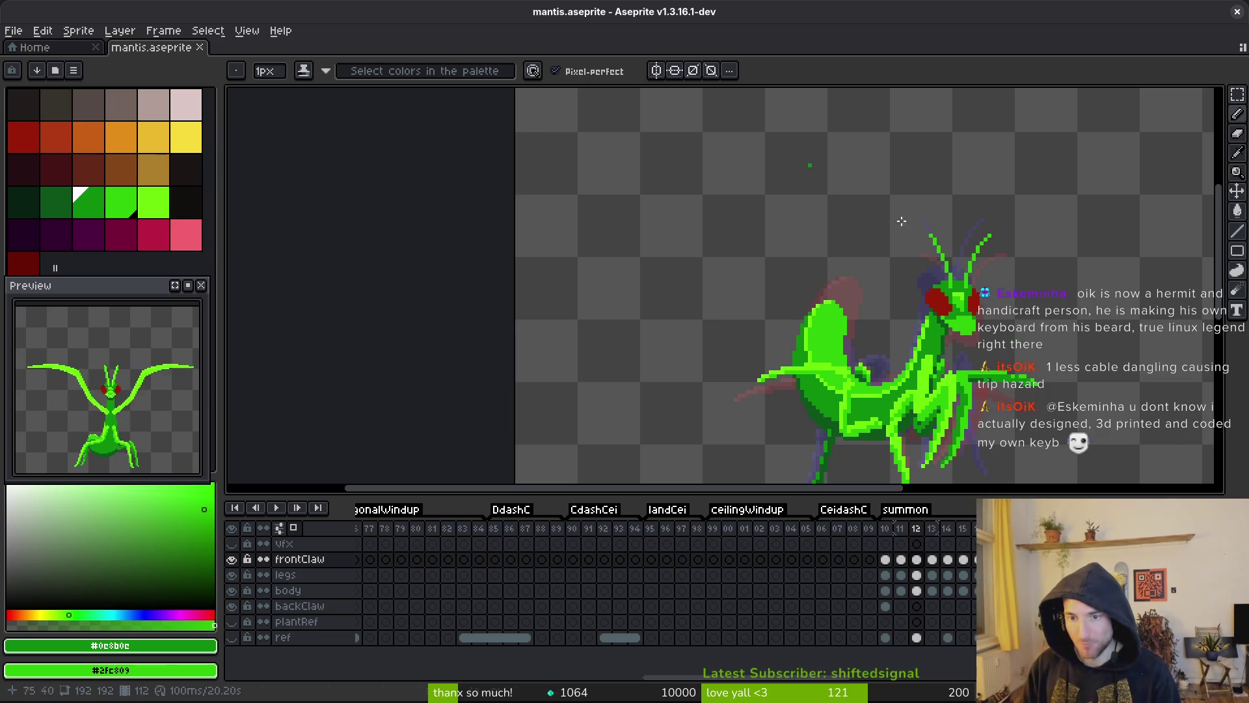
- Pick the mid green #2fc809 from the sprite and paint a few pixels with it on the mantis
scroll(1006, 426, "up", 2)
left_click(900, 379, "alt")
left_click(858, 409, "alt")
left_click(858, 409)
left_click(859, 410, "alt")
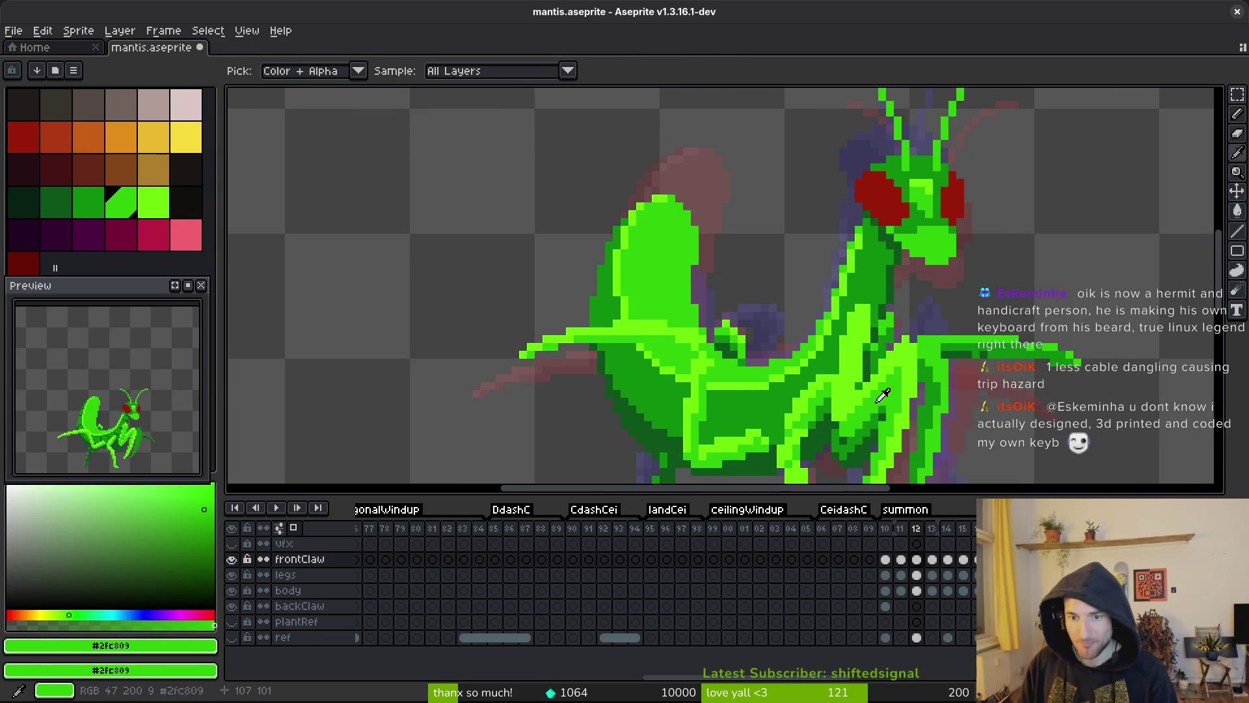
- Move the browser window showing the room photo out of the way
scroll(859, 342, "up", 1)
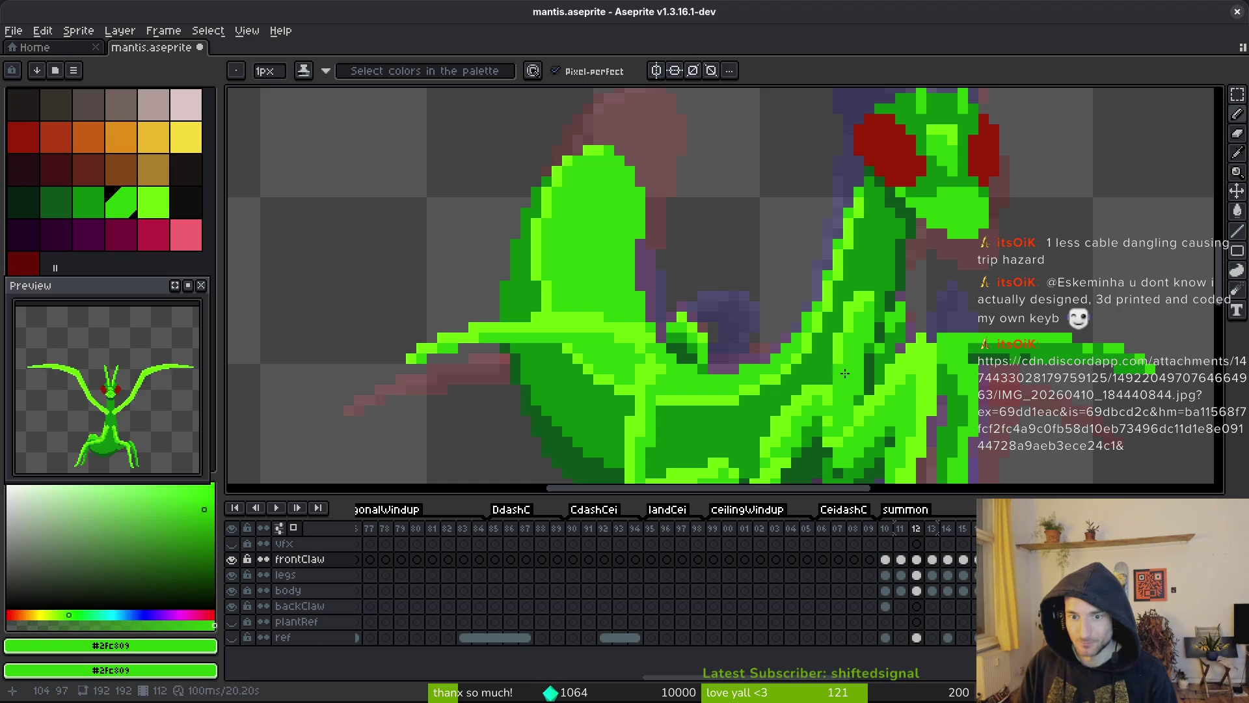
scroll(867, 391, "down", 3)
scroll(852, 416, "up", 3)
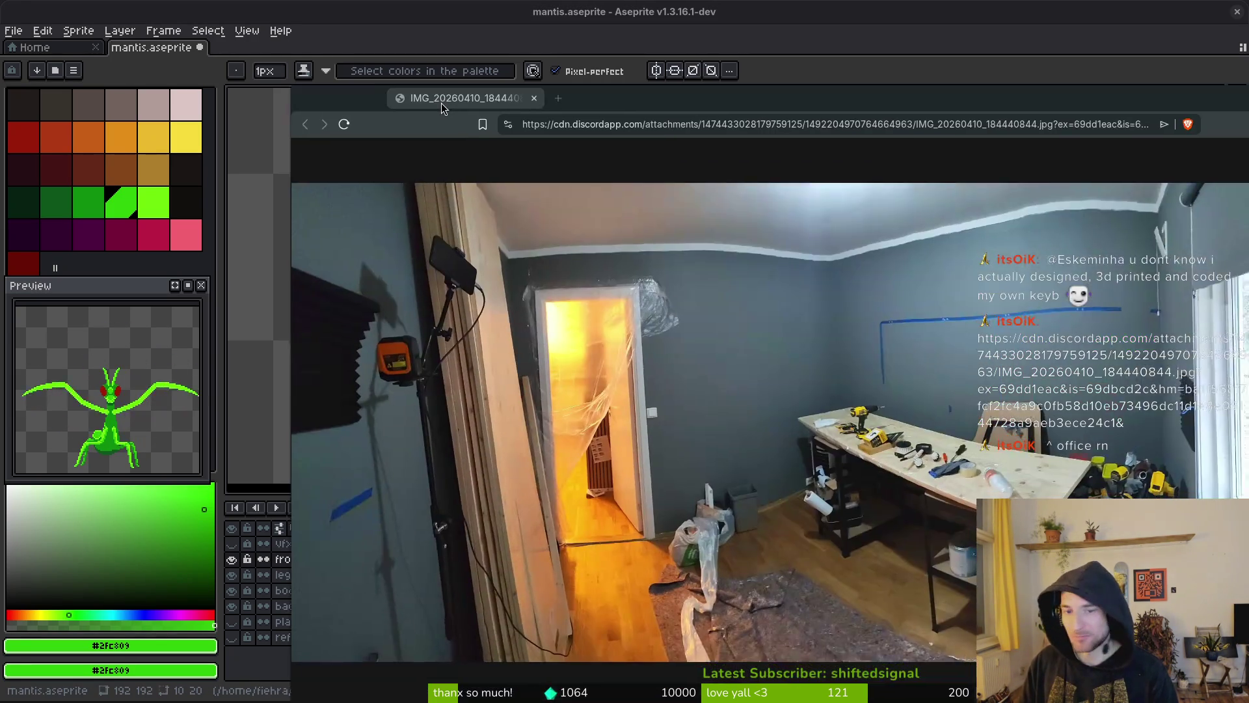
mouse_move(441, 103)
left_mouse_down()
mouse_move(350, 79)
mouse_move(330, 88)
mouse_move(278, 54)
left_mouse_up()
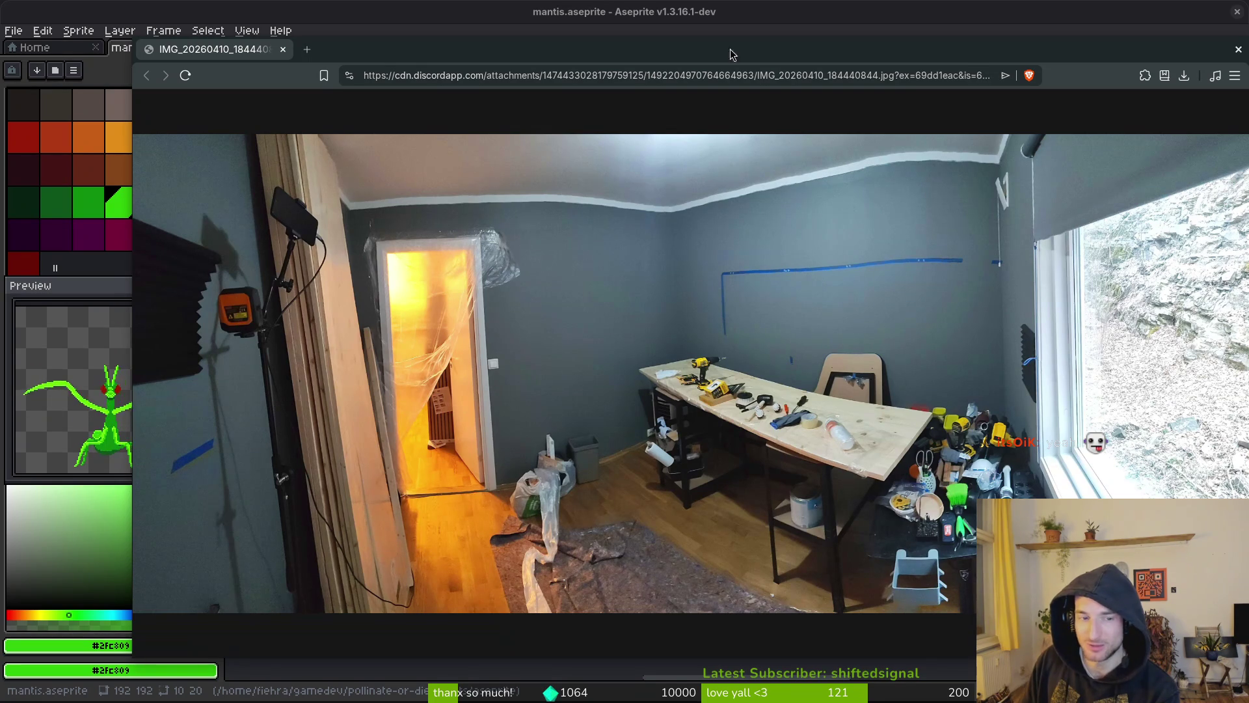
- Close the room photo tab in Brave to bring the Aseprite mantis canvas back
left_click(283, 51)
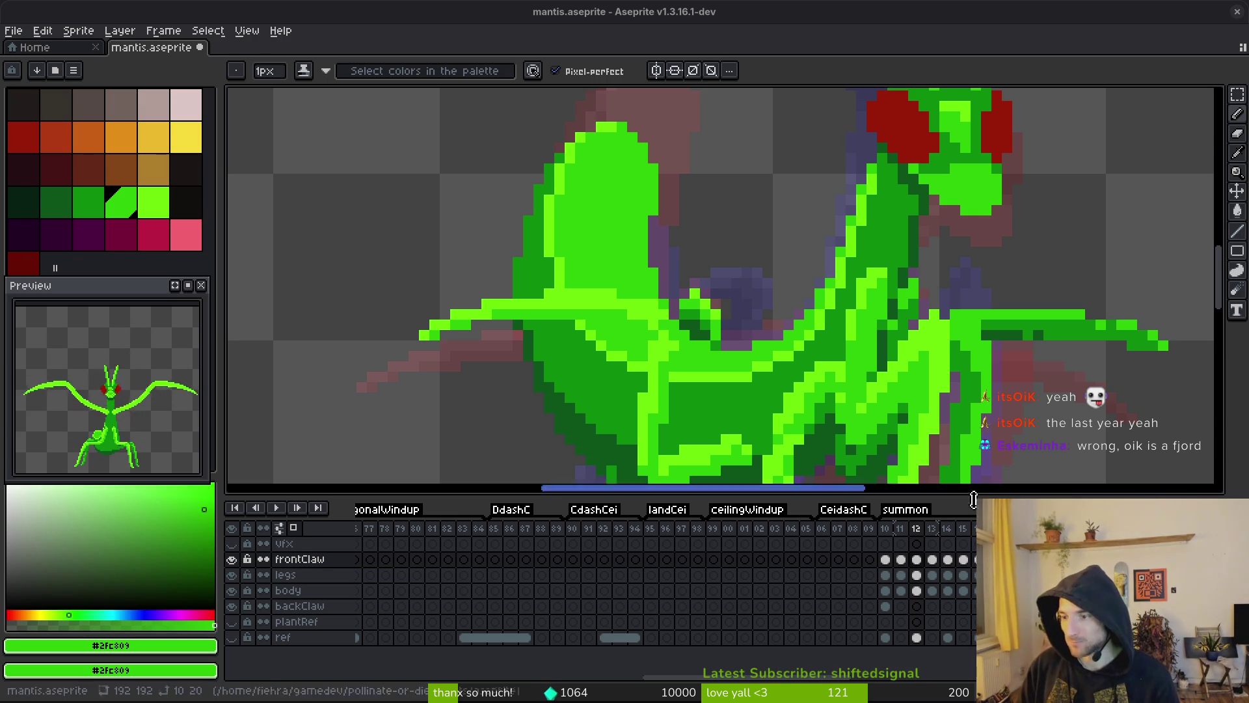
- Preview the summon animation and step forward to frame 13
scroll(1045, 460, "down", 4)
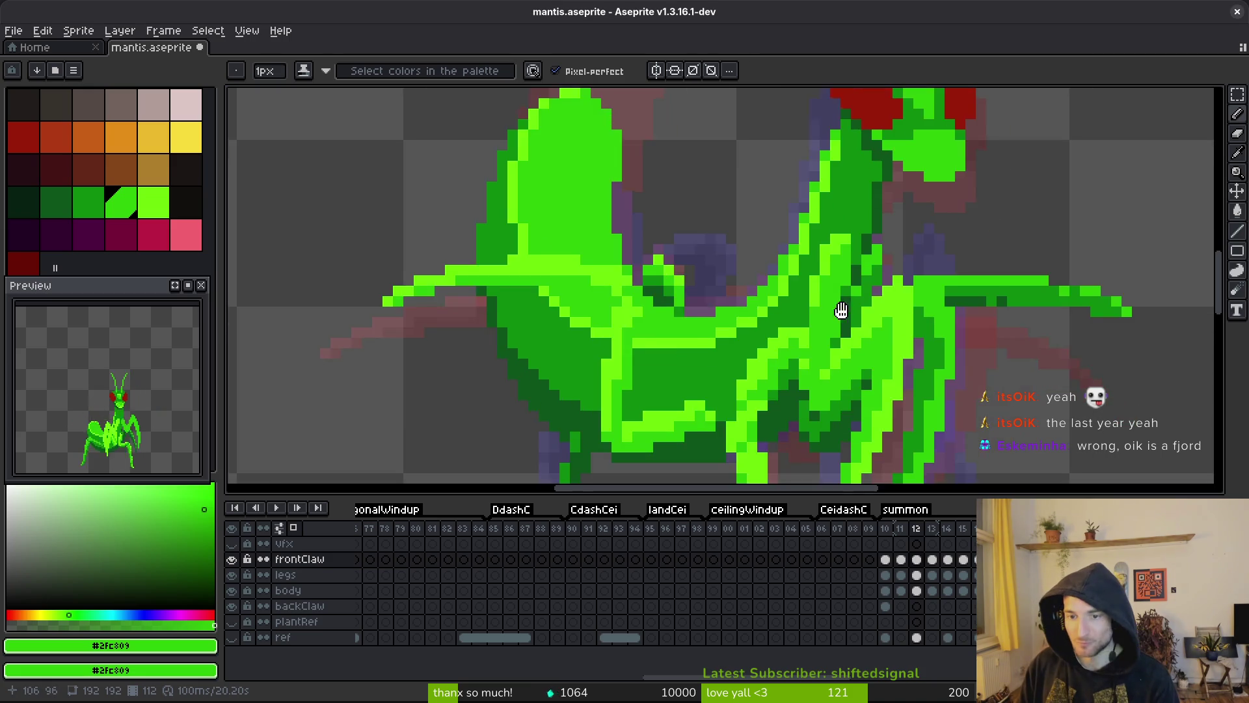
key("Return")
key("Return")
key("Return")
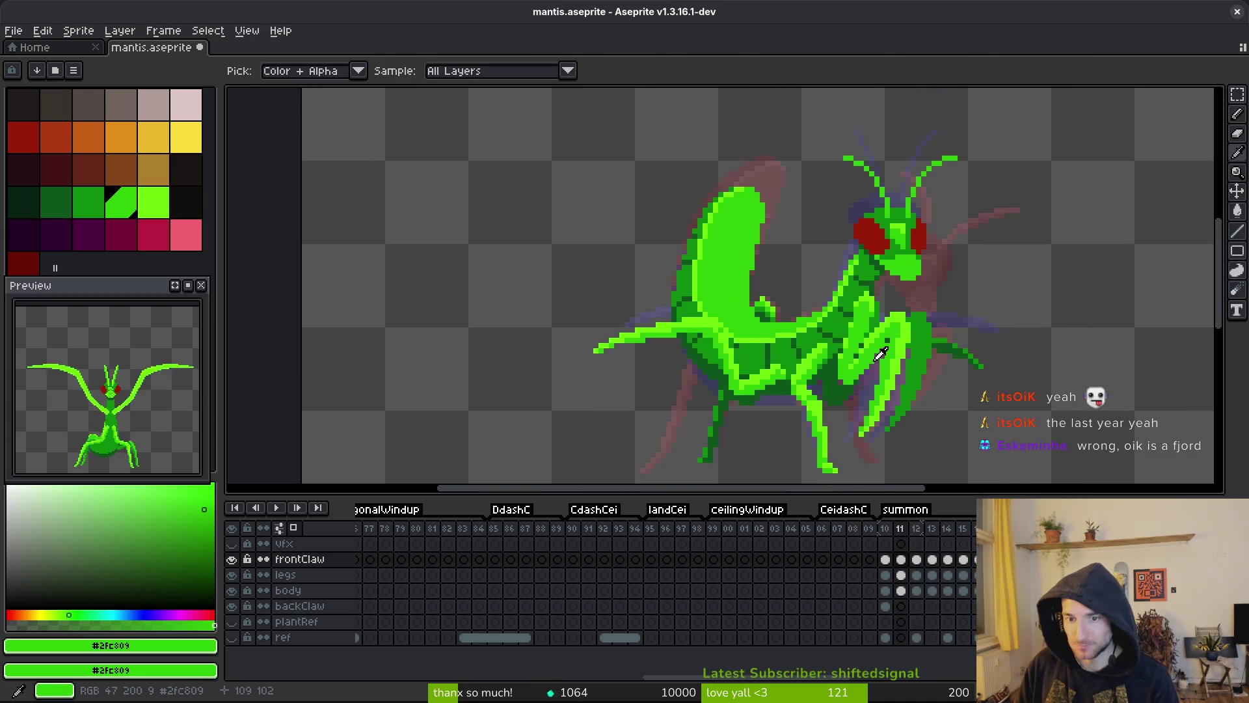
scroll(838, 285, "up", 5)
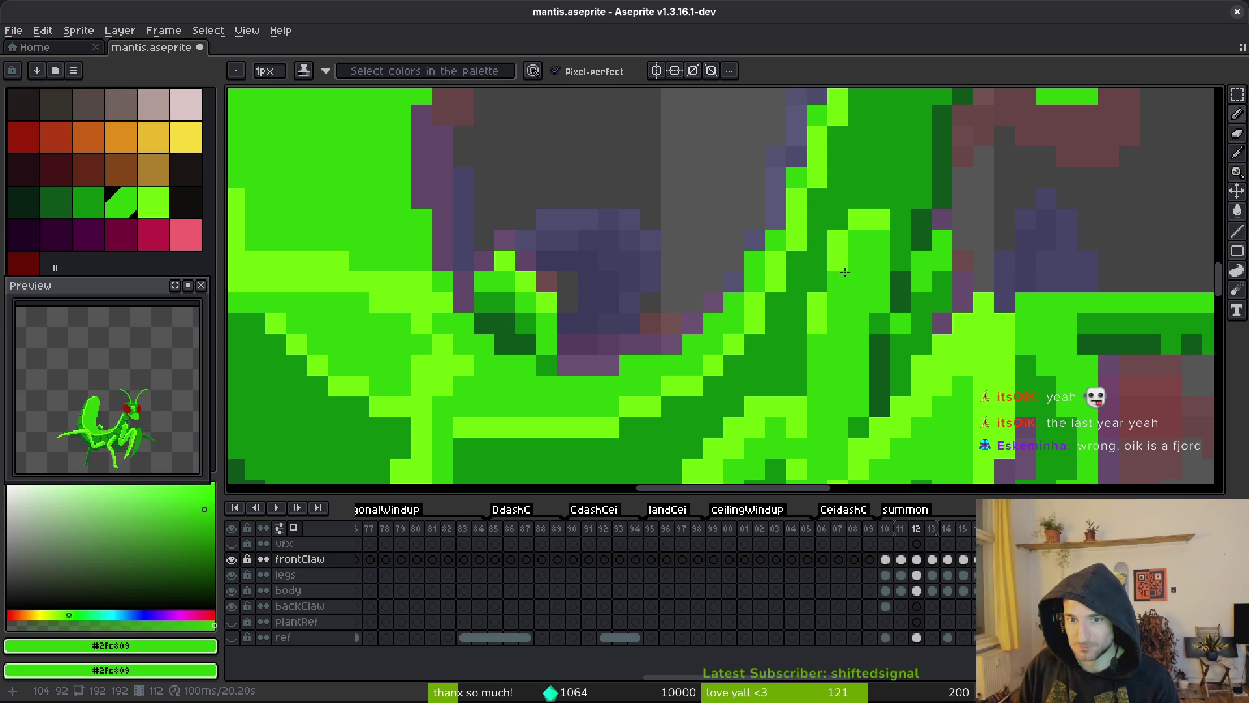
scroll(906, 282, "down", 5)
key("Return")
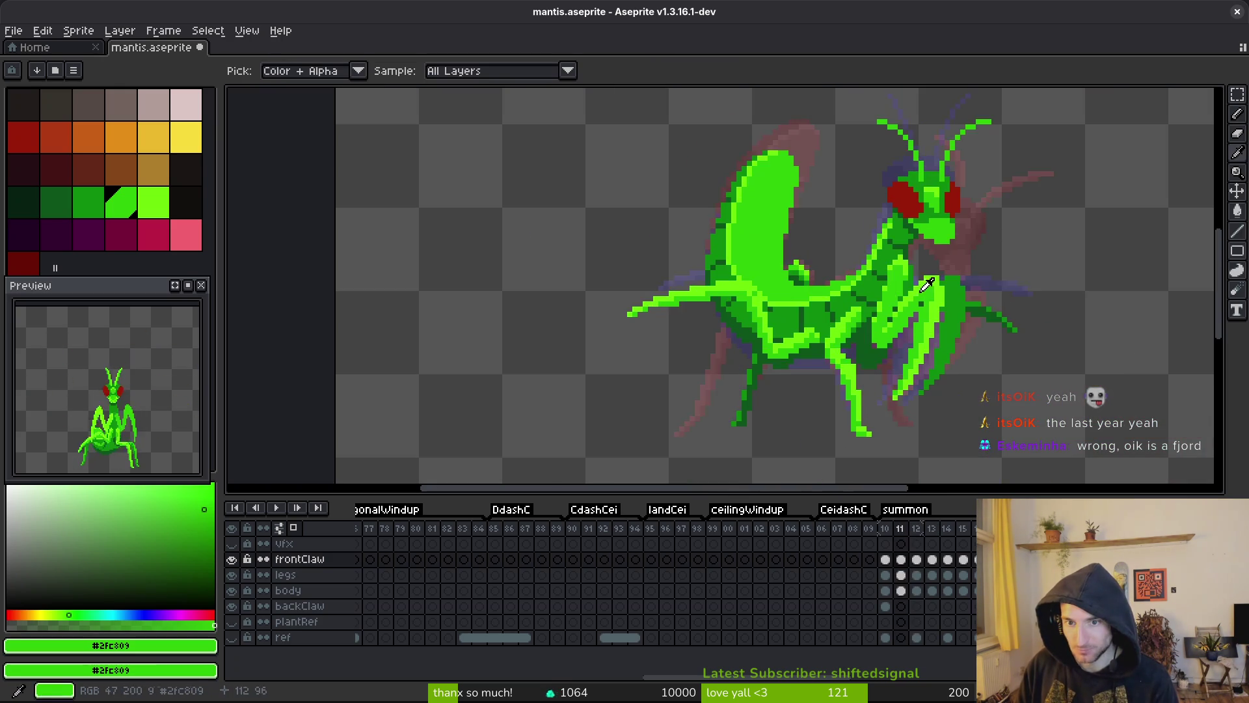
key("Return")
- Zoom in on the claws, compare frames 13 and 14, and settle on frame 14 centred on the body
scroll(883, 256, "up", 4)
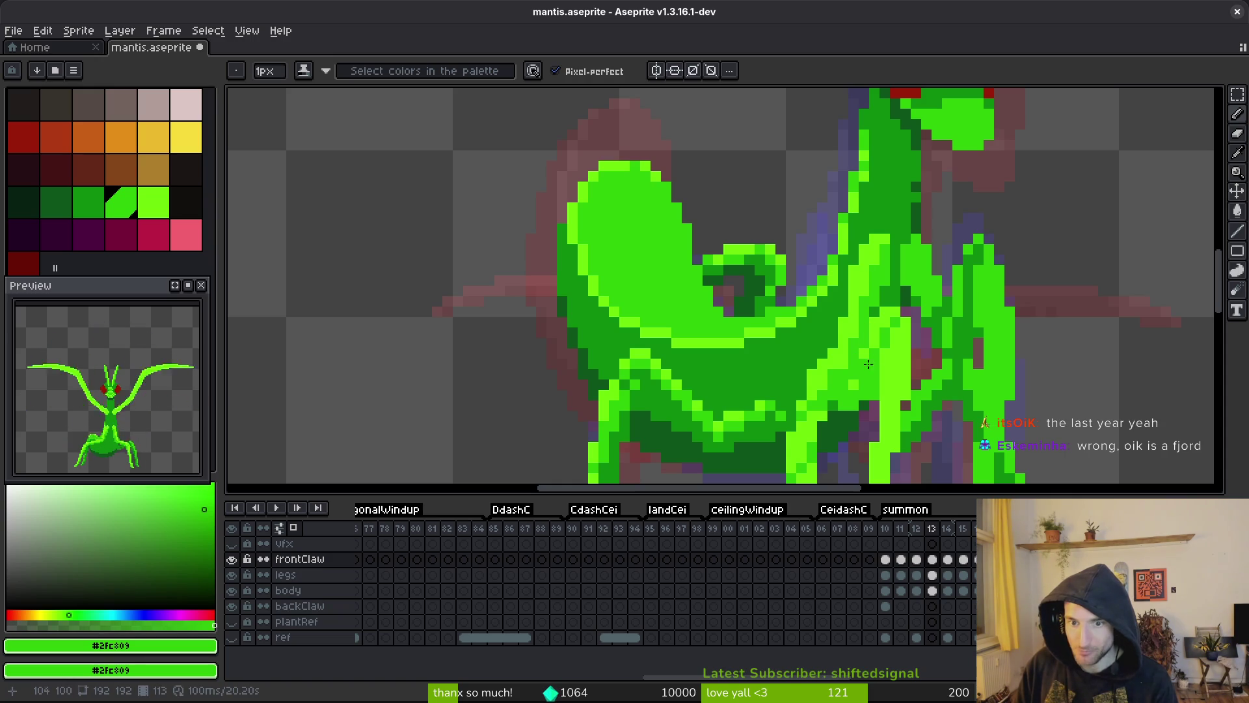
scroll(844, 363, "down", 2)
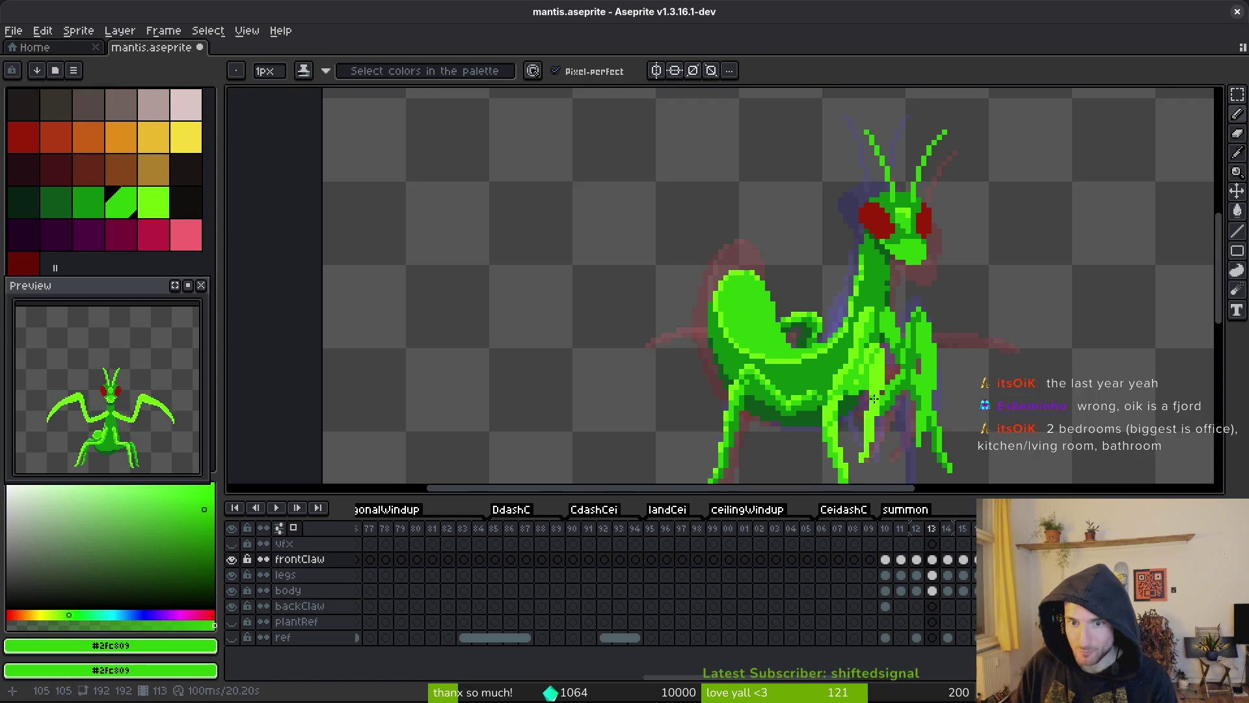
scroll(846, 355, "up", 2)
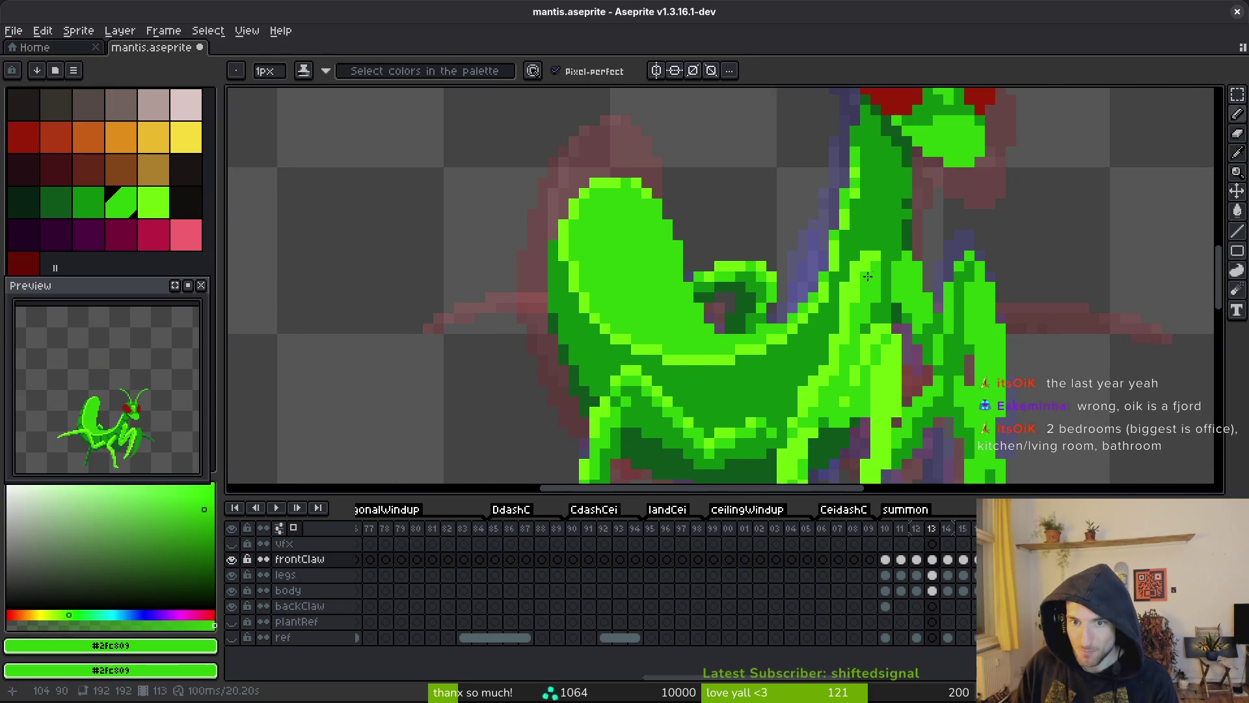
scroll(860, 288, "down", 3)
scroll(867, 300, "up", 2)
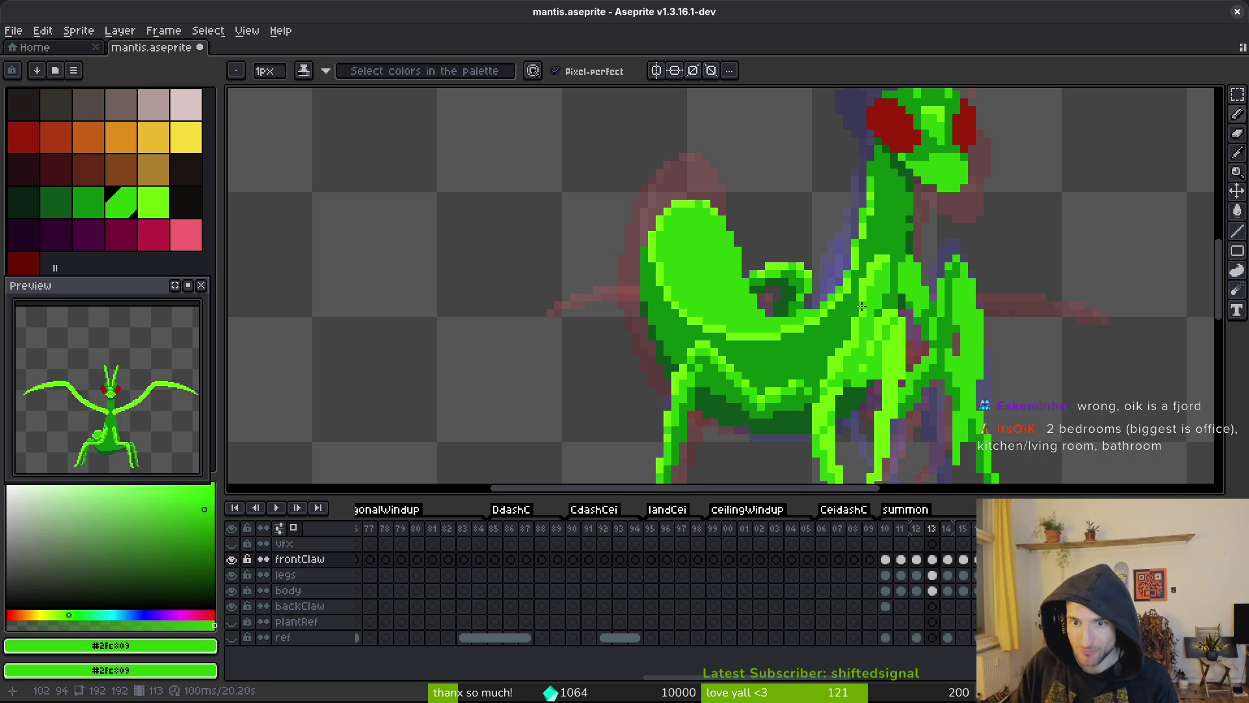
scroll(880, 298, "down", 2)
key(".")
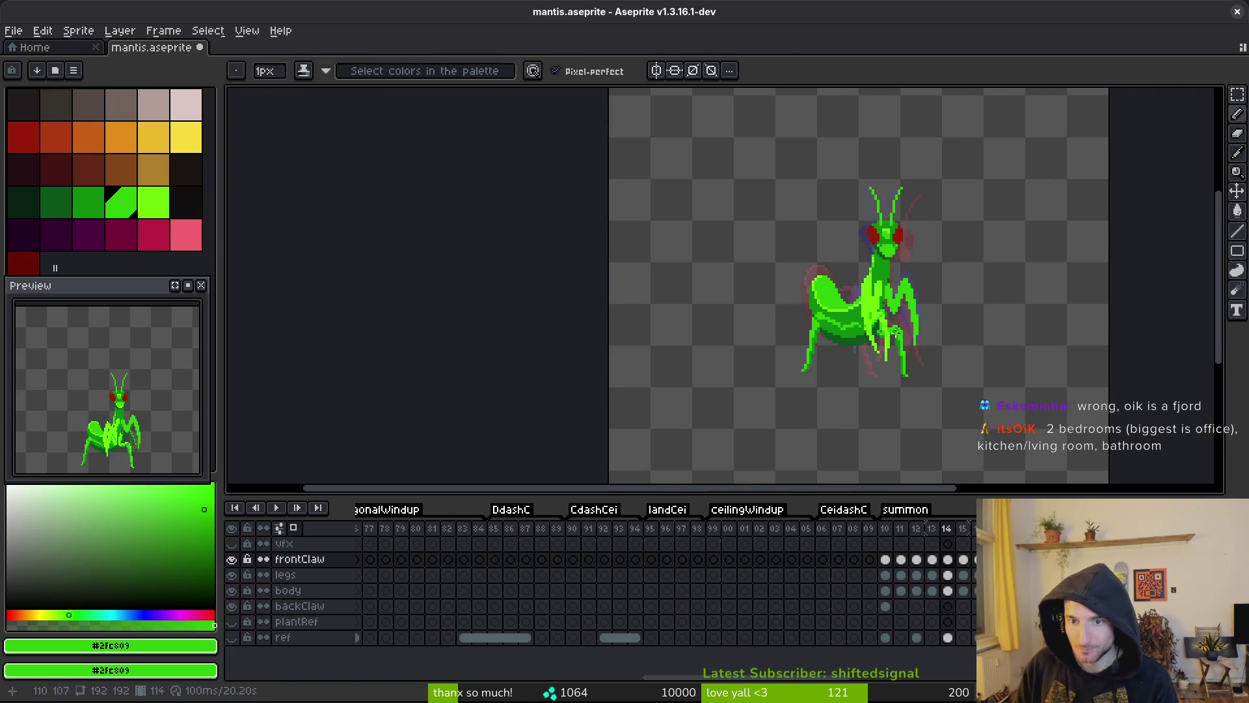
key(".")
scroll(883, 301, "up", 2)
scroll(865, 312, "up", 3)
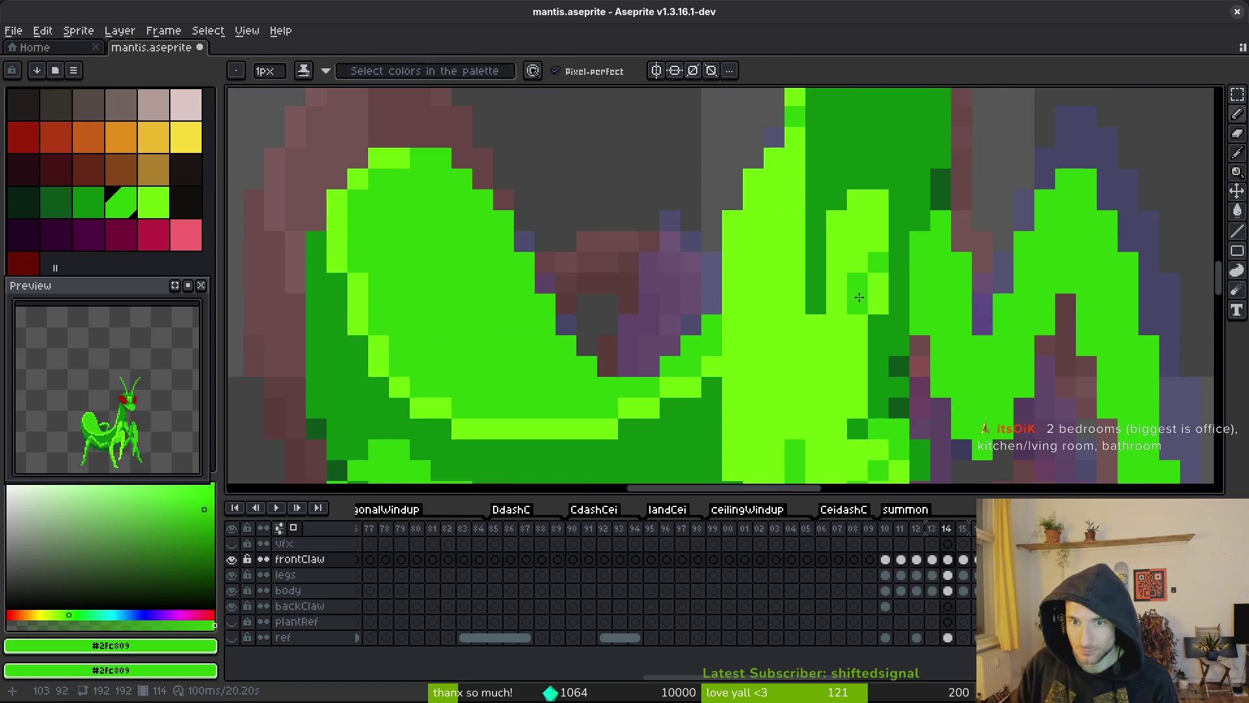
left_click_drag(833, 343, 806, 285)
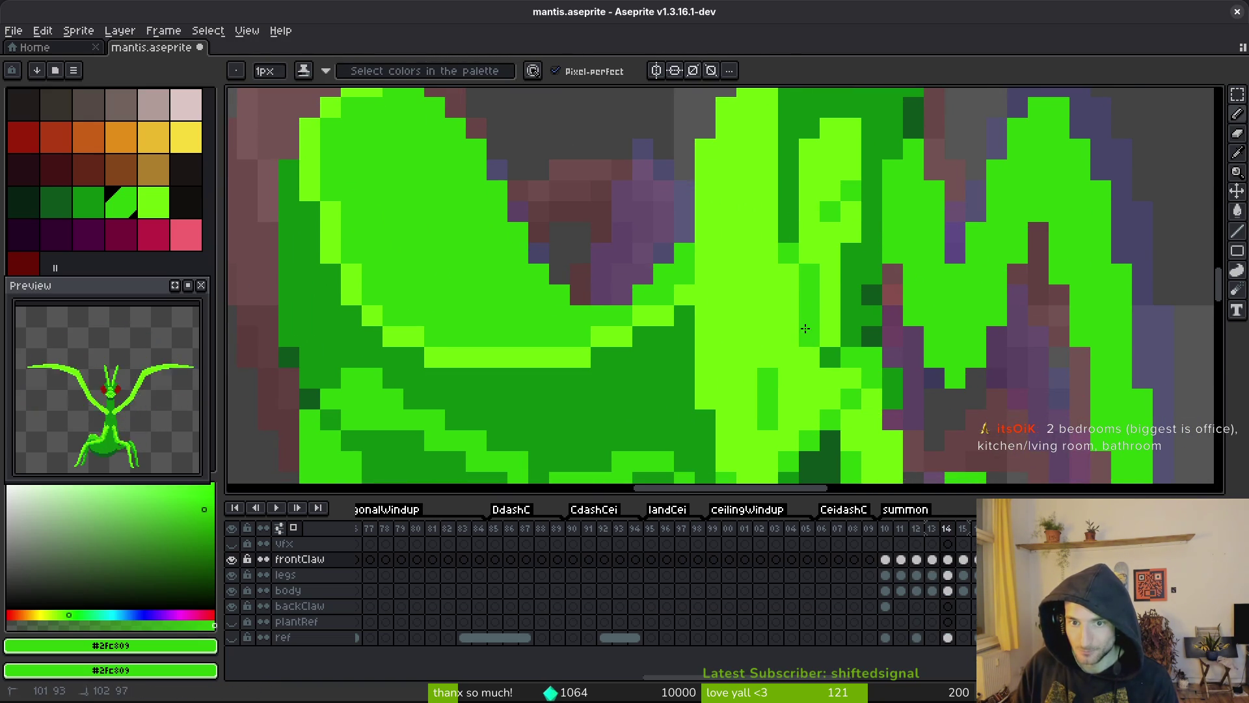
scroll(831, 338, "down", 3)
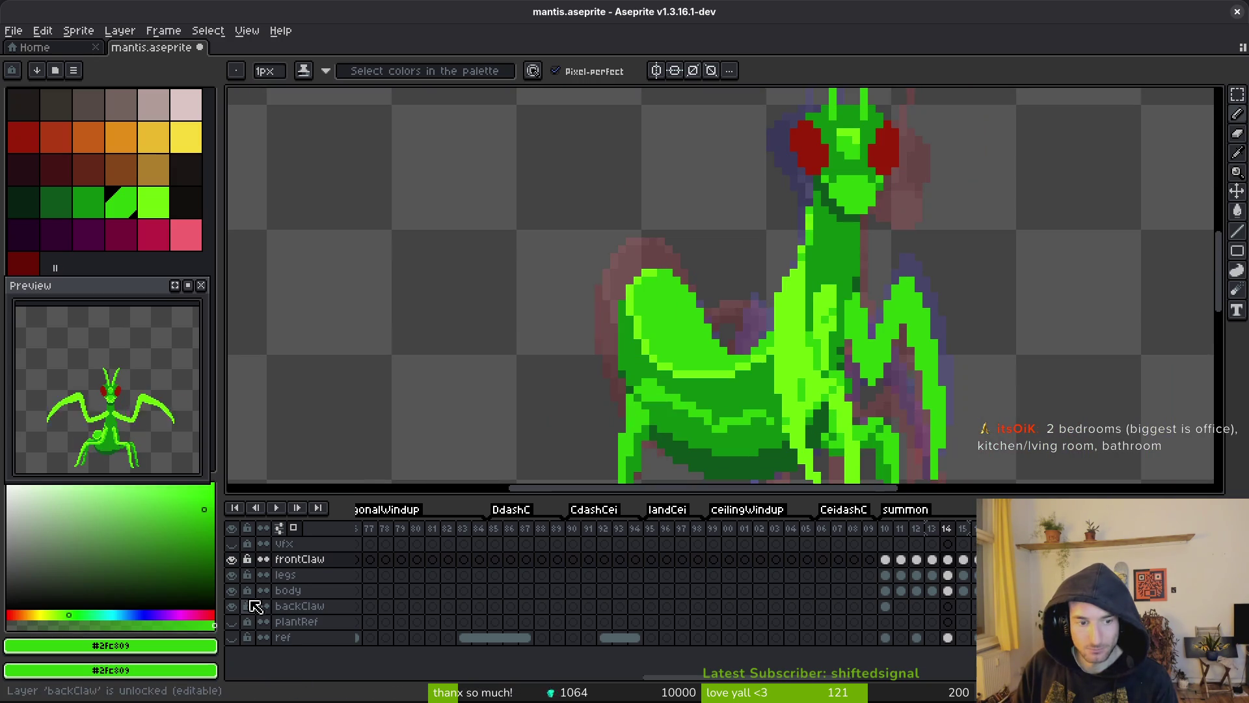
- Hide the body and legs layers to isolate the claws
left_click(232, 592)
key("minus")
key("minus")
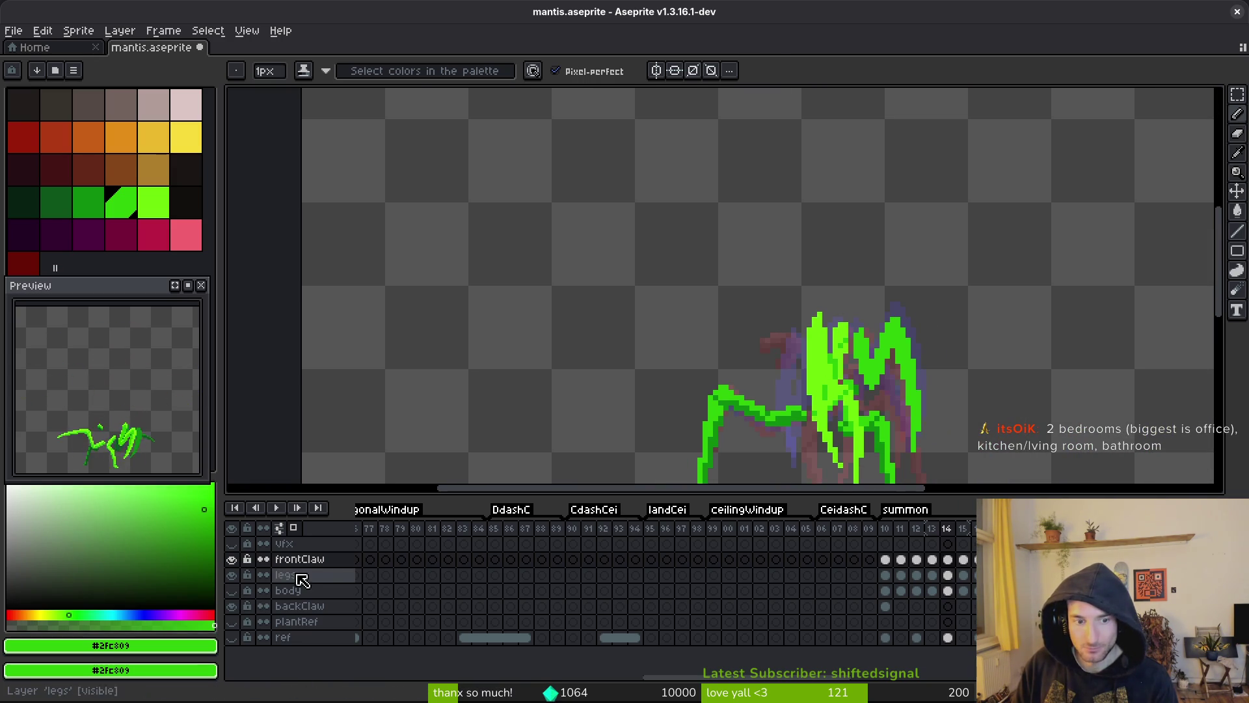
left_click(232, 575)
scroll(826, 372, "up", 2)
scroll(826, 372, "up", 2)
- Repaint claw pixels in darker green #2fc809, pick light green #6cff0a, and save
mouse_move(825, 372)
left_mouse_down()
mouse_move(807, 274)
mouse_move(827, 325)
mouse_move(834, 227)
mouse_move(850, 279)
left_mouse_up()
mouse_move(828, 208)
left_mouse_down()
mouse_move(828, 196)
mouse_move(852, 260)
left_mouse_up()
left_click(742, 260, "alt")
scroll(878, 325, "down", 2)
key("ctrl+s")
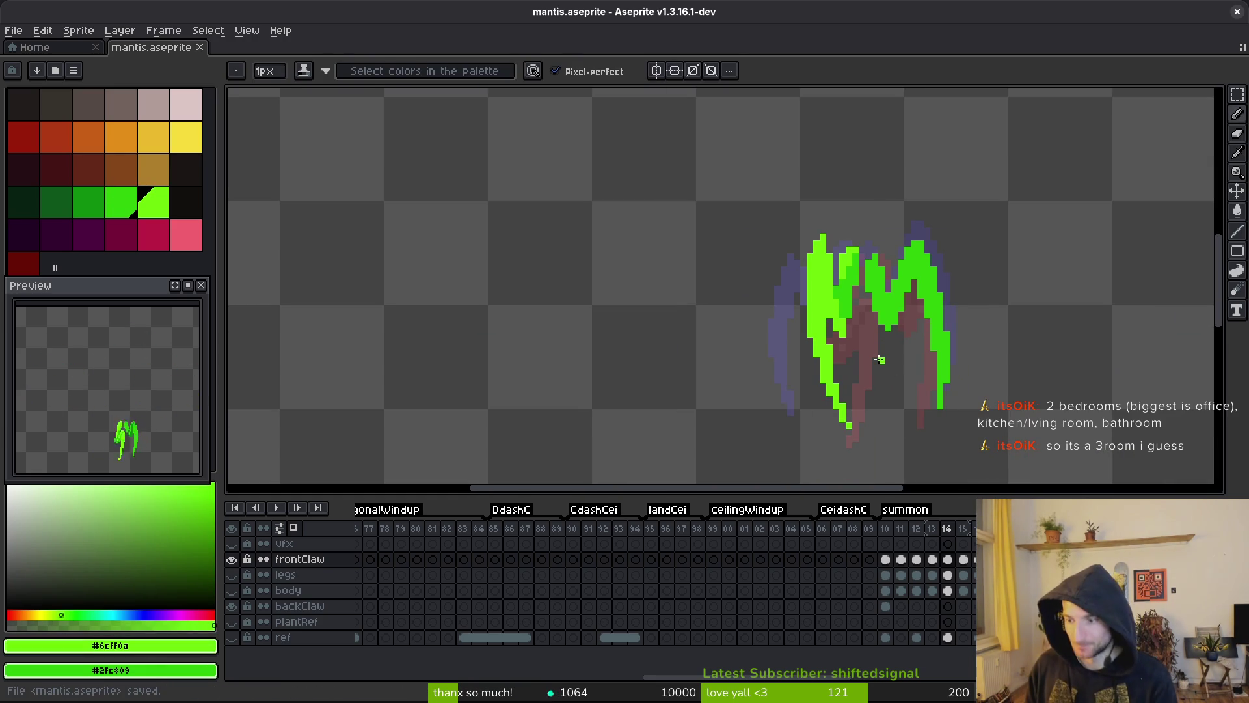
- Add a light-green pixel below the claw, darken two claw-edge pixels, and save
left_click(894, 393)
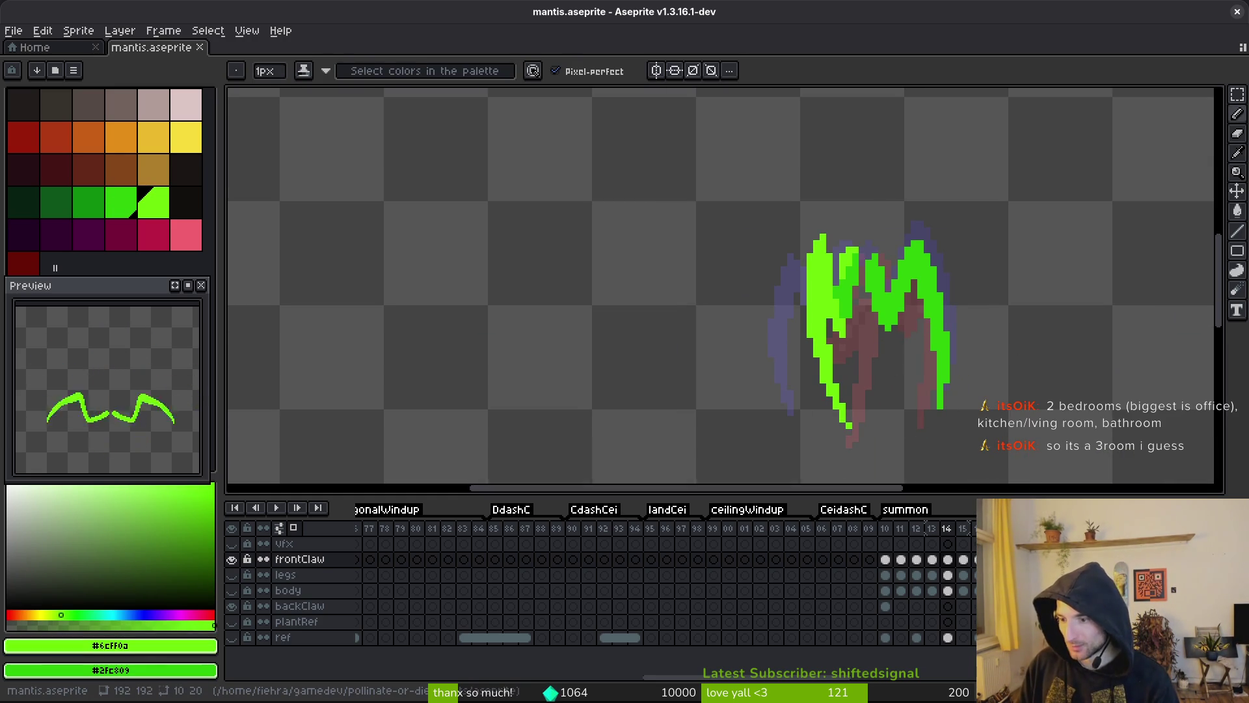
scroll(832, 298, "up", 2)
key("b")
left_click_drag(894, 412, 894, 391)
key("ctrl+s")
- Repaint columns of pixels along the claw in darker green
scroll(898, 365, "down", 5)
scroll(915, 360, "up", 3)
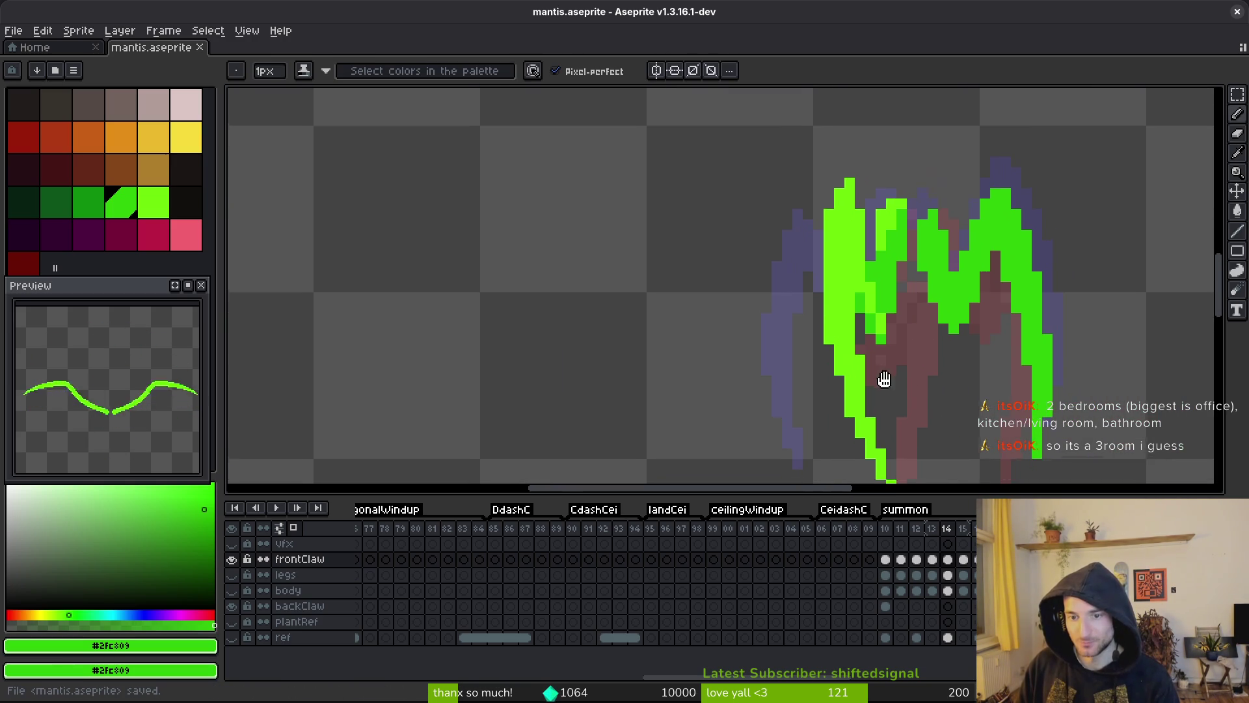
left_click(845, 245)
left_click_drag(845, 254, 845, 311)
scroll(841, 267, "down", 1)
mouse_move(841, 267)
left_mouse_down()
mouse_move(839, 351)
mouse_move(855, 396)
left_mouse_up()
scroll(855, 397, "down", 2)
- Darken seven individual pixels along the claw's edge, then save mantis.aseprite
left_click(843, 380)
left_click(859, 426)
left_click(828, 351)
left_click(875, 459)
left_click(859, 412)
left_click(843, 349)
left_click(858, 318)
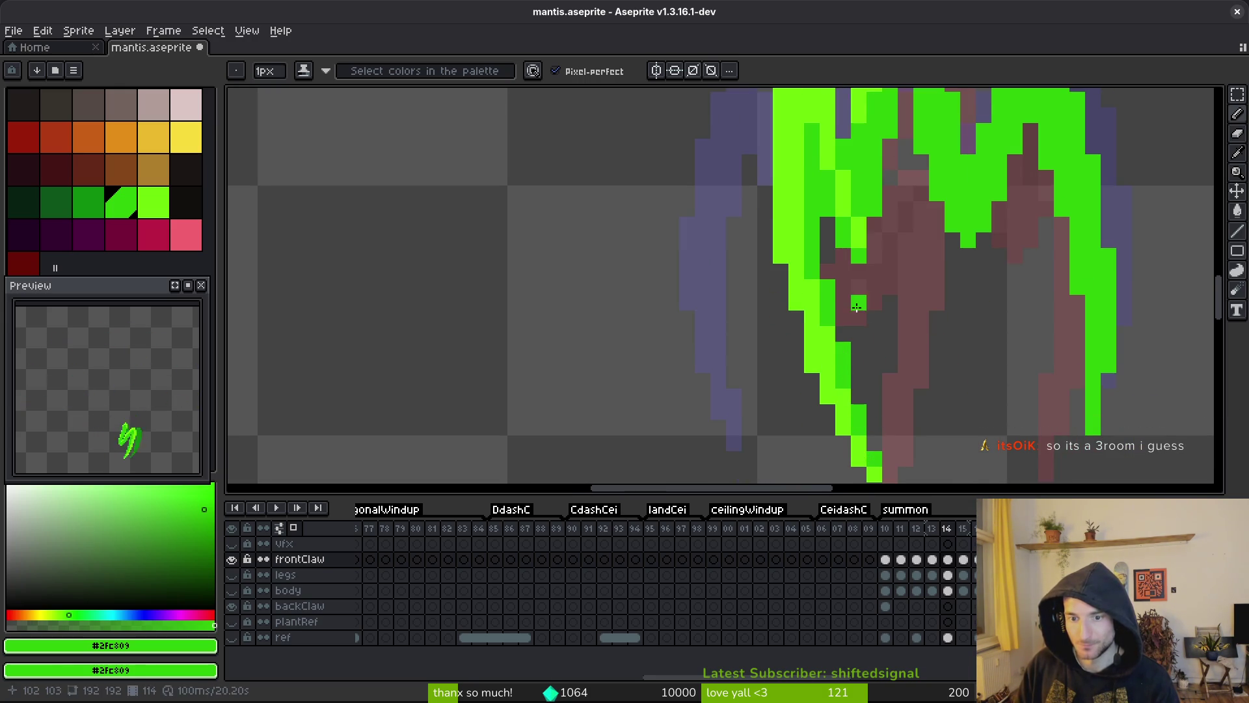
scroll(890, 274, "down", 4)
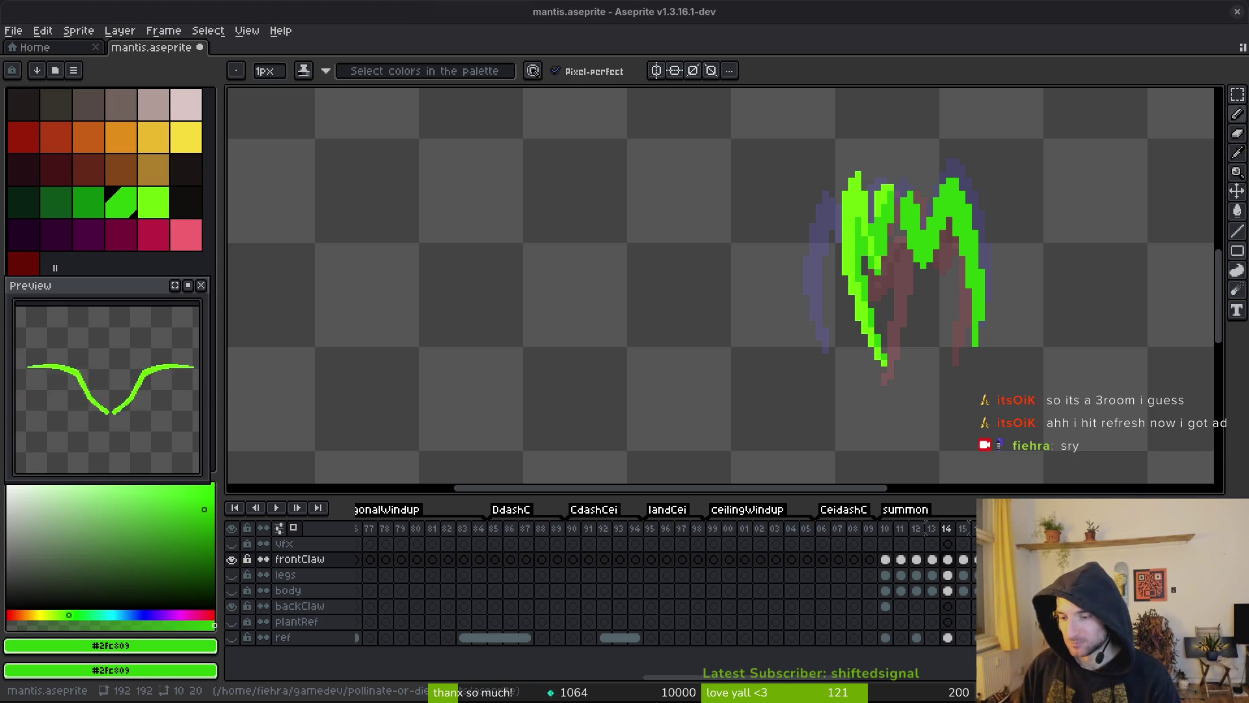
key("ctrl+s")
- Pick light green #6cff0a from the claw and paint pixels on the claw's upper part
left_click_drag(951, 298, 891, 296)
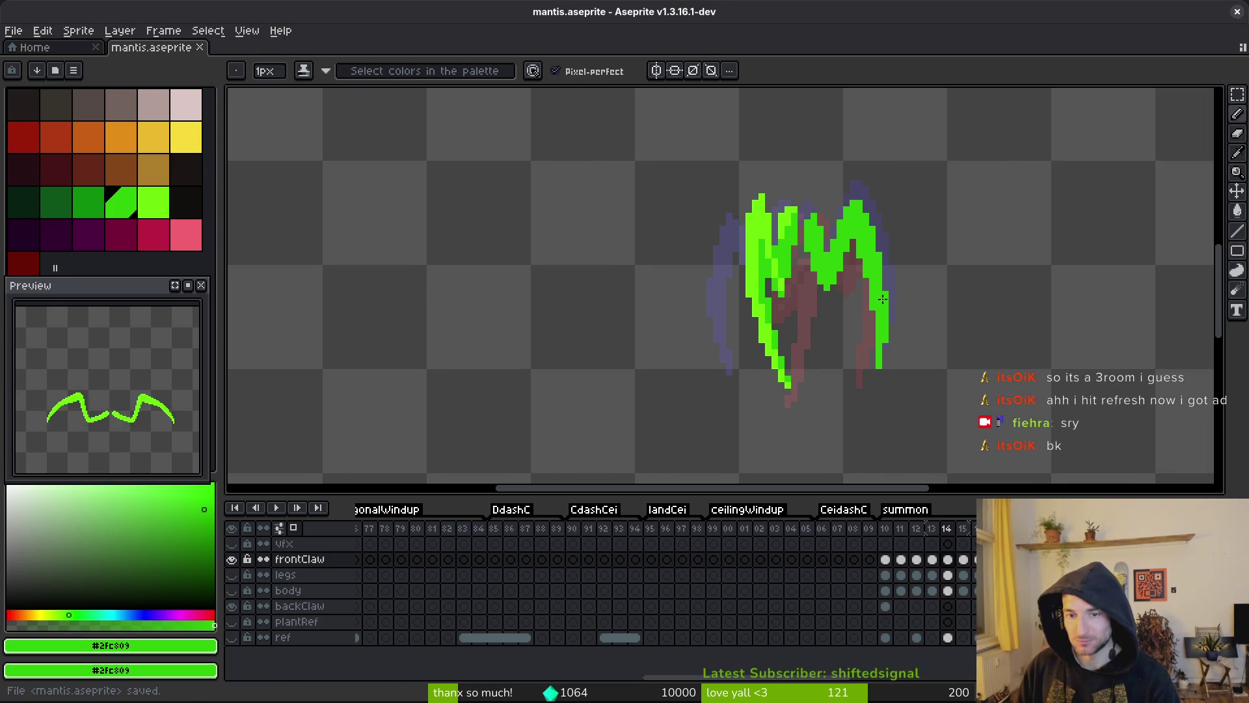
scroll(832, 232, "up", 3)
key("i")
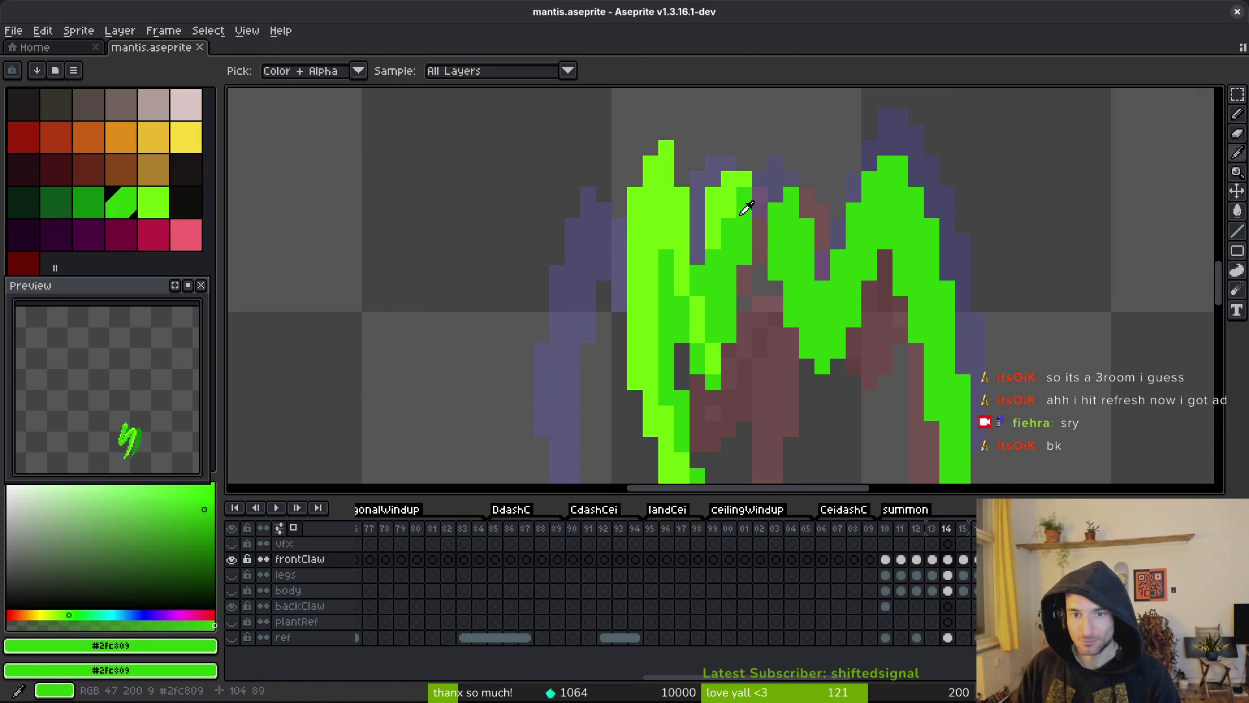
left_click(745, 215, "alt")
mouse_move(791, 193)
left_mouse_down()
mouse_move(794, 215)
mouse_move(778, 213)
left_mouse_up()
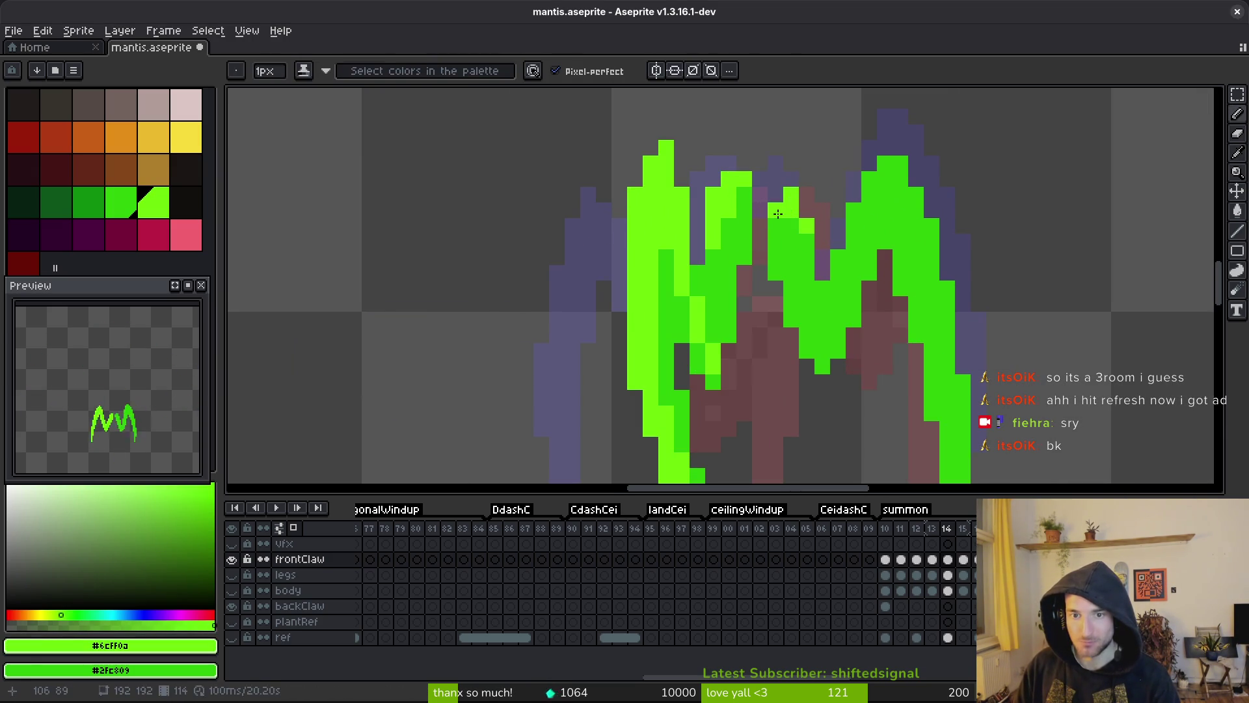
- Pick dark green #0c8b0c from the claw on frame 13, return to frame 14, and save
scroll(800, 234, "down", 4)
key("Return")
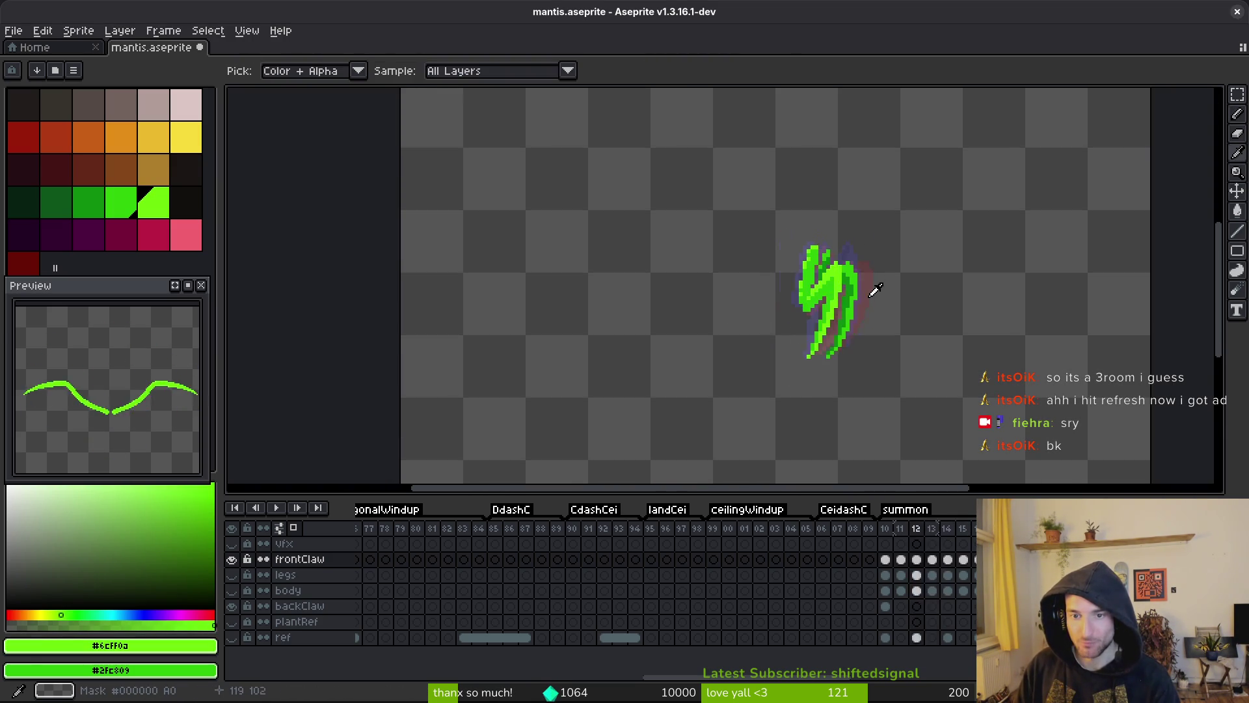
scroll(871, 293, "up", 3)
left_click(837, 280, "alt")
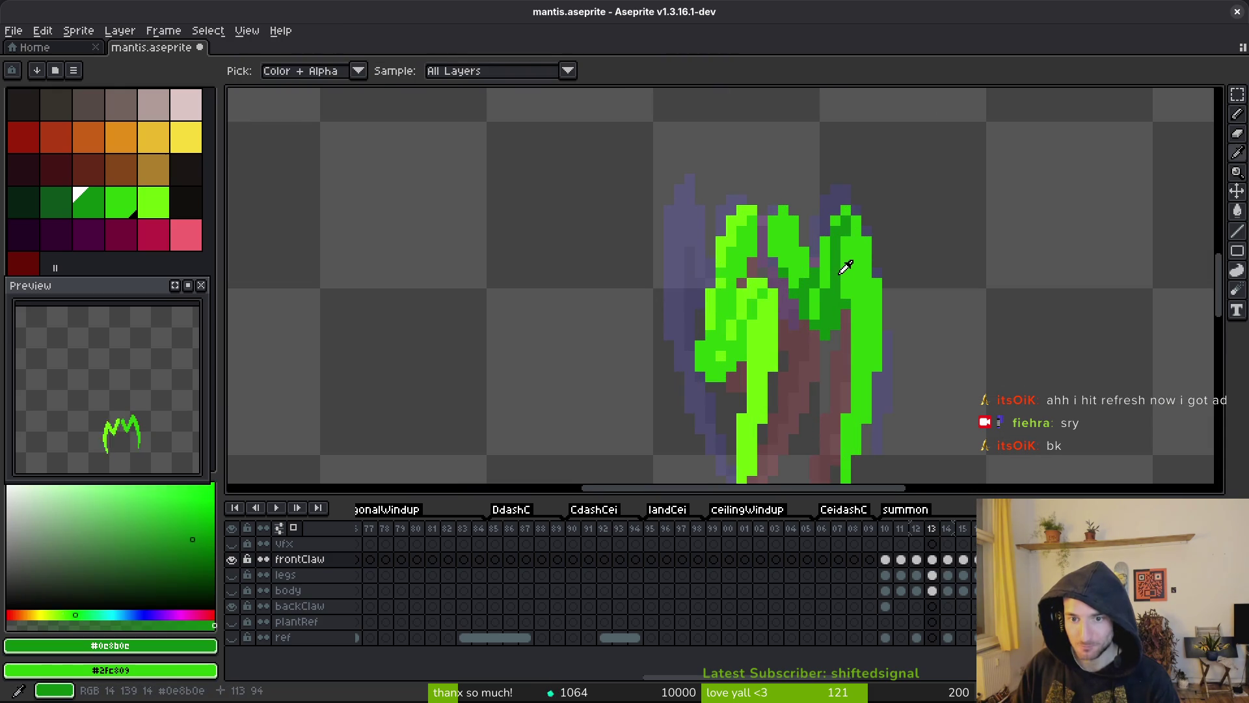
key("period")
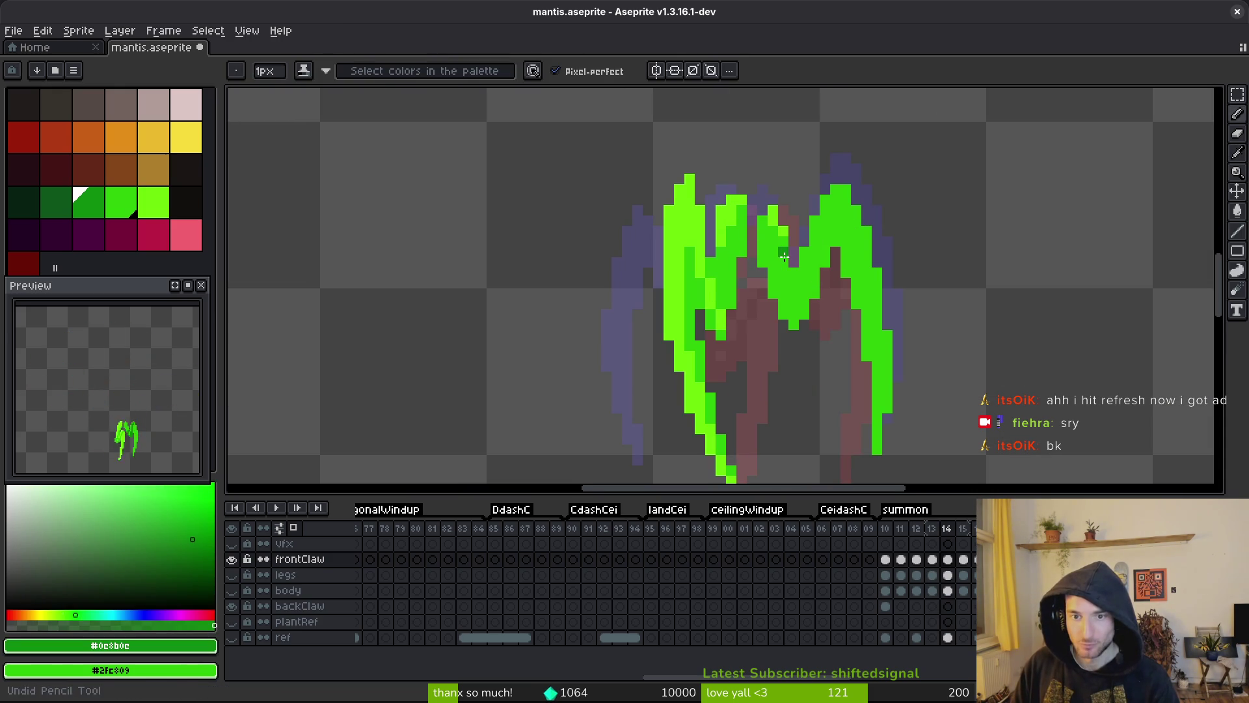
key("ctrl+s")
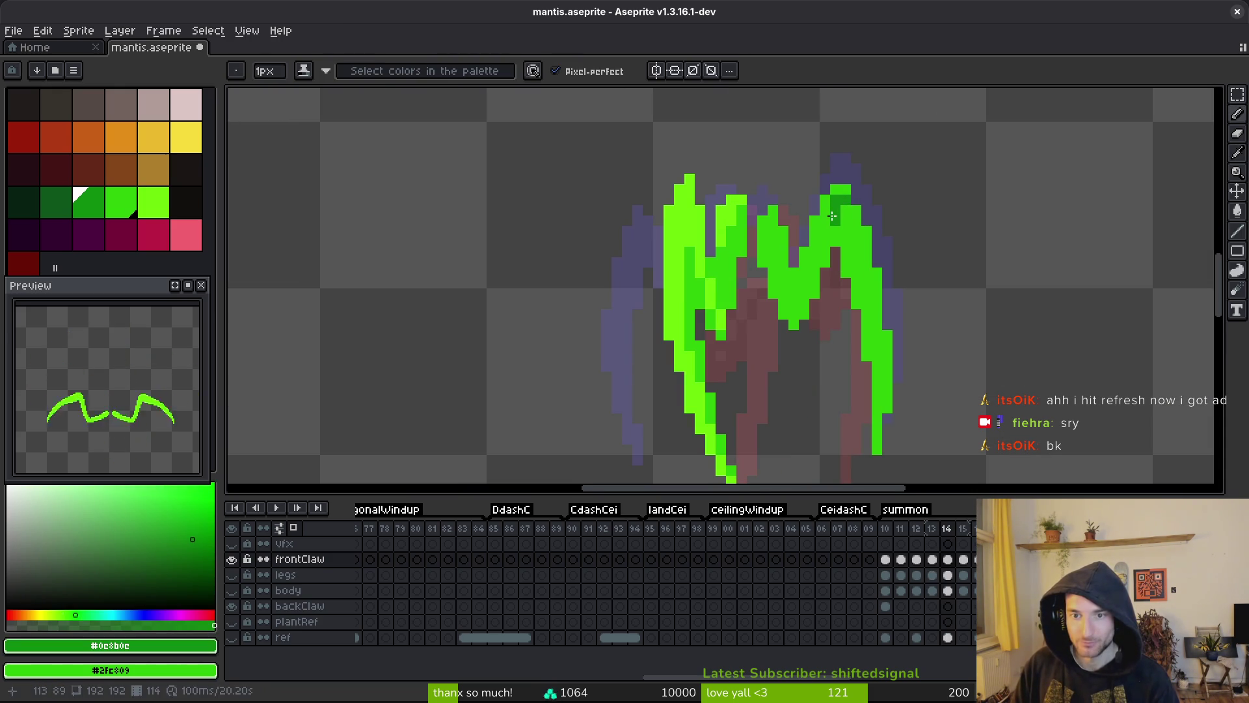
- Shade frame 14's claw with dark green, checking against frame 13, and save
key("comma")
key("period")
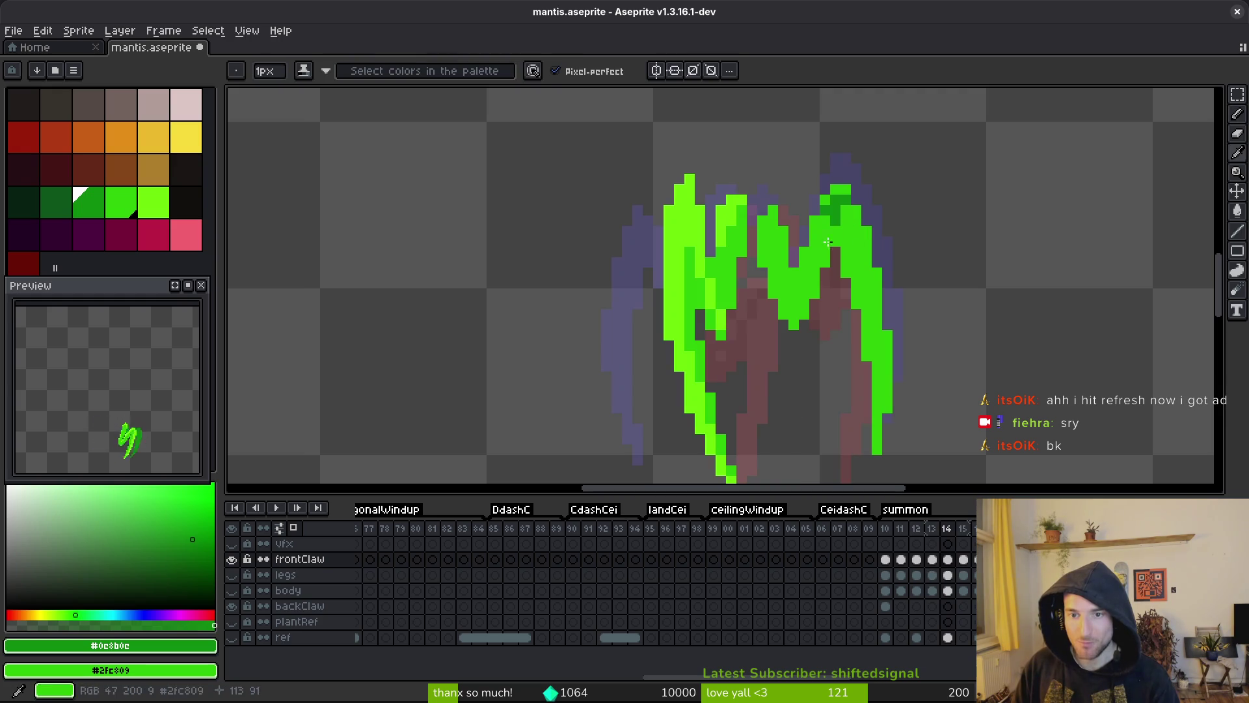
mouse_move(817, 287)
left_mouse_down()
mouse_move(794, 322)
mouse_move(804, 291)
mouse_move(795, 276)
mouse_move(776, 281)
left_mouse_up()
key("comma")
key("period")
scroll(777, 281, "down", 2)
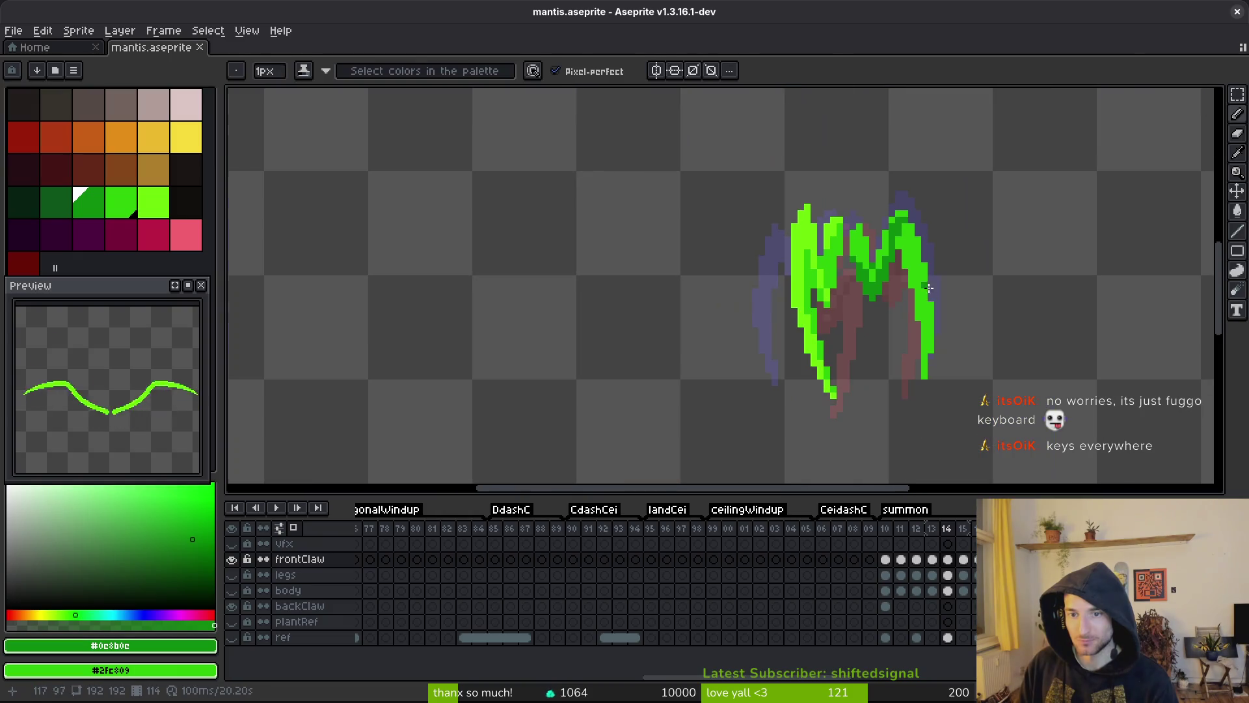
key("ctrl+s")
- On frame 13, add dark green shading down the claw and save mantis.aseprite
key("comma")
key("comma")
key("period")
key("period")
scroll(900, 284, "up", 1)
key("comma")
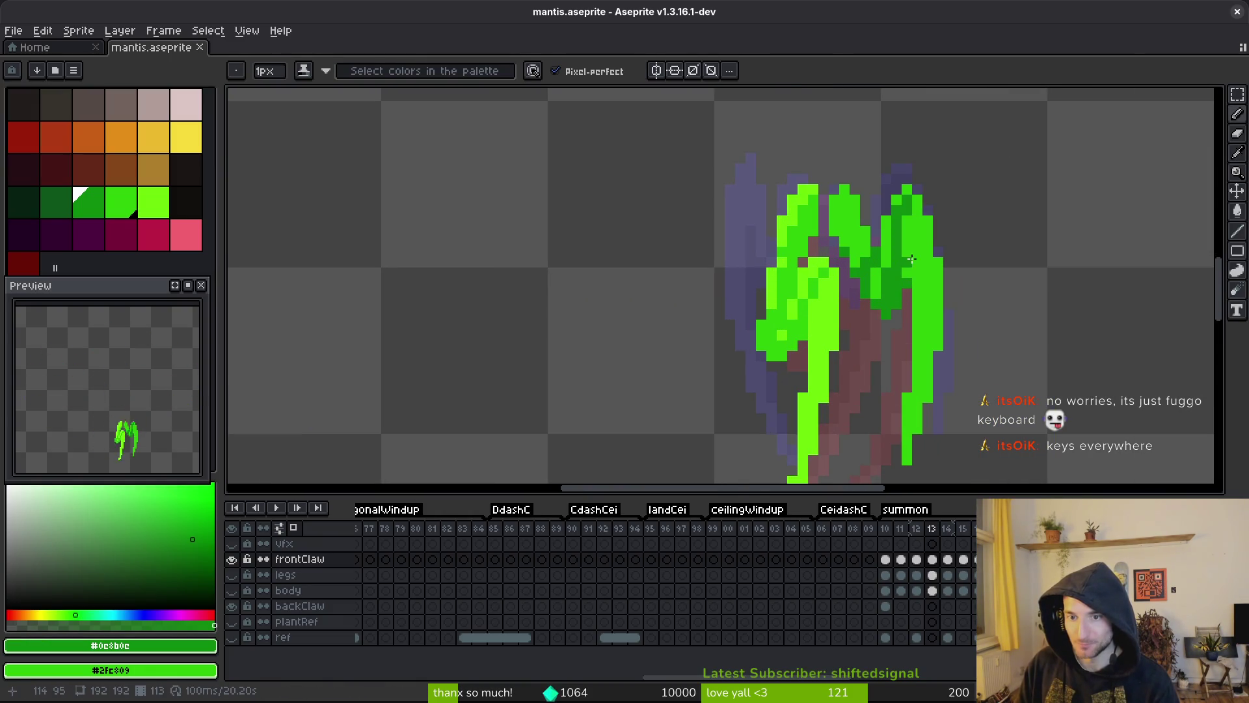
scroll(896, 215, "up", 1)
left_click_drag(890, 210, 895, 382)
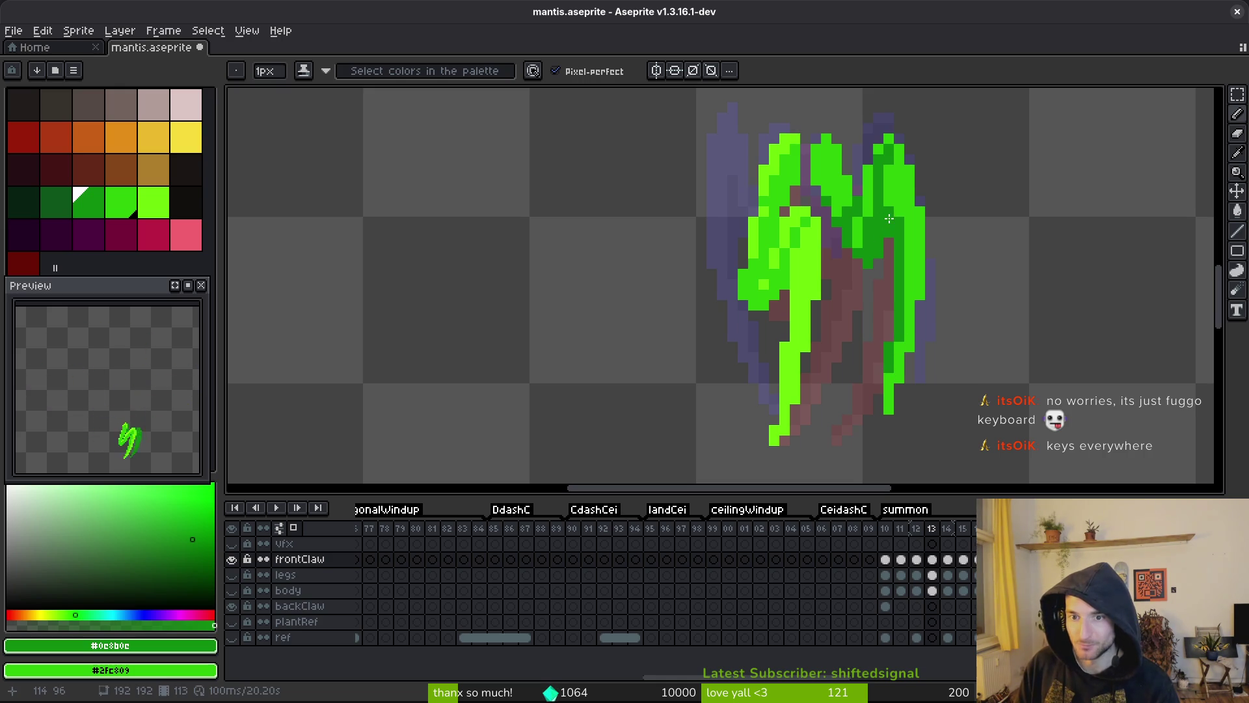
key("ctrl+s")
- Advance to frame 14 and bring the tops of the claws into view
scroll(924, 257, "down", 3)
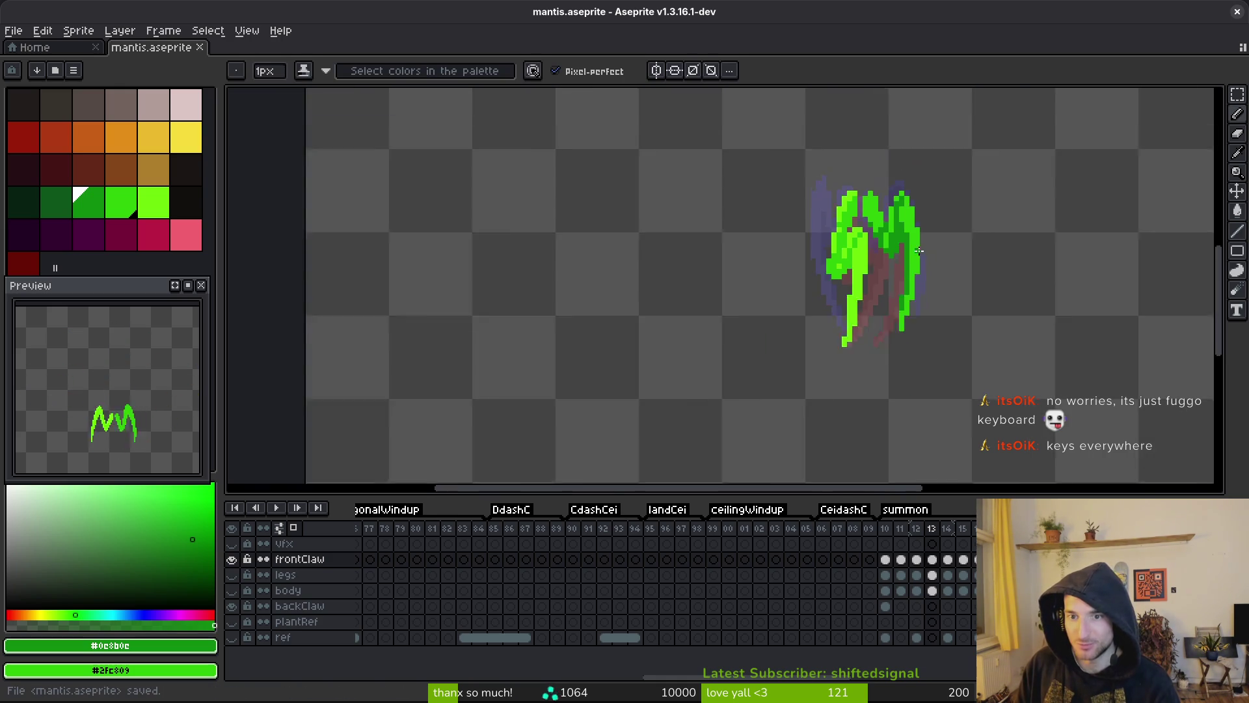
scroll(920, 253, "up", 3)
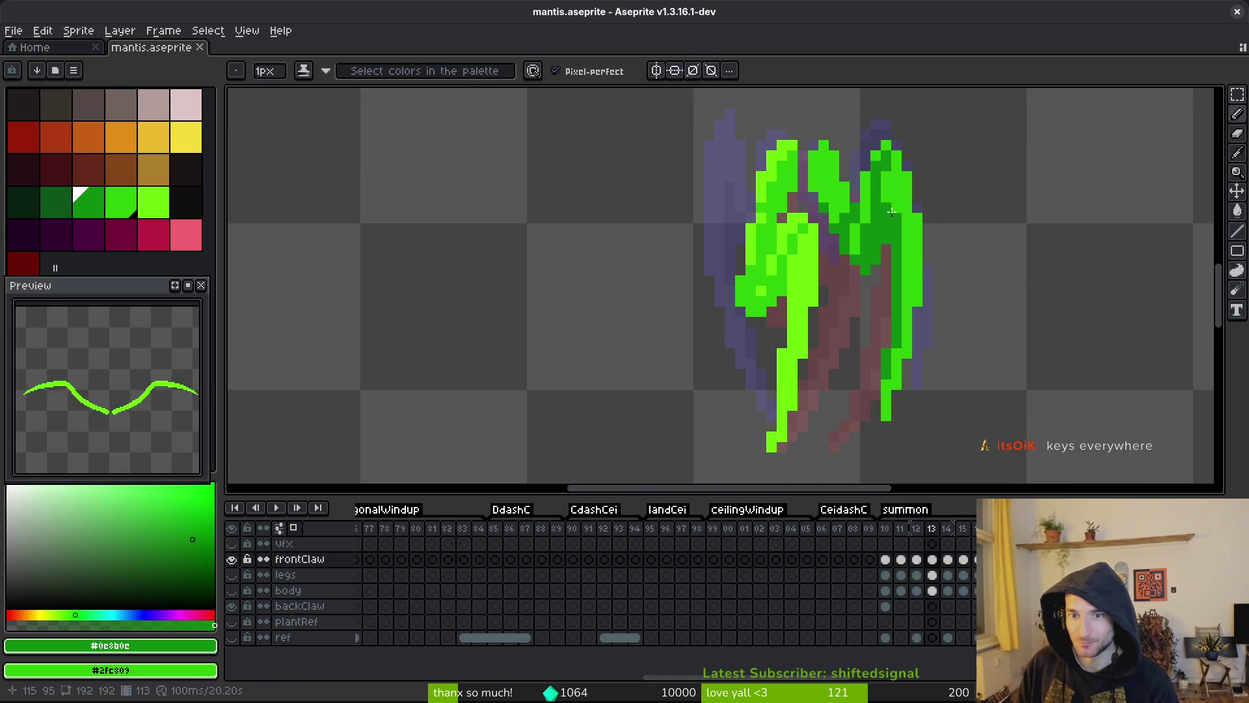
scroll(937, 306, "down", 4)
scroll(928, 282, "up", 2)
scroll(946, 289, "down", 2)
key("Right")
scroll(936, 293, "up", 4)
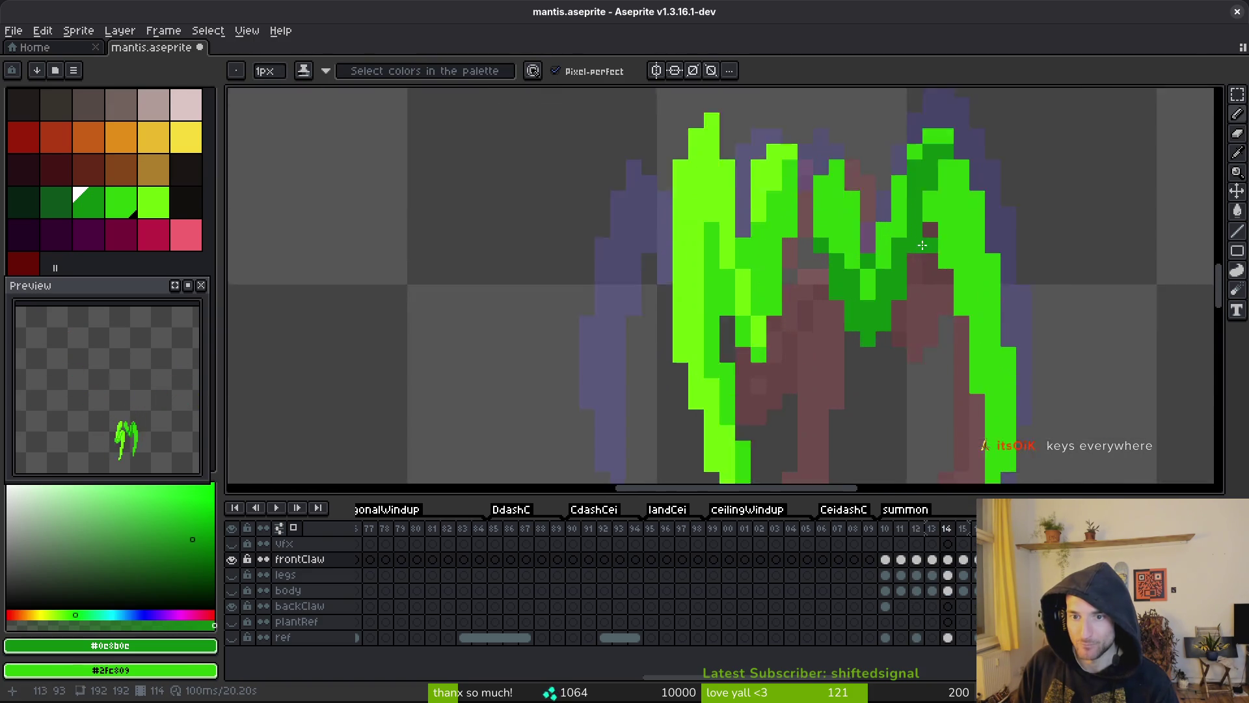
left_click_drag(920, 181, 879, 144)
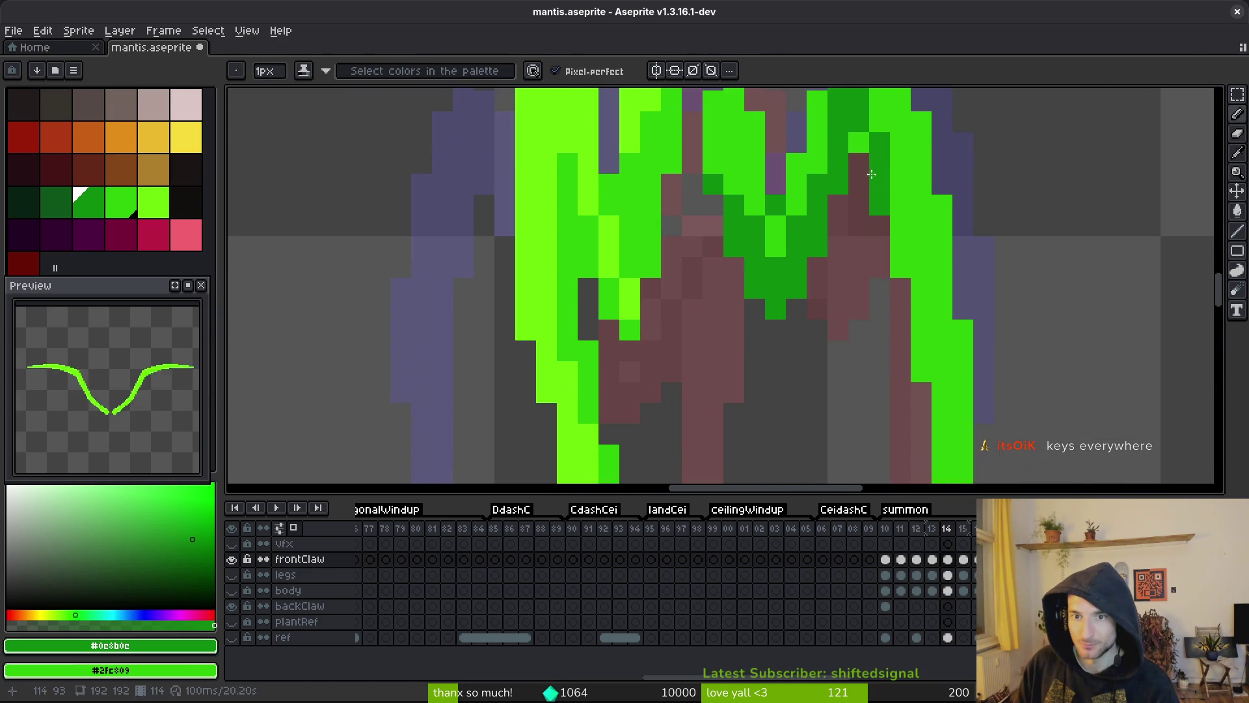
- Shade two darker green columns down the frame 14 claw and save mantis.aseprite
left_click_drag(903, 219, 901, 278)
mouse_move(901, 280)
left_mouse_down()
mouse_move(772, 207)
mouse_move(813, 345)
left_mouse_up()
scroll(826, 319, "down", 3)
scroll(829, 331, "up", 2)
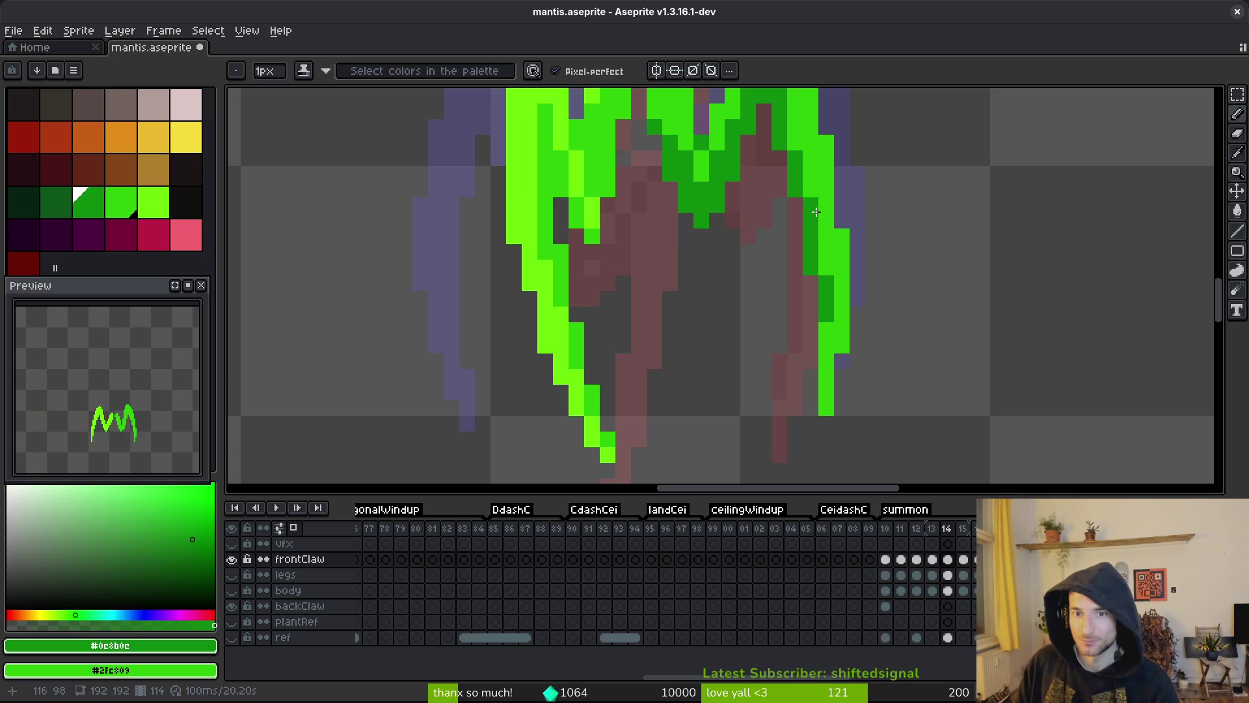
scroll(859, 285, "down", 5)
scroll(859, 285, "up", 2)
scroll(888, 261, "down", 2)
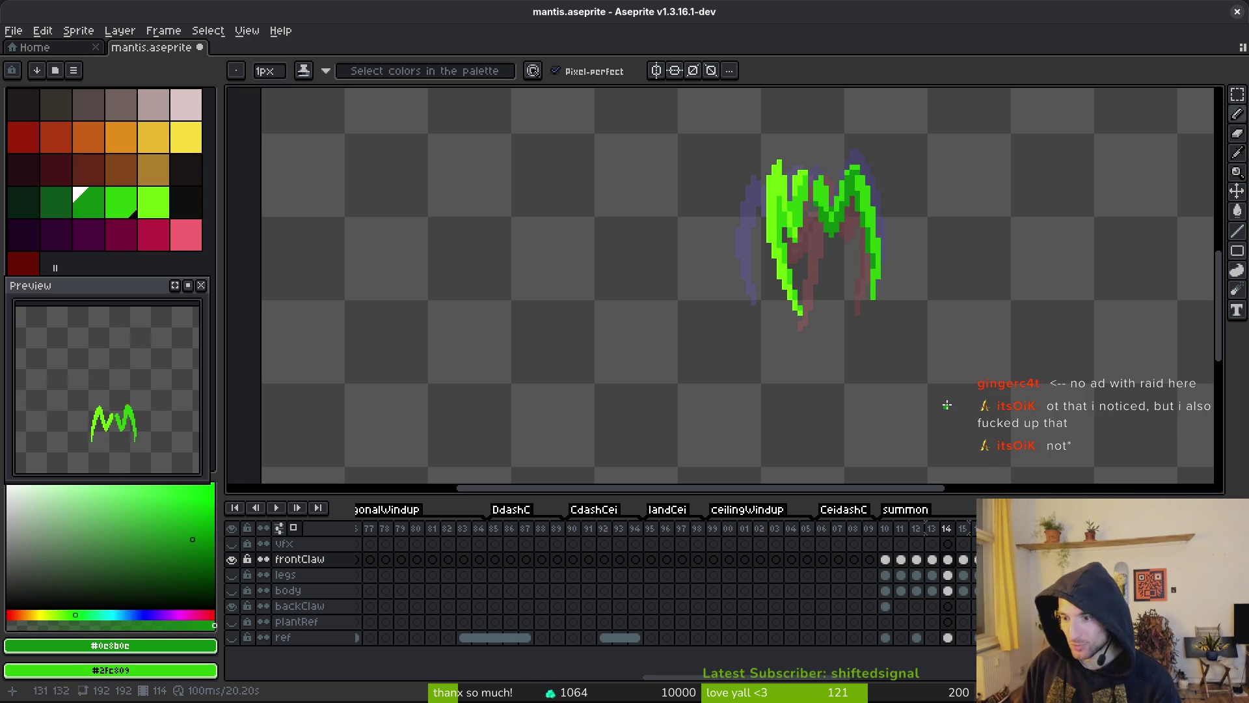
key("ctrl+s")
scroll(816, 261, "up", 6)
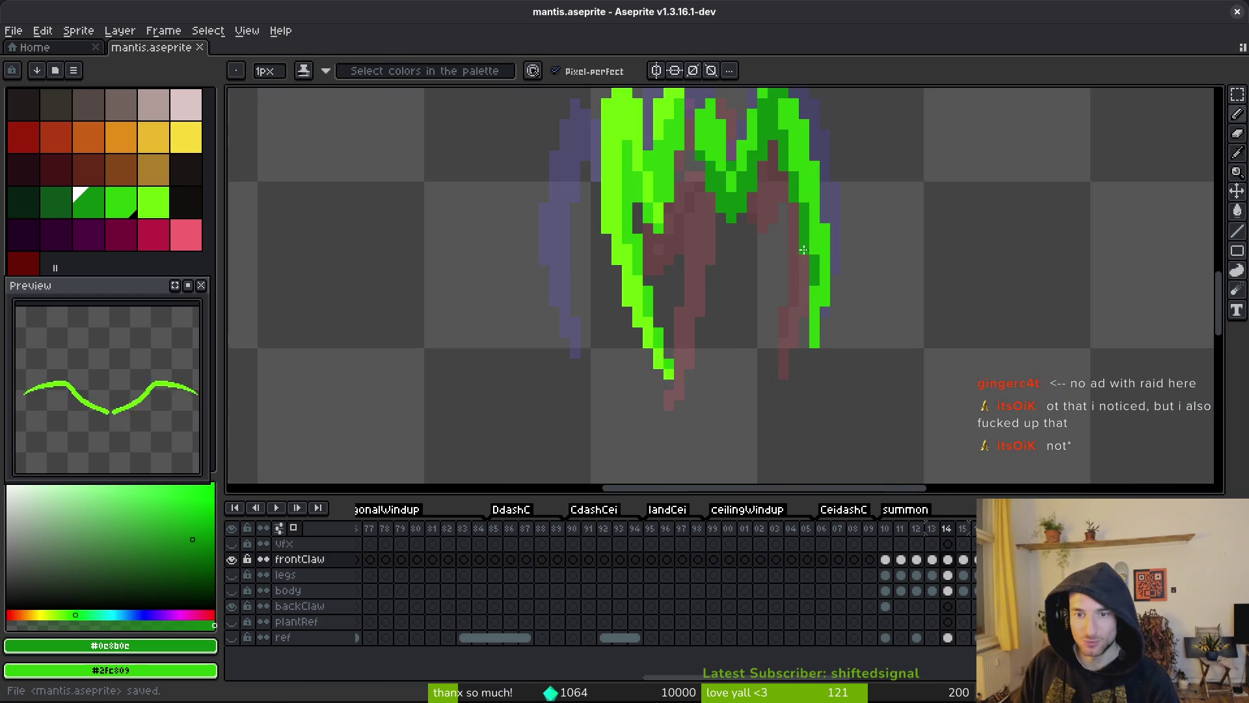
scroll(813, 259, "down", 3)
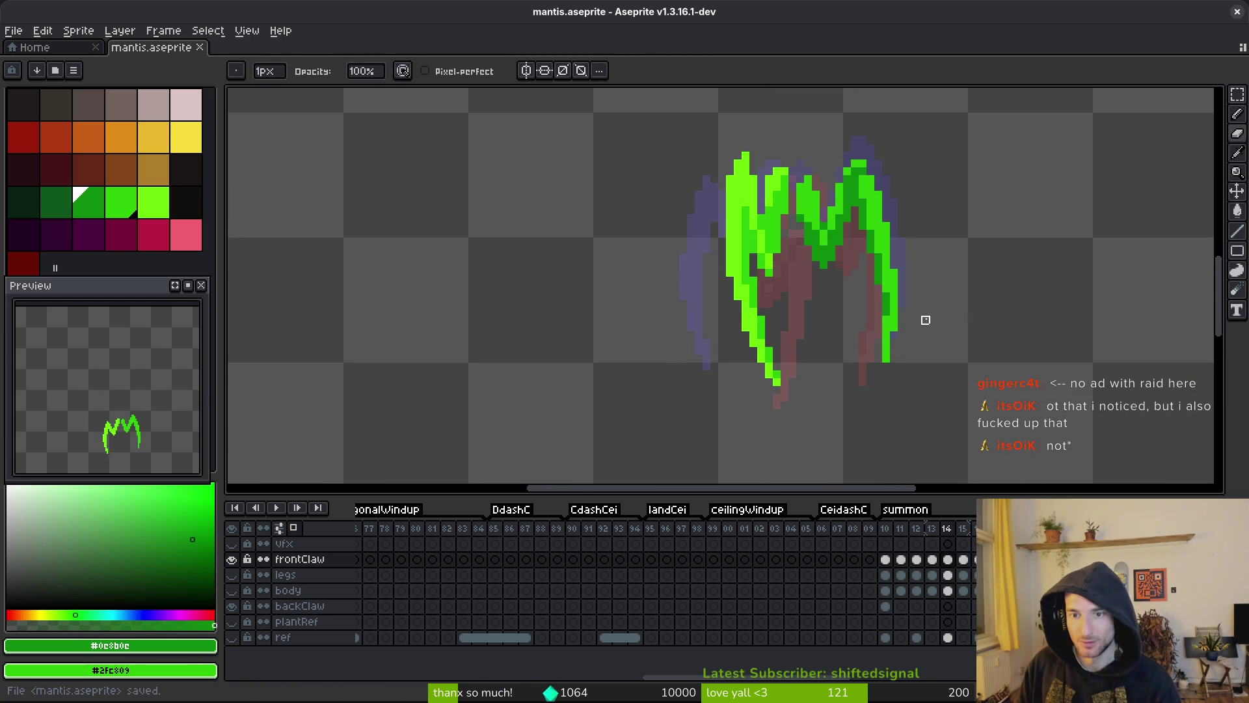
scroll(901, 297, "up", 2)
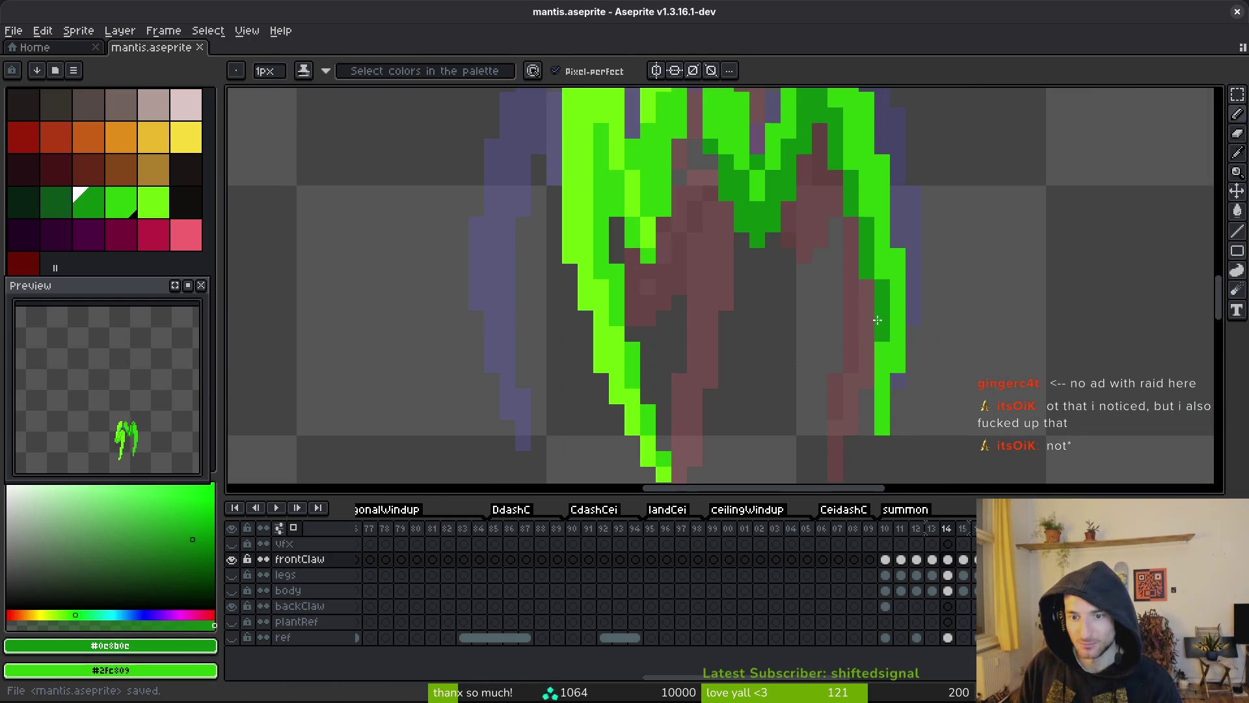
scroll(924, 320, "down", 3)
key("ctrl+s")
- Step over to frame 15 with the pencil ready for editing
scroll(882, 279, "up", 2)
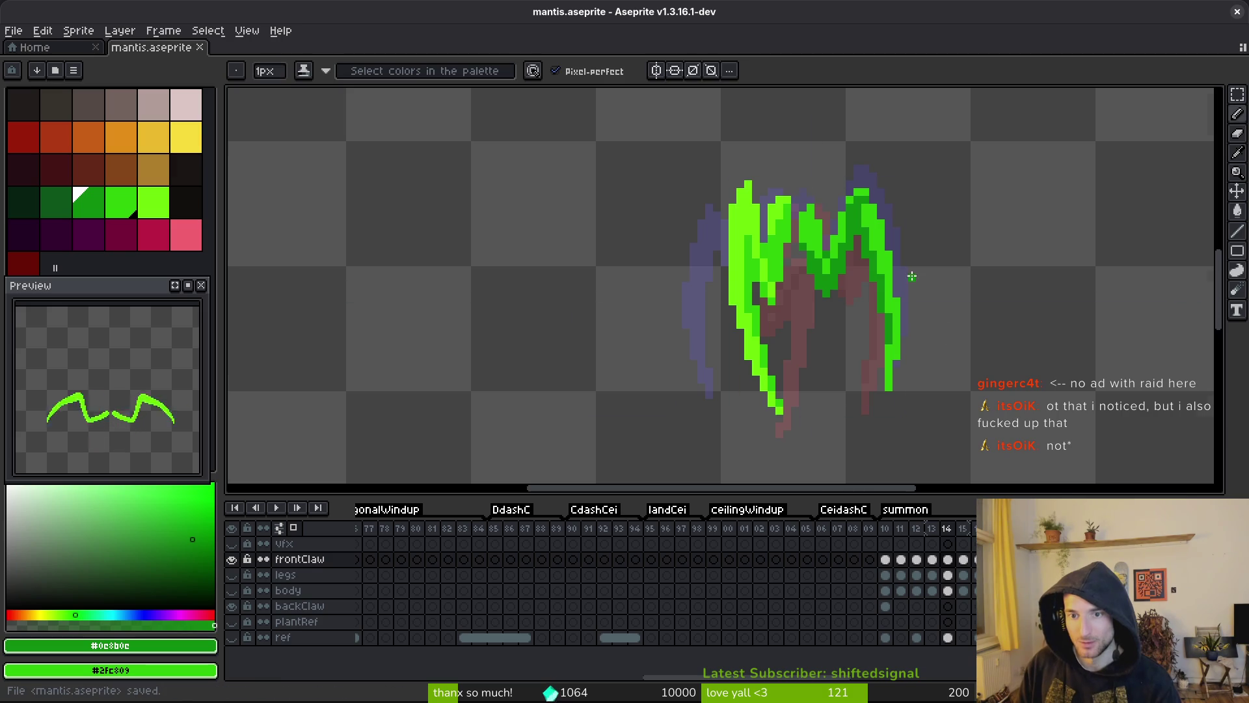
scroll(950, 334, "down", 3)
key("i")
key("Left")
key("Right")
key("Right")
key("b")
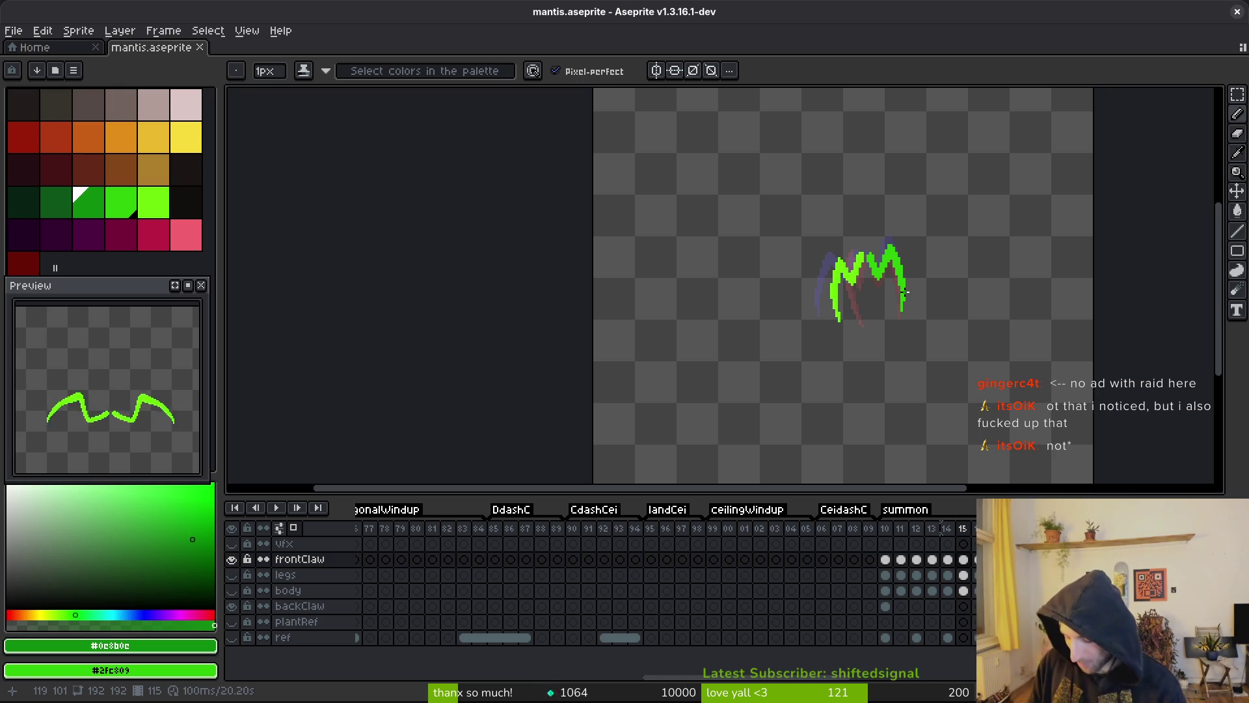
- Sample the darker green #2fc809 as the drawing colour for frame 15
scroll(850, 290, "up", 3)
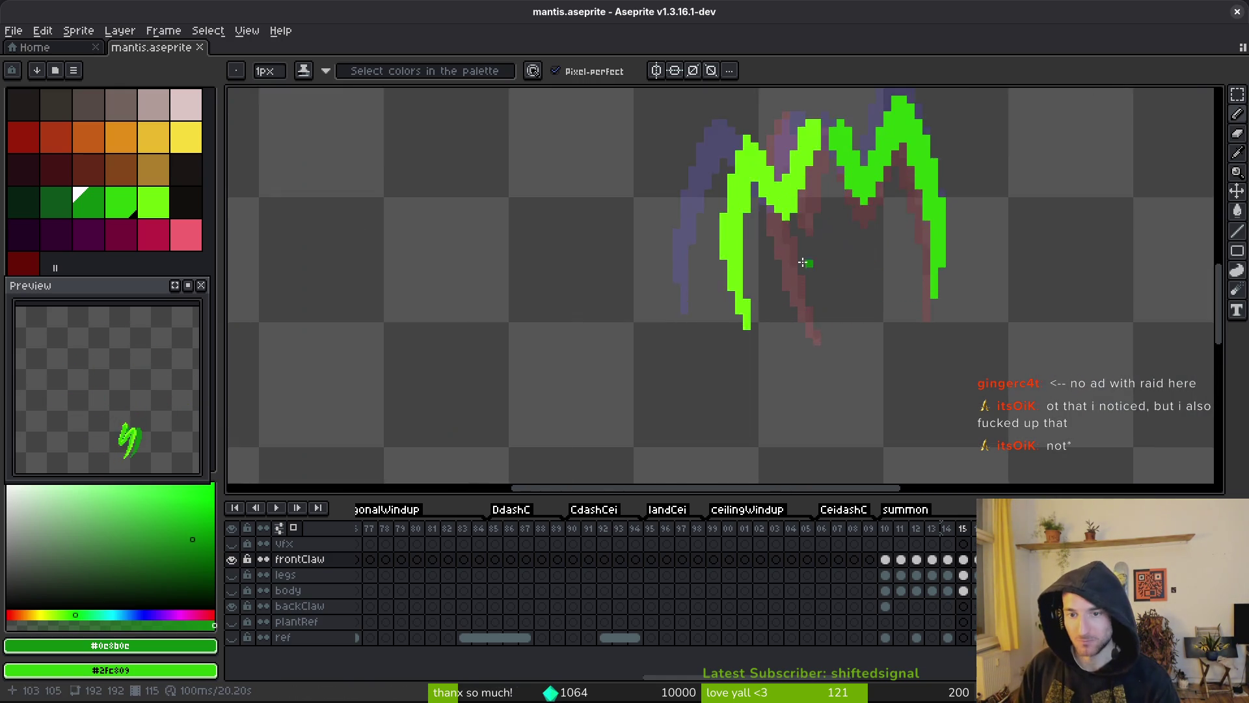
scroll(850, 290, "up", 2)
scroll(953, 259, "down", 1)
scroll(953, 259, "down", 1)
key("Left")
left_click(908, 234, "alt")
key("alt+f")
key("Escape")
key("Right")
left_click(904, 251, "alt")
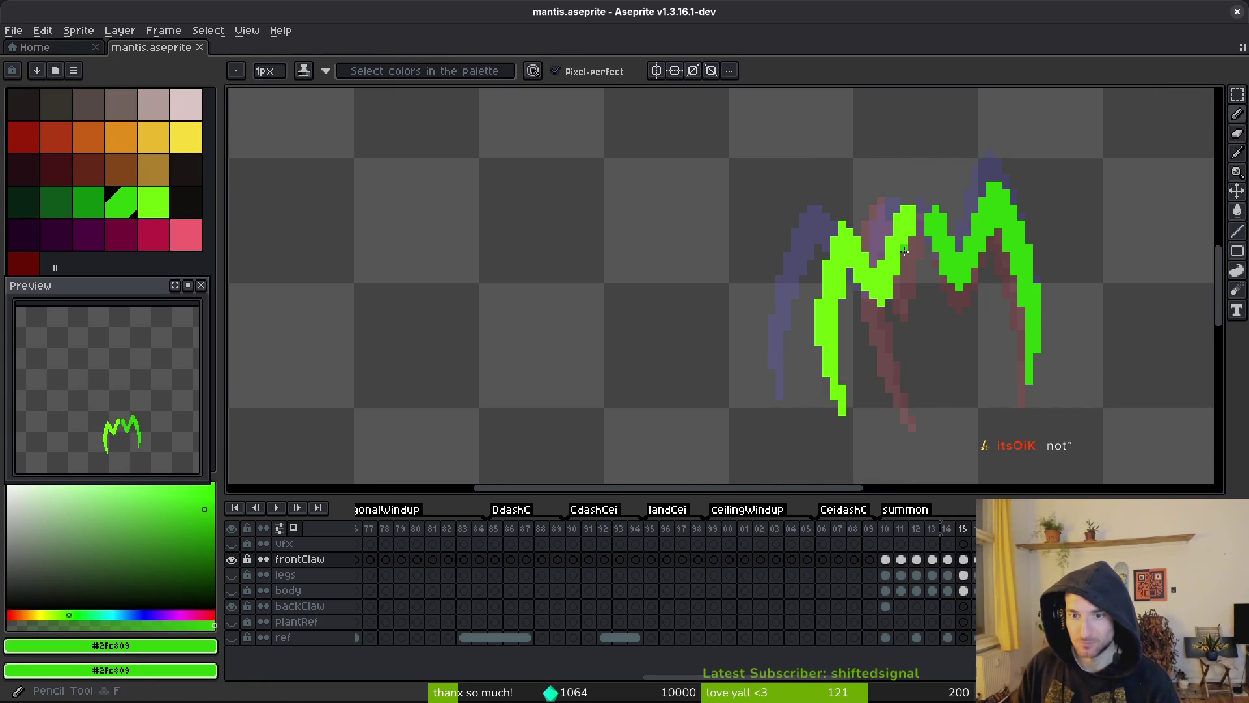
- Paint #2fc809 down the frame 15 claw, fill its gaps, and save mantis.aseprite
left_click_drag(909, 227, 900, 246)
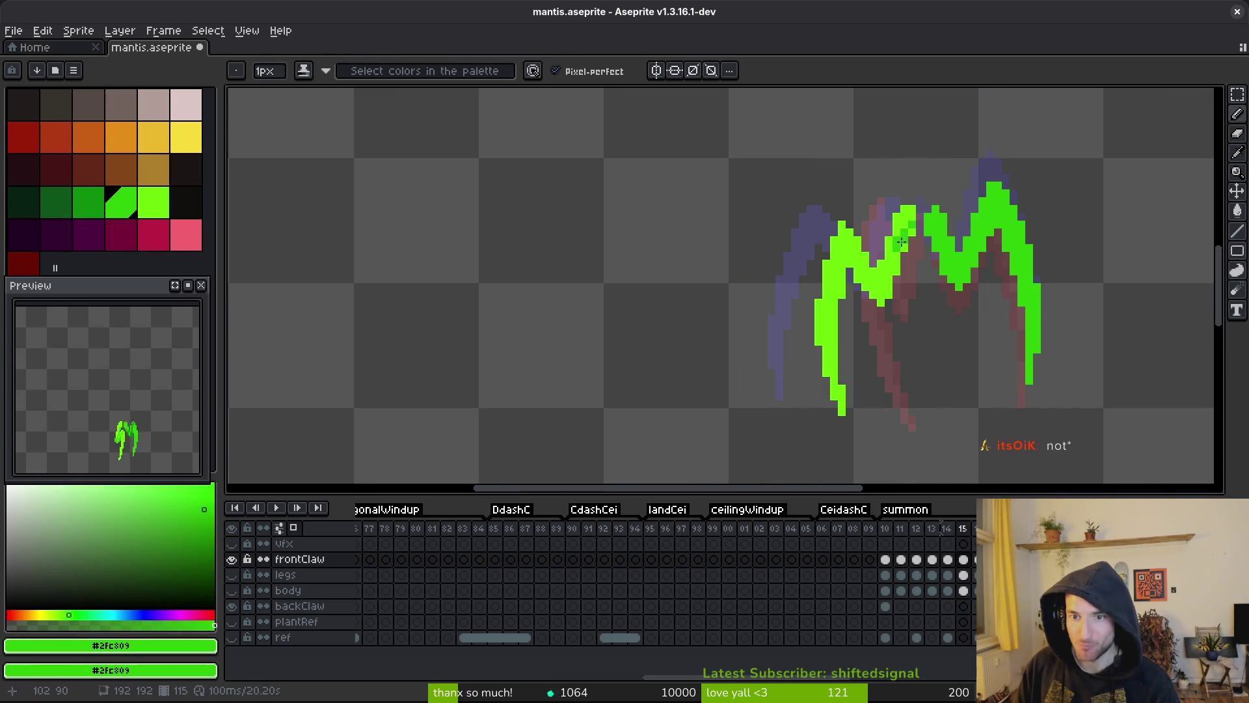
key("Left")
key("Right")
scroll(897, 264, "up", 2)
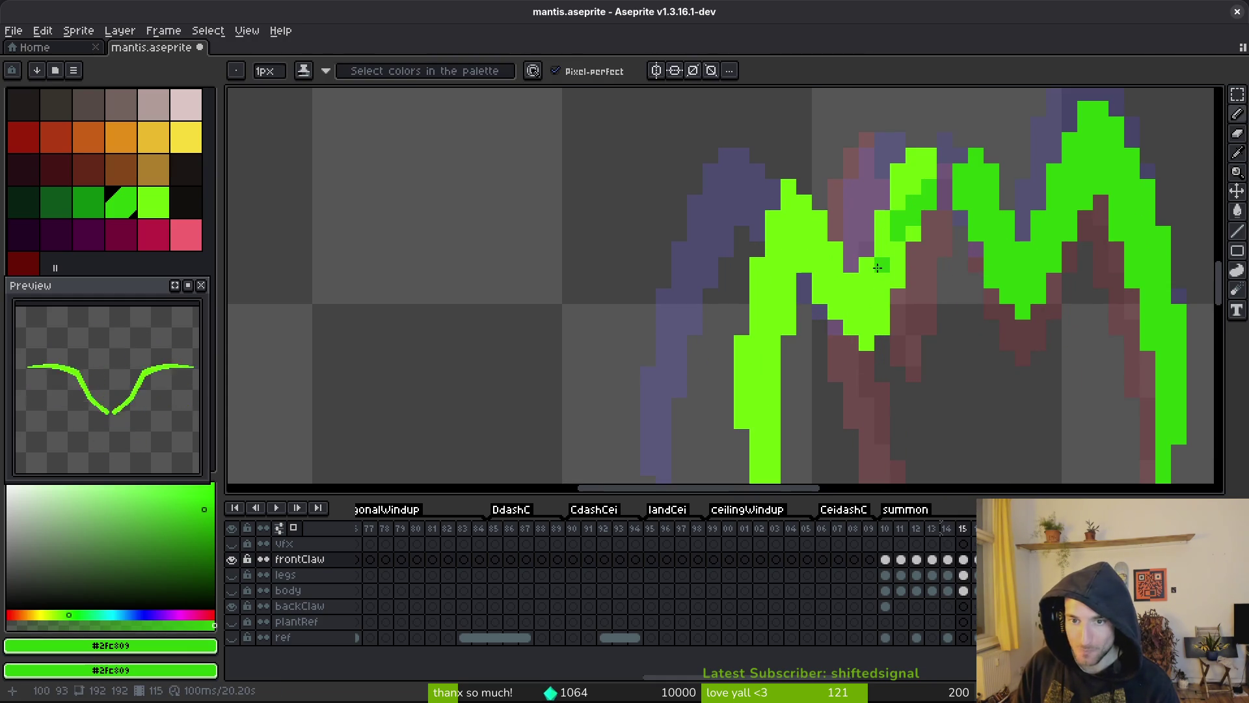
mouse_move(869, 267)
left_mouse_down()
mouse_move(868, 315)
mouse_move(882, 296)
mouse_move(857, 322)
mouse_move(819, 294)
mouse_move(902, 254)
left_mouse_up()
left_click(804, 279)
left_click(882, 282)
left_click(914, 232, "alt")
left_click(898, 212)
left_click(910, 232, "alt")
key("ctrl+s")
scroll(976, 326, "down", 5)
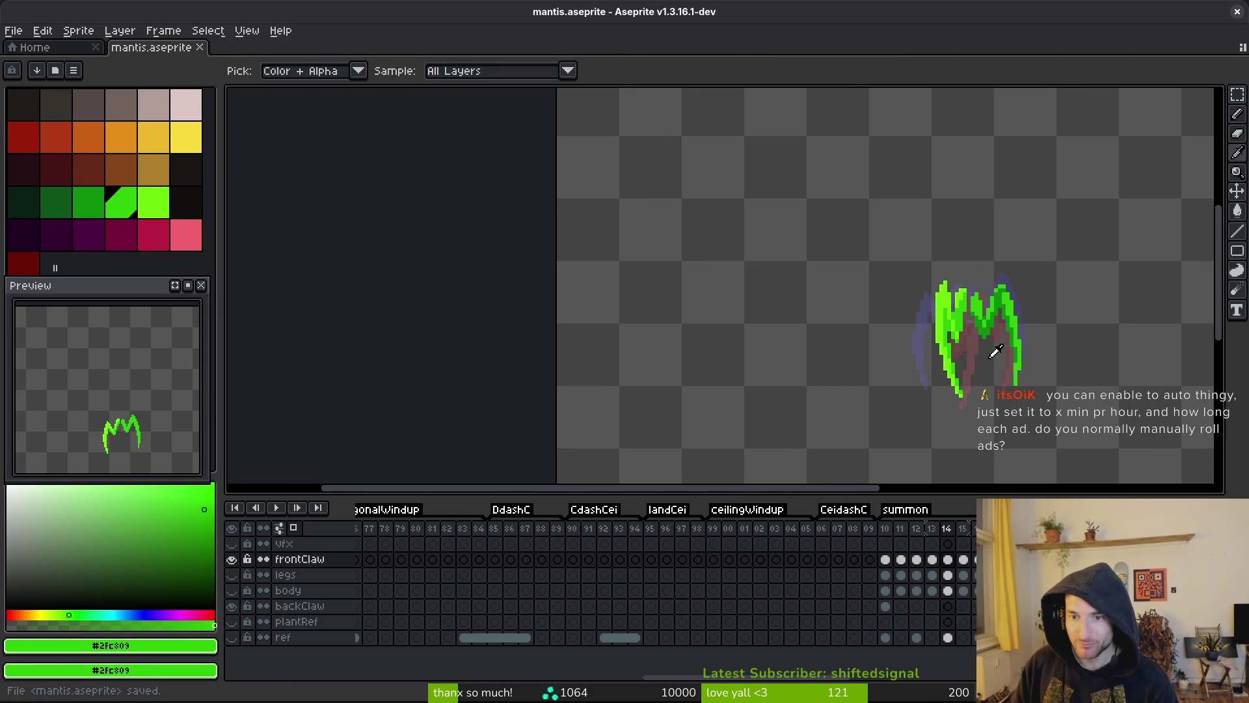
key("period")
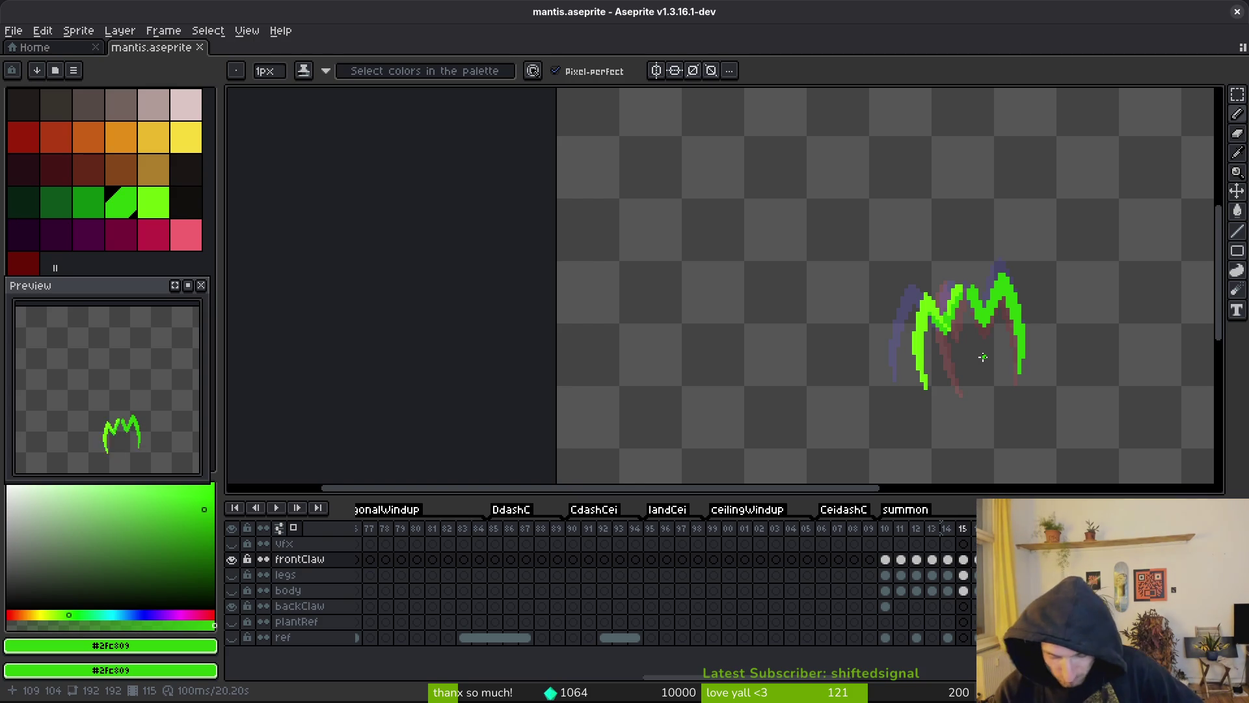
- Zoom in on frame 15's two-arched green front claw
scroll(1031, 351, "up", 2)
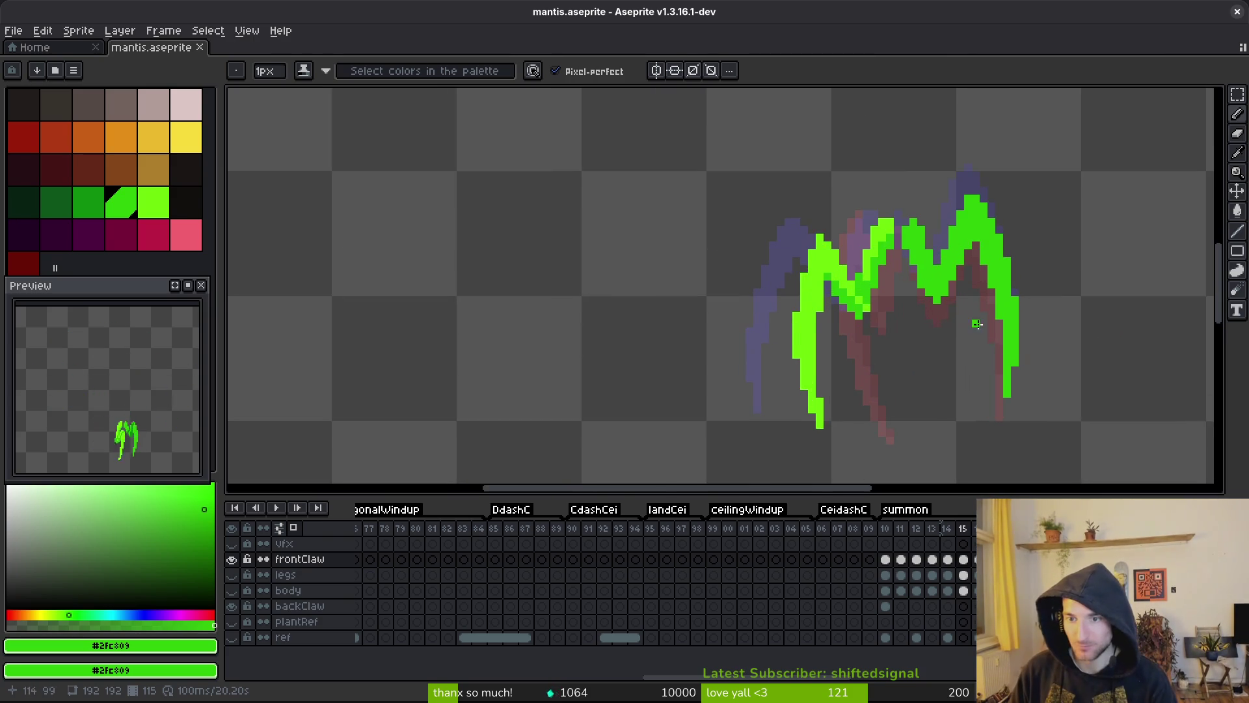
- Draw a darker green stroke down frame 15's left lime claw strip and save
scroll(801, 289, "up", 1)
left_click_drag(850, 253, 824, 431)
scroll(814, 382, "down", 2)
left_click_drag(801, 367, 801, 390)
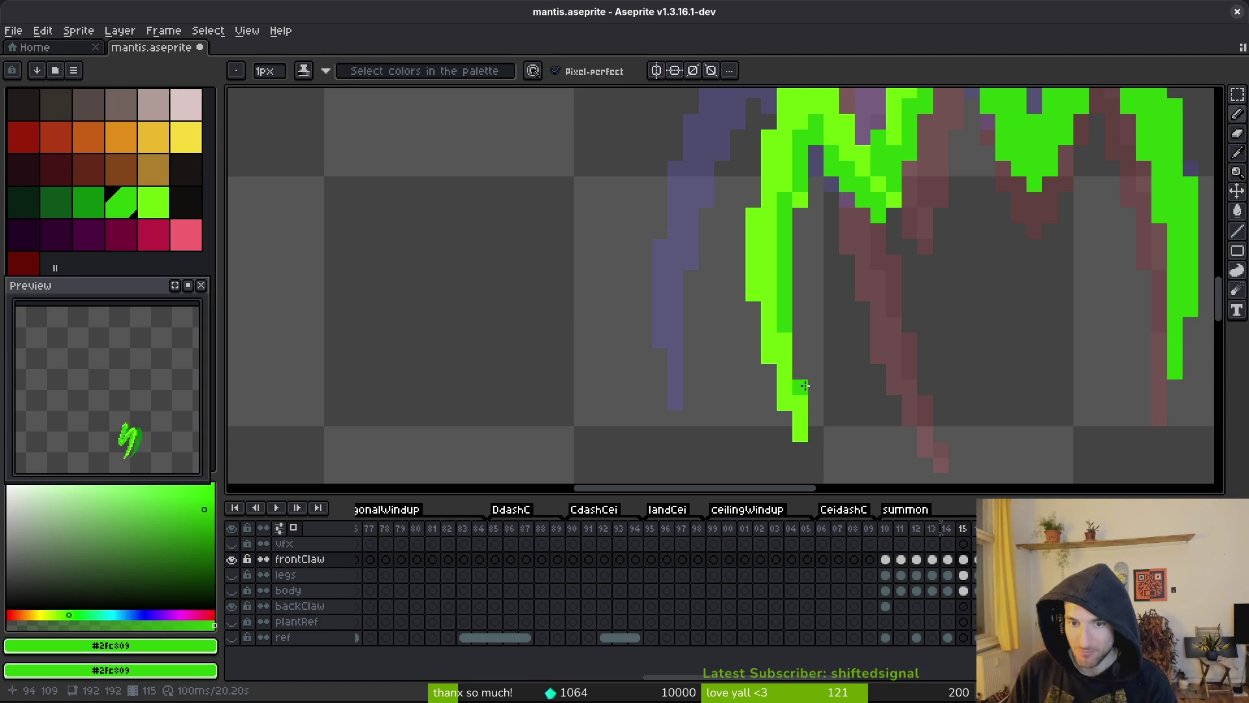
scroll(810, 325, "up", 3)
key("ctrl+s")
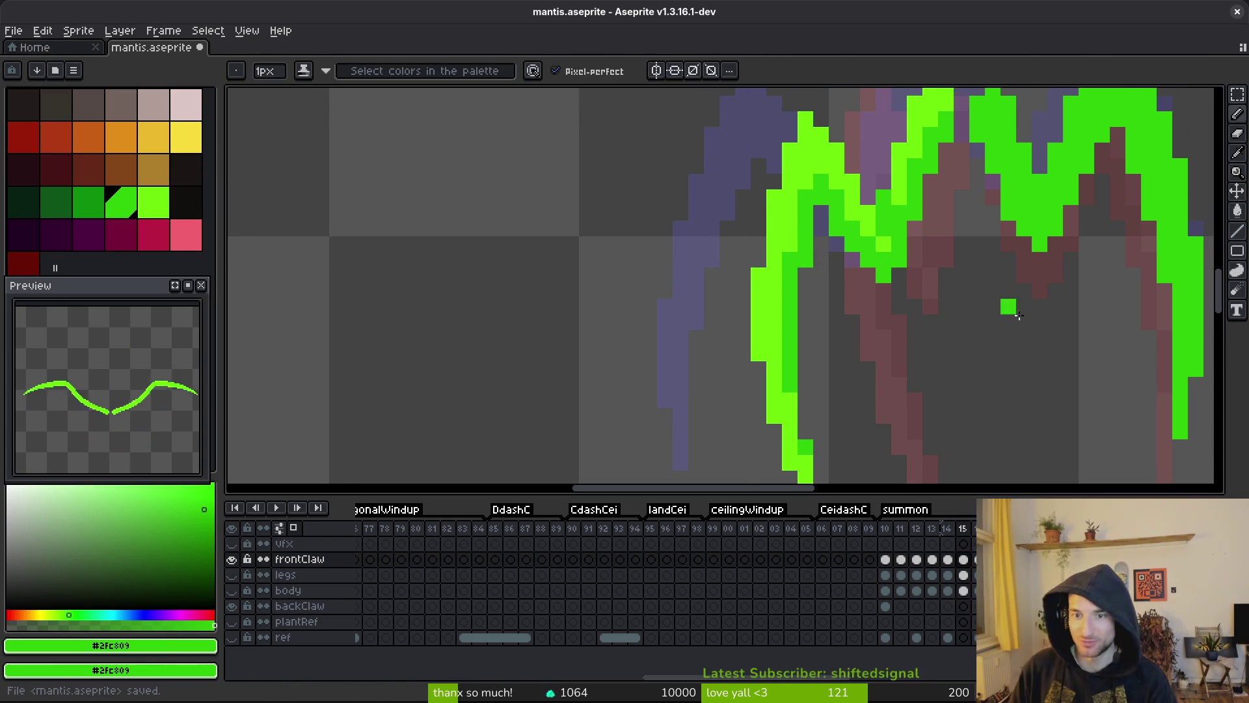
scroll(903, 269, "up", 3)
scroll(904, 268, "up", 6)
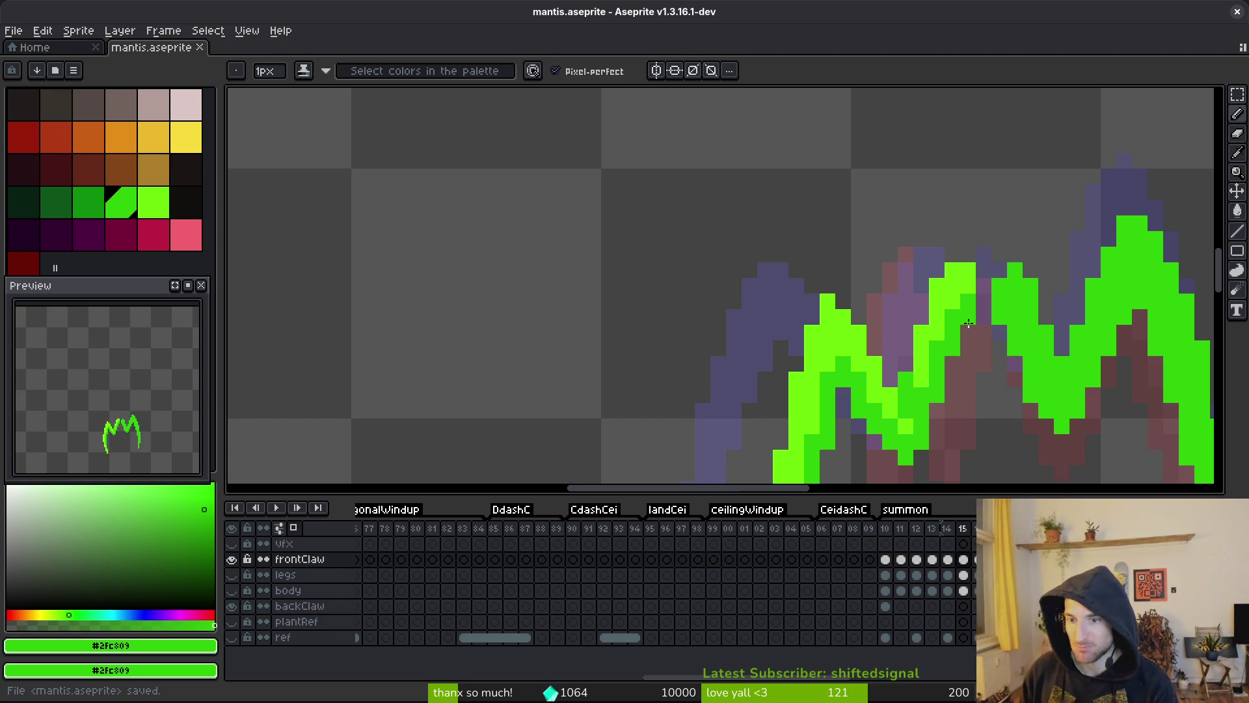
scroll(968, 324, "down", 5)
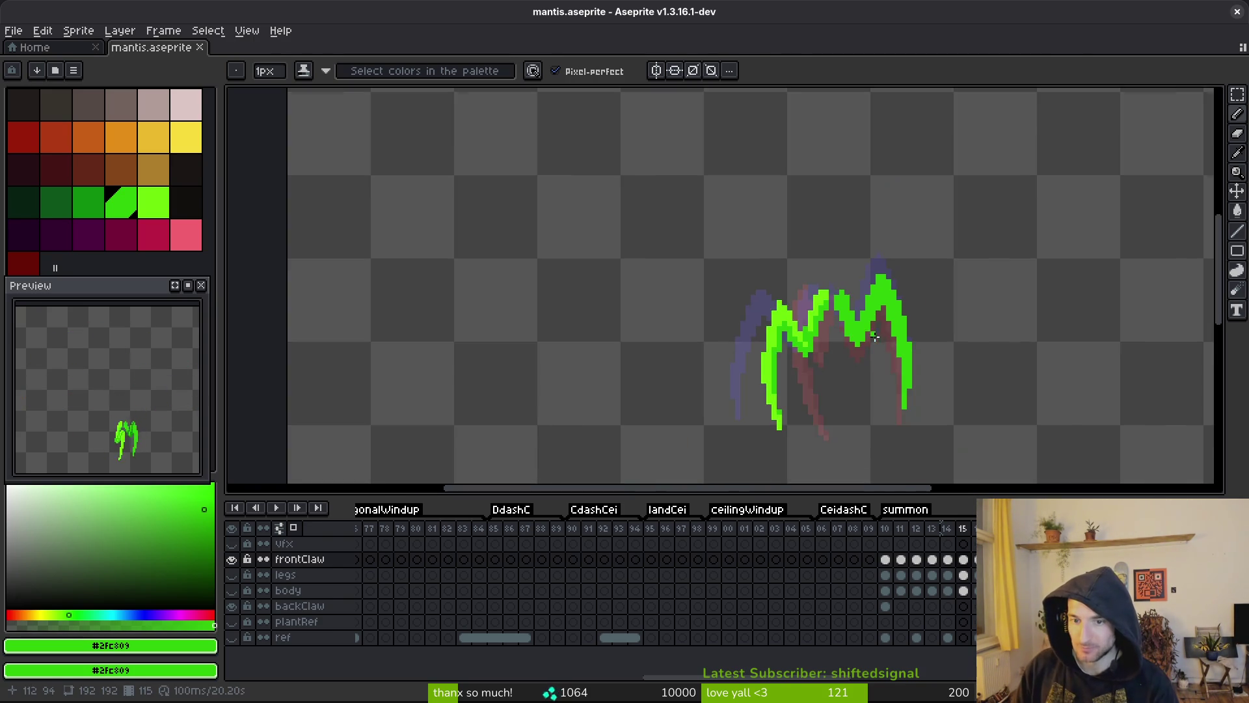
- Sample lime #6cff0a and then dark green #0e8b0e from the claw
scroll(756, 311, "up", 2)
left_click(917, 300, "alt")
scroll(920, 325, "up", 1)
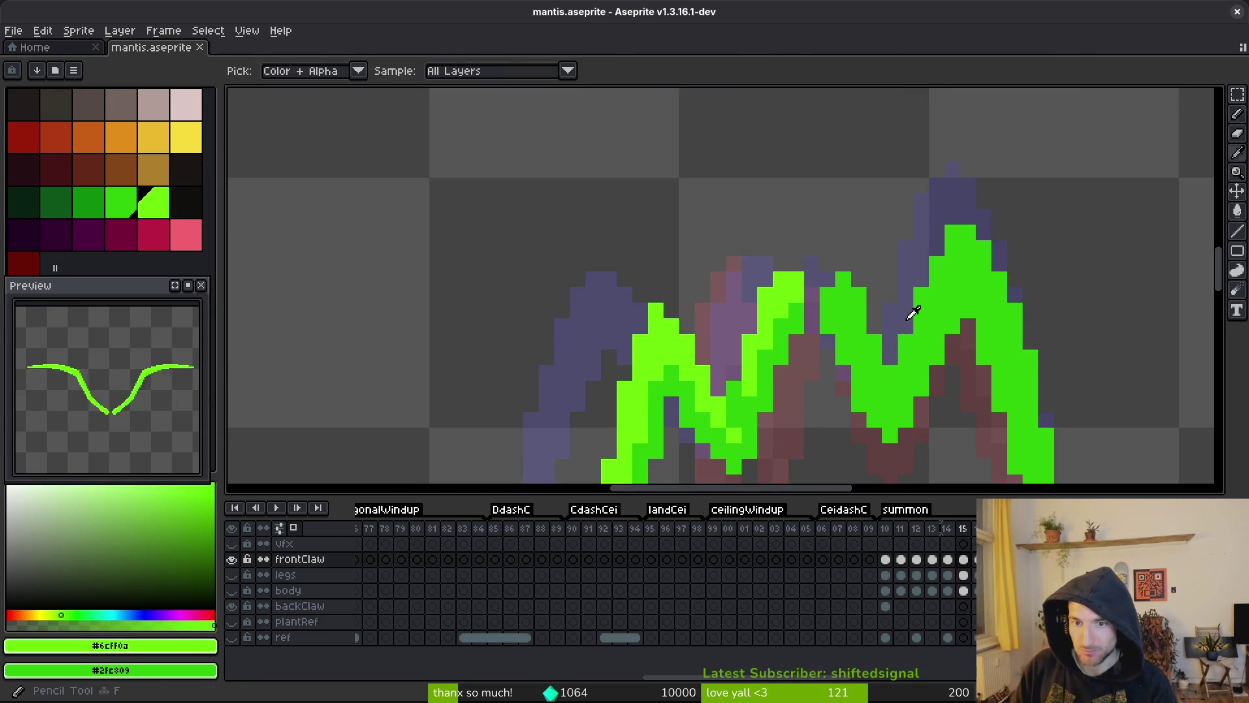
scroll(920, 326, "down", 2)
scroll(862, 374, "up", 2)
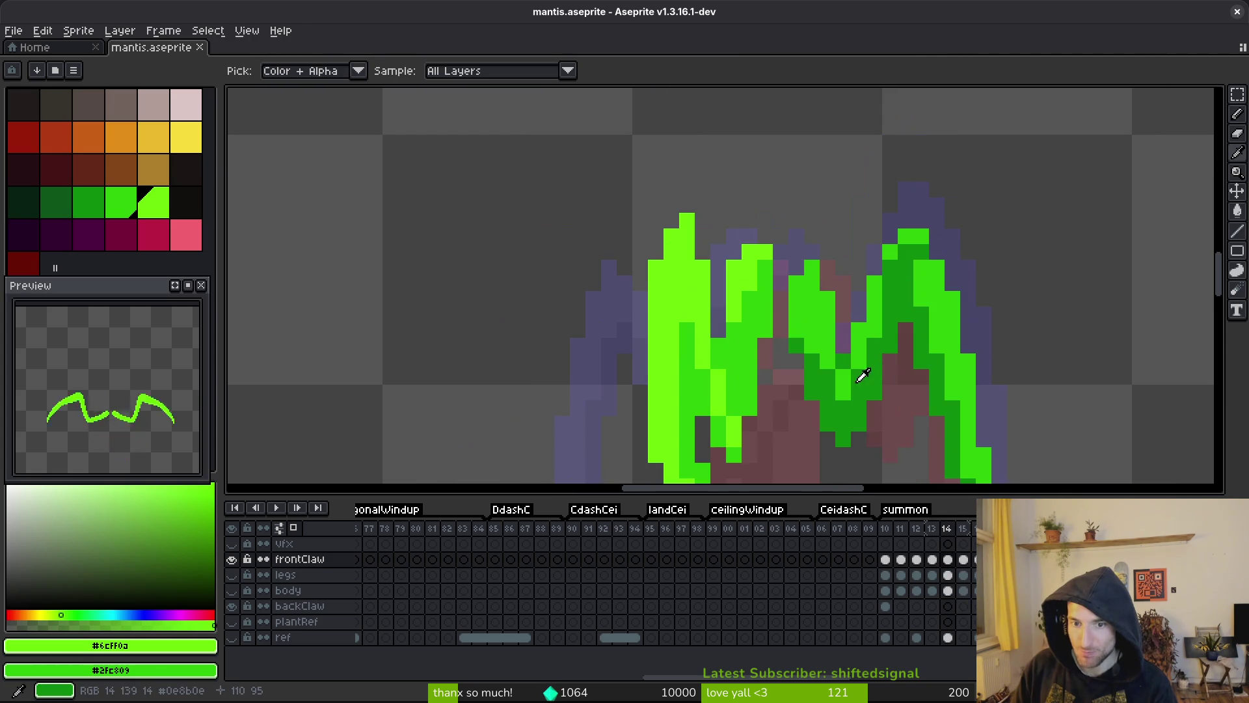
left_click(870, 380, "alt")
scroll(870, 379, "down", 3)
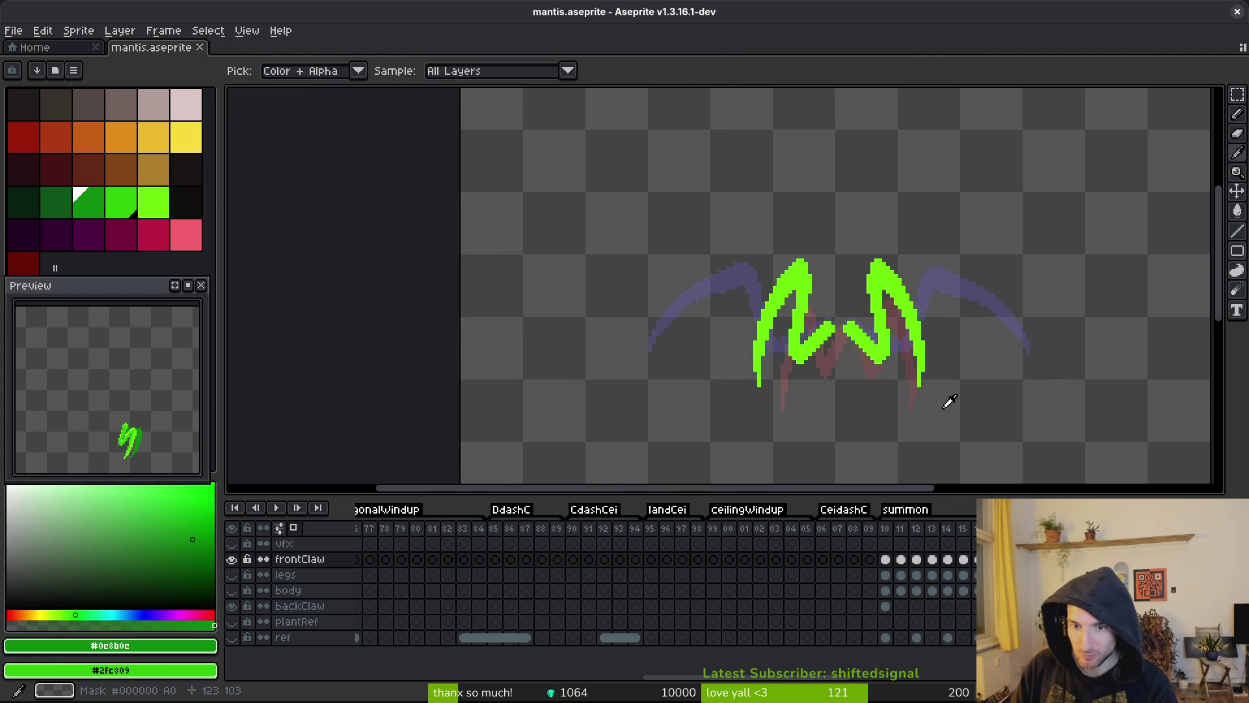
- Play the summon animation, stop it, and step back to frame 13
key("Return")
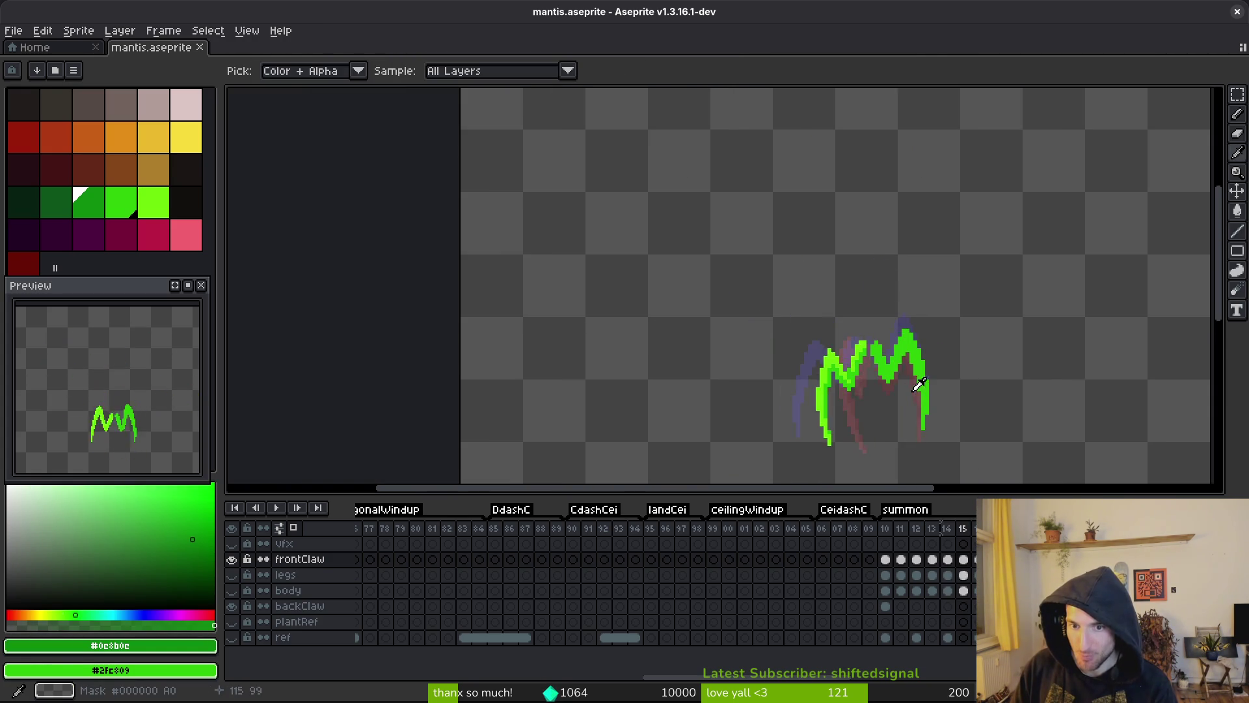
key("Return")
scroll(901, 378, "up", 2)
scroll(922, 350, "down", 2)
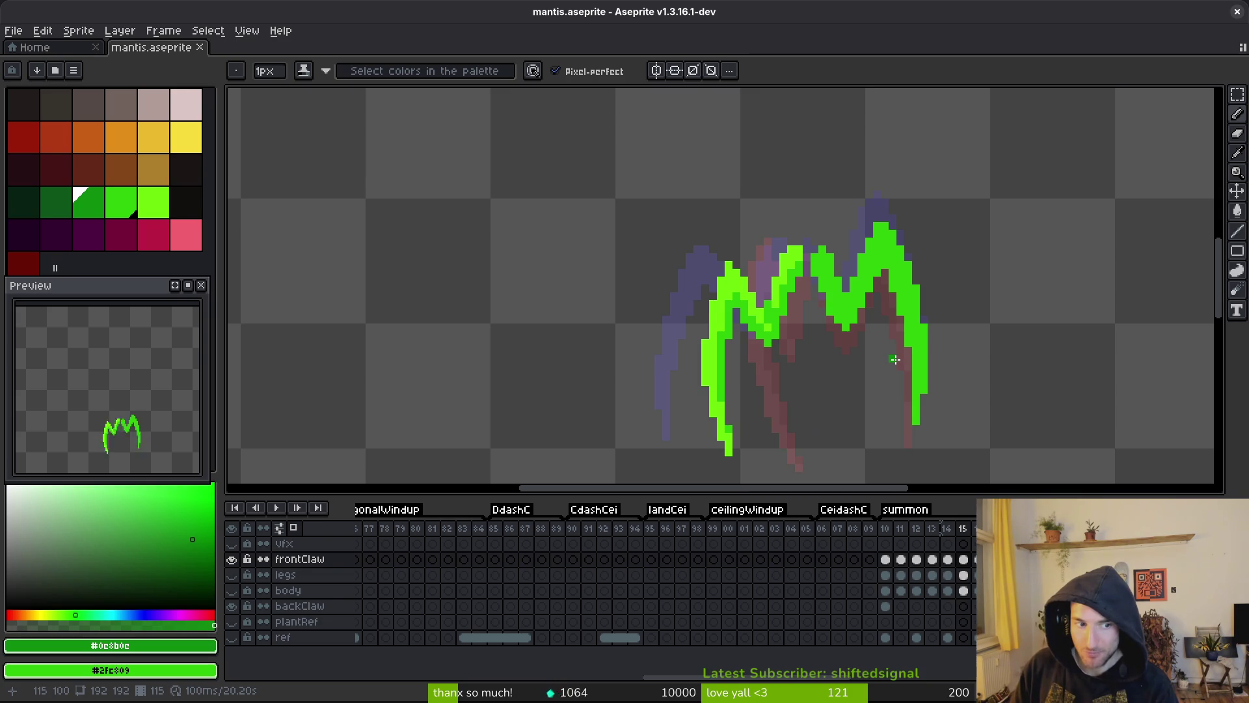
key("comma")
key("comma")
key("comma")
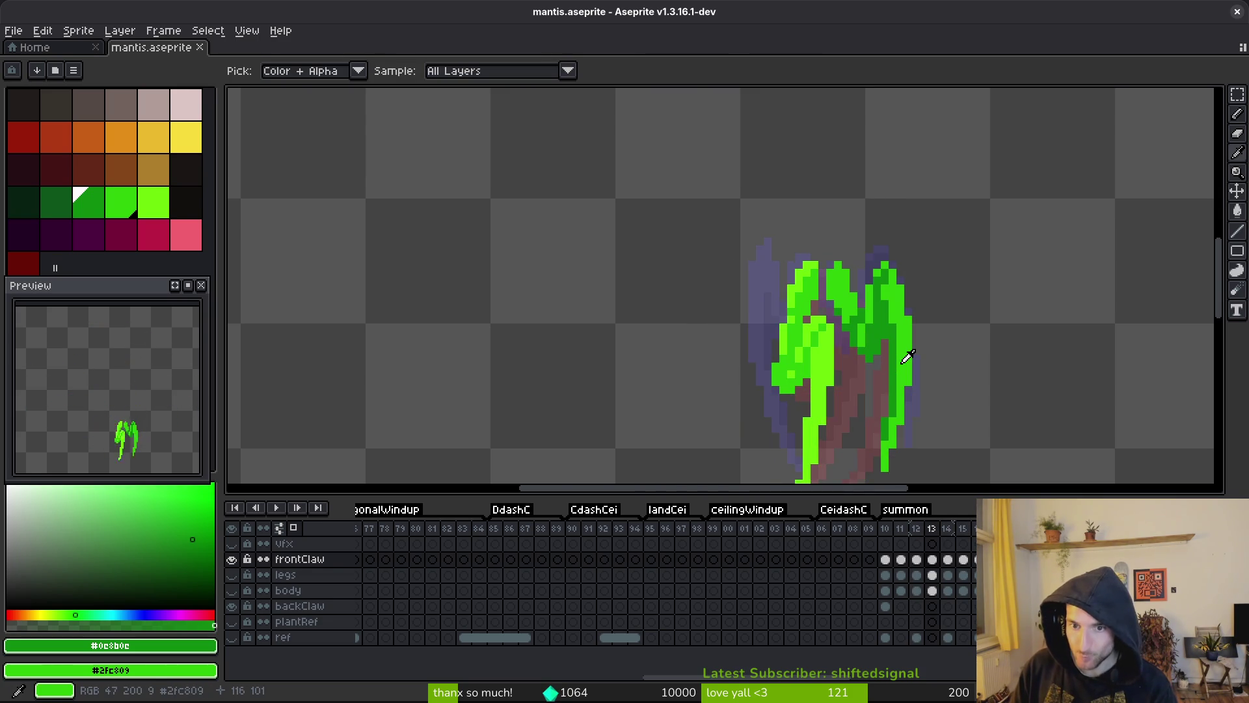
- Bucket-fill frame 13 claw regions with lime, undoing the accidental background fill
left_click(834, 334)
key("g")
left_click(845, 306)
left_click(897, 325)
scroll(865, 306, "up", 2)
left_click(854, 218)
key("ctrl+z")
key("ctrl+y")
key("ctrl+z")
- Turn the right claw's dark green to lime and undo a trial #2fc809 middle fill
left_click(832, 352)
key("ctrl+z")
left_click(821, 352)
left_click(697, 340, "alt")
left_click(788, 328)
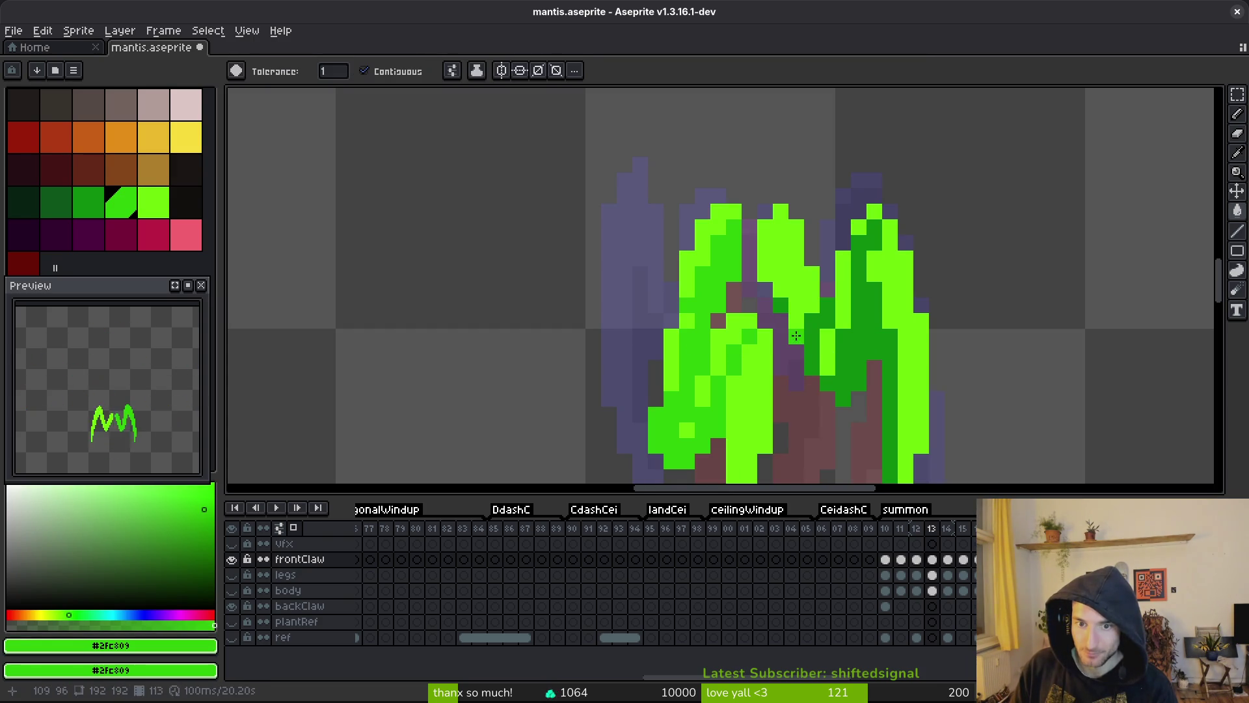
left_click(787, 309)
key("ctrl+z")
key("ctrl+z")
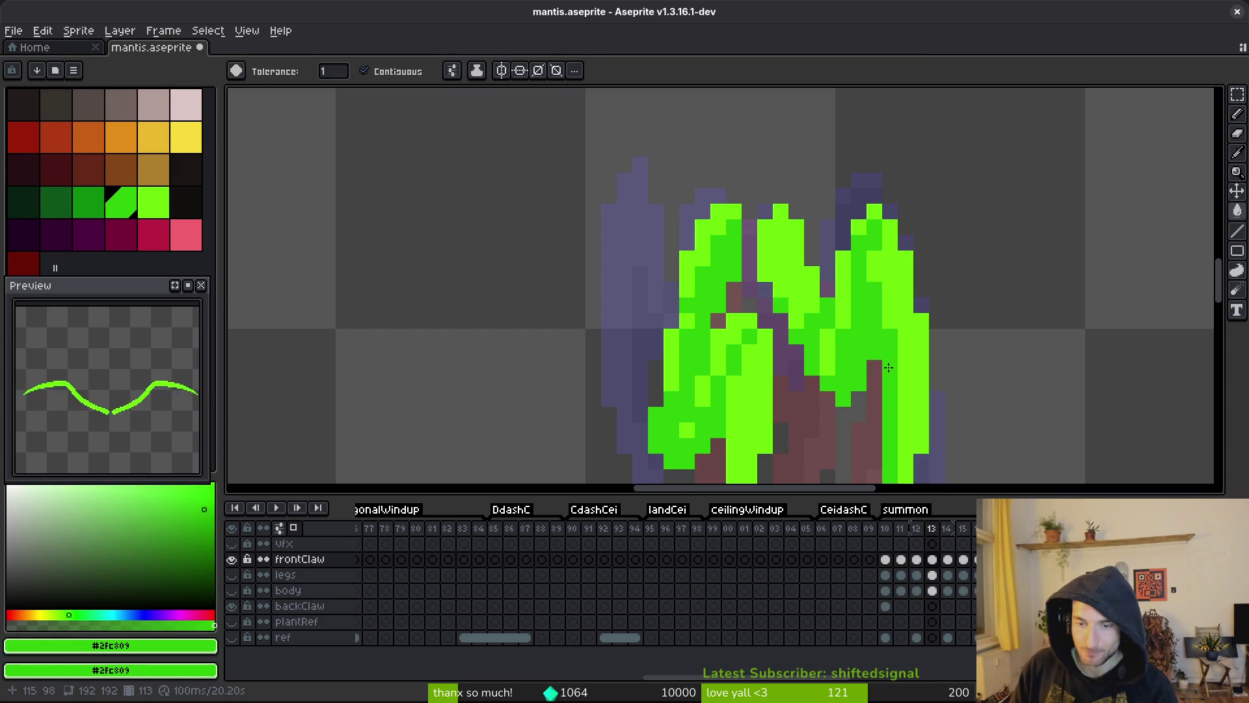
- Save mantis.aseprite and go back to frame 12
scroll(872, 352, "down", 3)
scroll(884, 358, "up", 2)
key("v")
key("g")
scroll(881, 265, "up", 1)
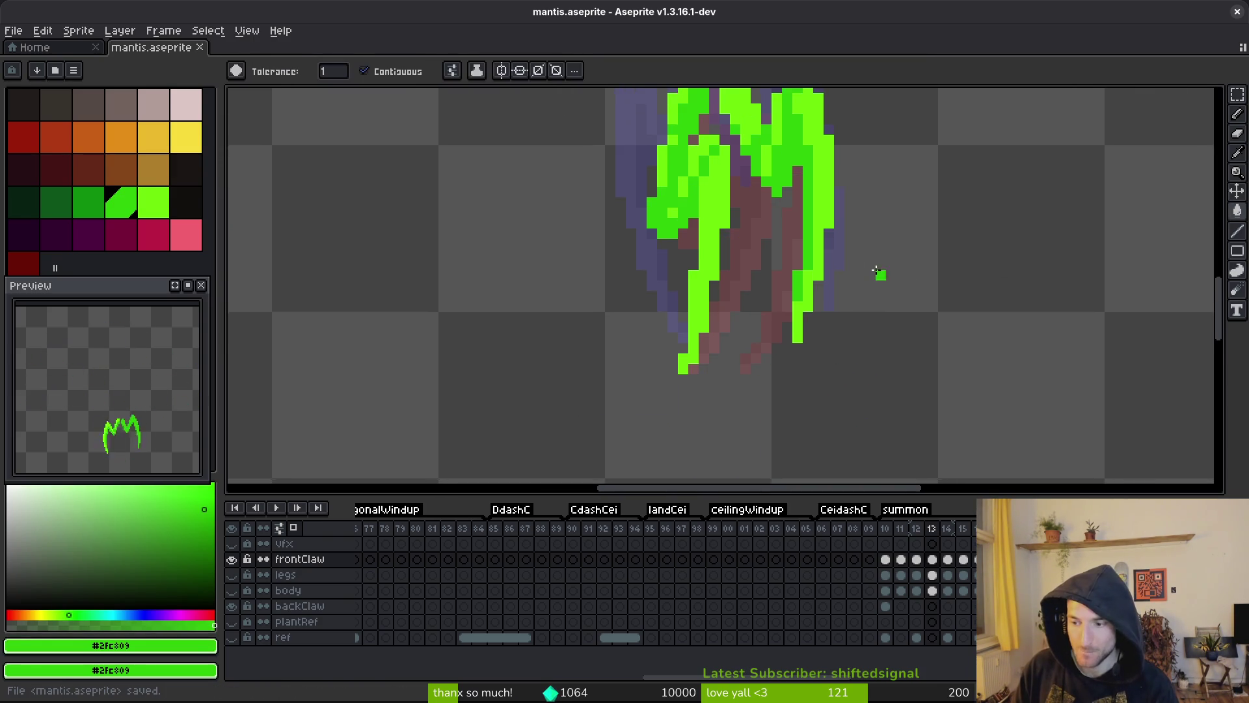
scroll(892, 312, "down", 2)
key("i")
key("ctrl+s")
scroll(861, 252, "down", 2)
key("comma")
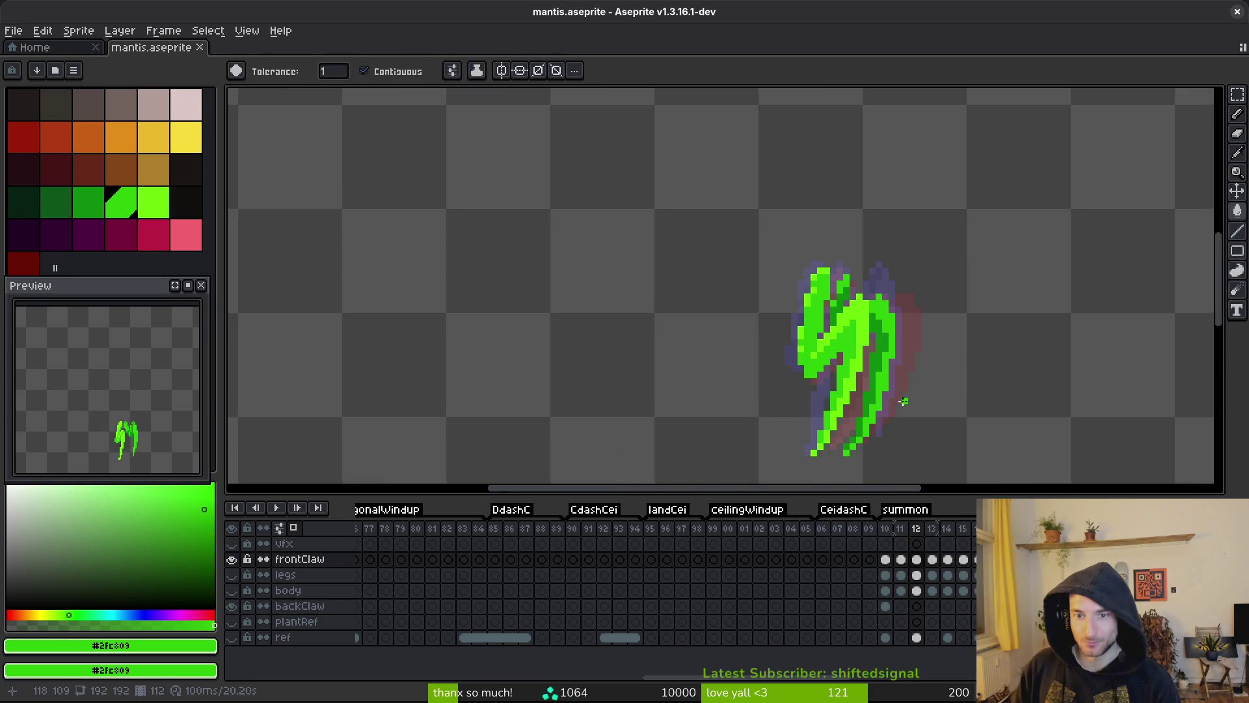
- Flip between frames 11, 12 and 13 to compare, settling on frame 11
key("period")
key("comma")
key("comma")
key("period")
key("comma")
key("period")
key("comma")
key("period")
key("comma")
key("period")
key("comma")
- Repaint a frame 11 claw edge downward in darker green and save
key("b")
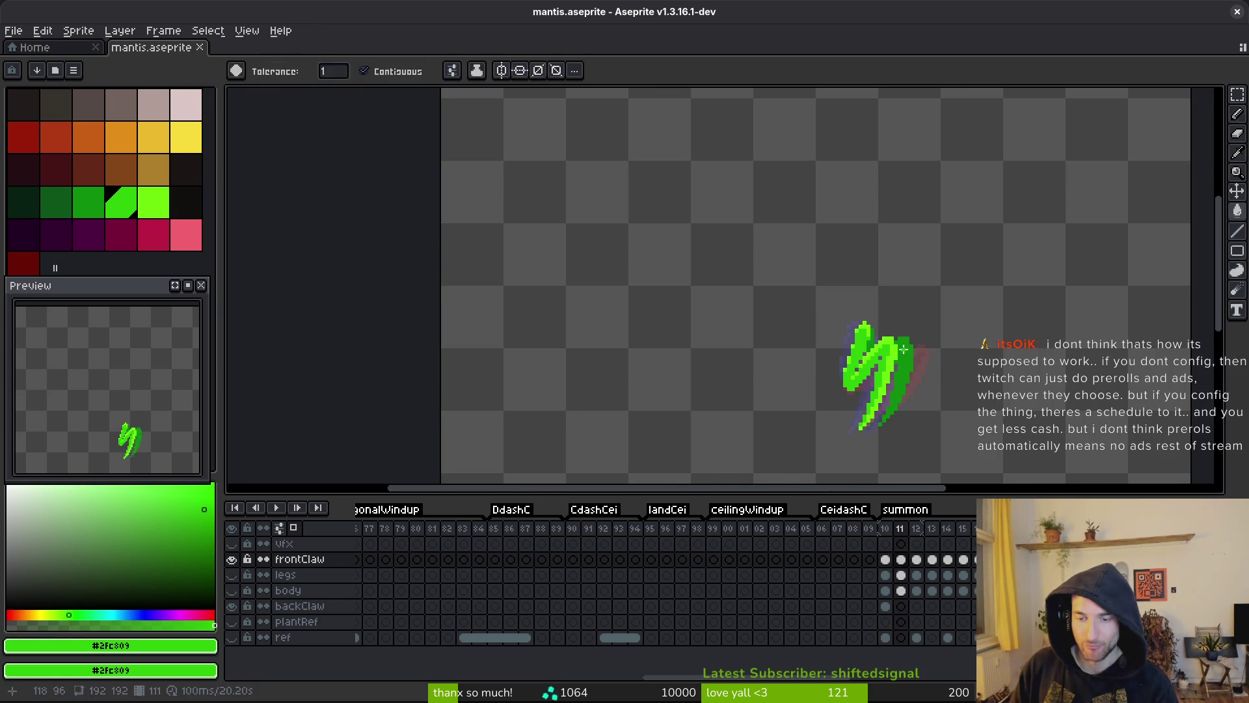
scroll(914, 370, "up", 3)
left_click(869, 285)
mouse_move(881, 280)
left_mouse_down()
mouse_move(889, 372)
mouse_move(880, 291)
left_mouse_up()
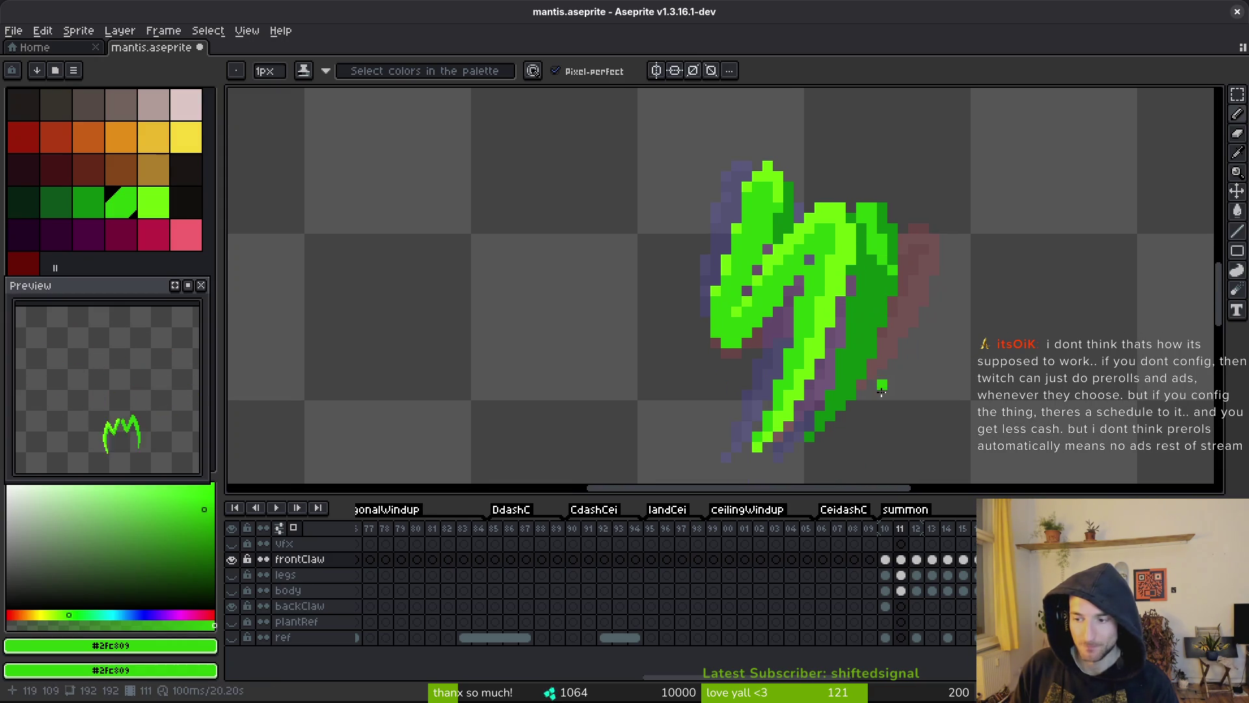
key("ctrl+s")
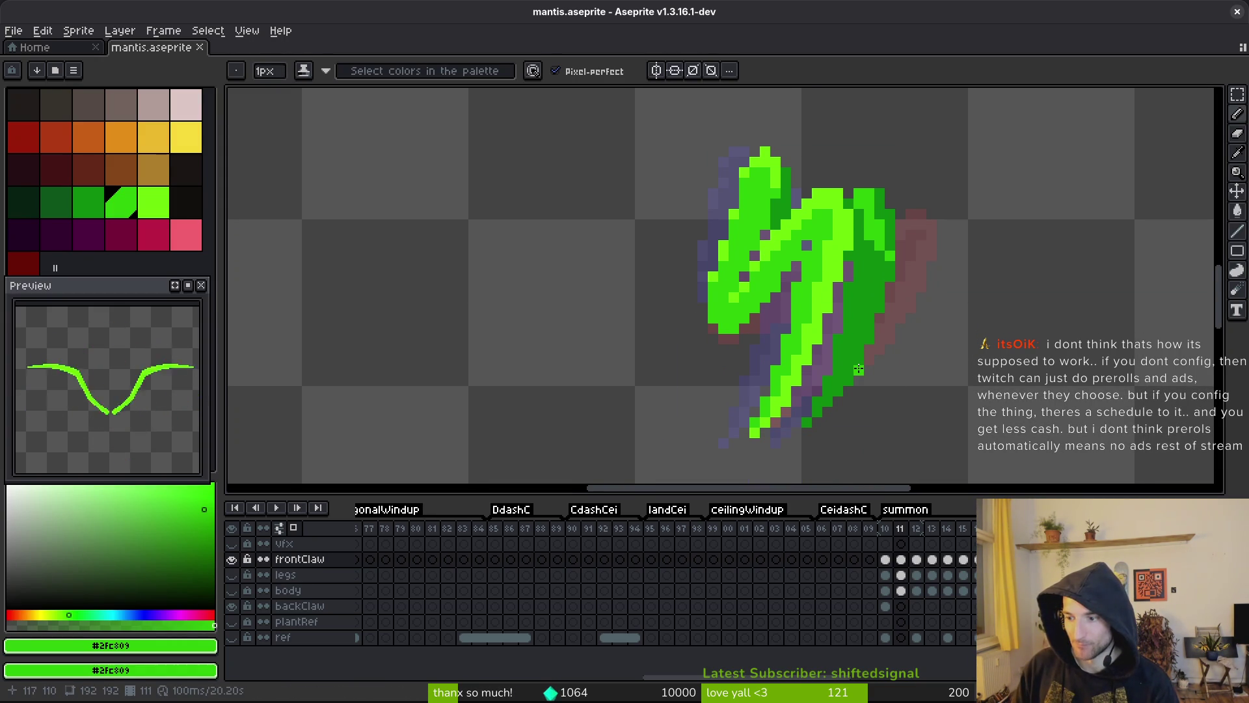
- Paint bright green columns and lower edges along the frame 11 claw, then save
scroll(873, 361, "up", 3)
mouse_move(885, 246)
left_mouse_down()
mouse_move(881, 193)
mouse_move(885, 296)
left_mouse_up()
mouse_move(885, 296)
left_mouse_down()
mouse_move(874, 262)
mouse_move(851, 261)
mouse_move(851, 318)
mouse_move(830, 313)
mouse_move(830, 341)
mouse_move(829, 256)
left_mouse_up()
left_click_drag(862, 166, 852, 189)
mouse_move(813, 301)
left_mouse_down()
mouse_move(813, 361)
mouse_move(752, 416)
mouse_move(771, 415)
left_mouse_up()
left_click(792, 353)
scroll(866, 253, "up", 5)
mouse_move(881, 260)
left_mouse_down()
mouse_move(886, 157)
mouse_move(859, 107)
left_mouse_up()
left_click(883, 269)
scroll(882, 269, "down", 2)
key("ctrl+s")
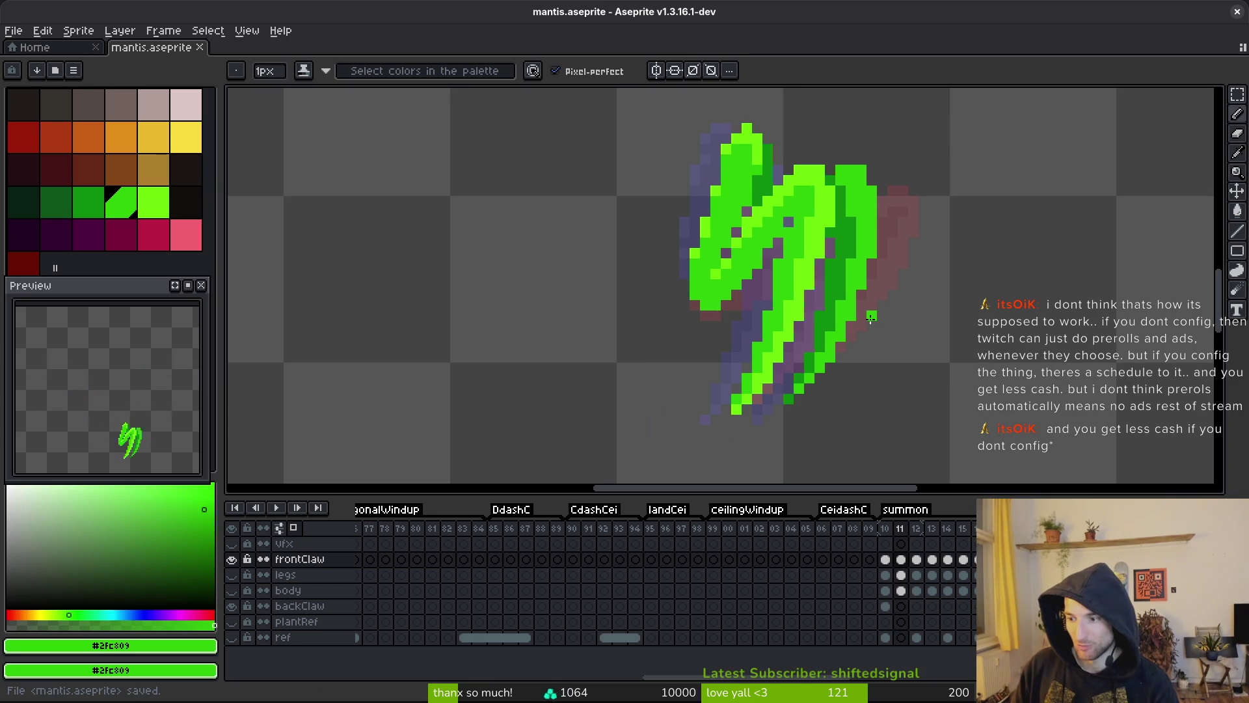
- Play the animation twice to check the edits, stopping on frame 11
key("Return")
key("Return")
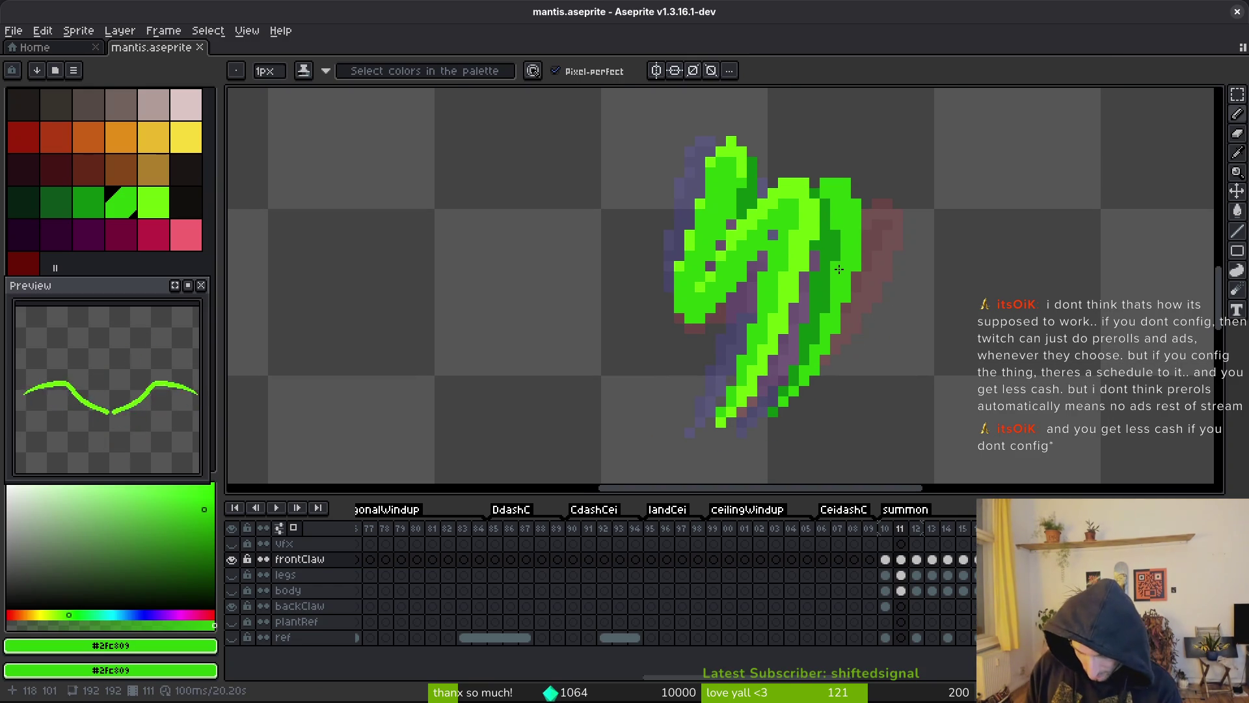
key("Return")
key("Return")
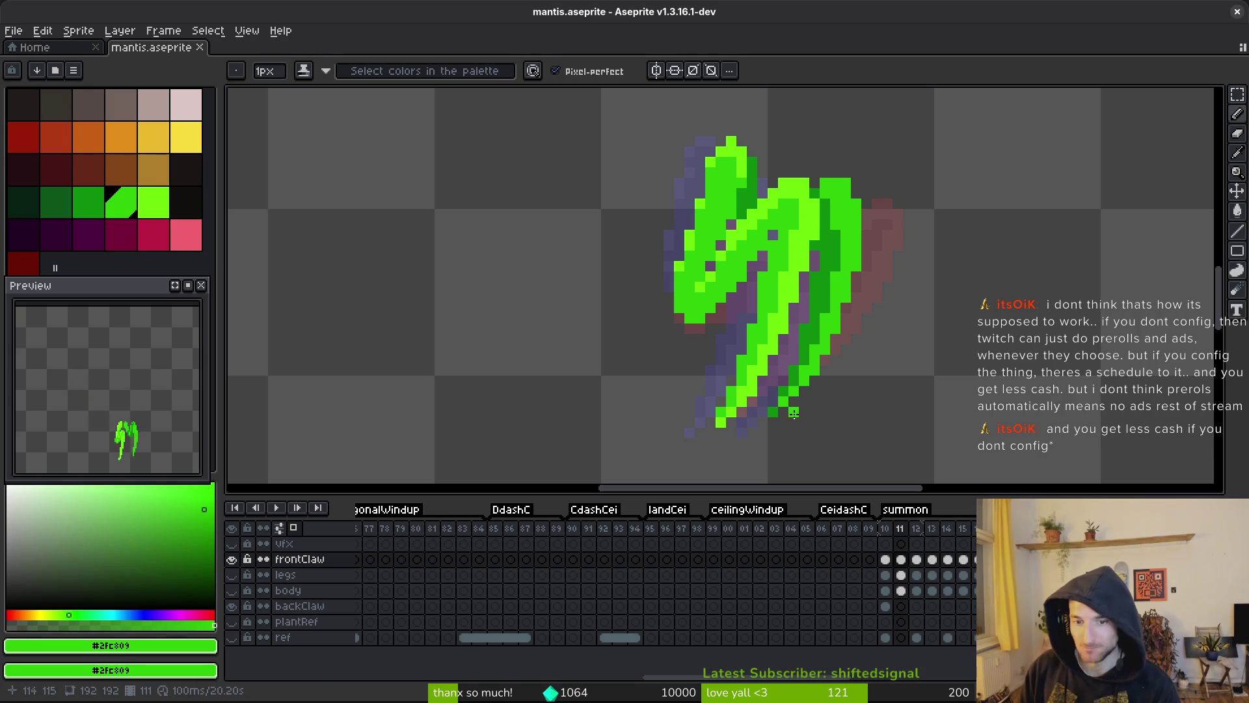
key("Return")
key("Return")
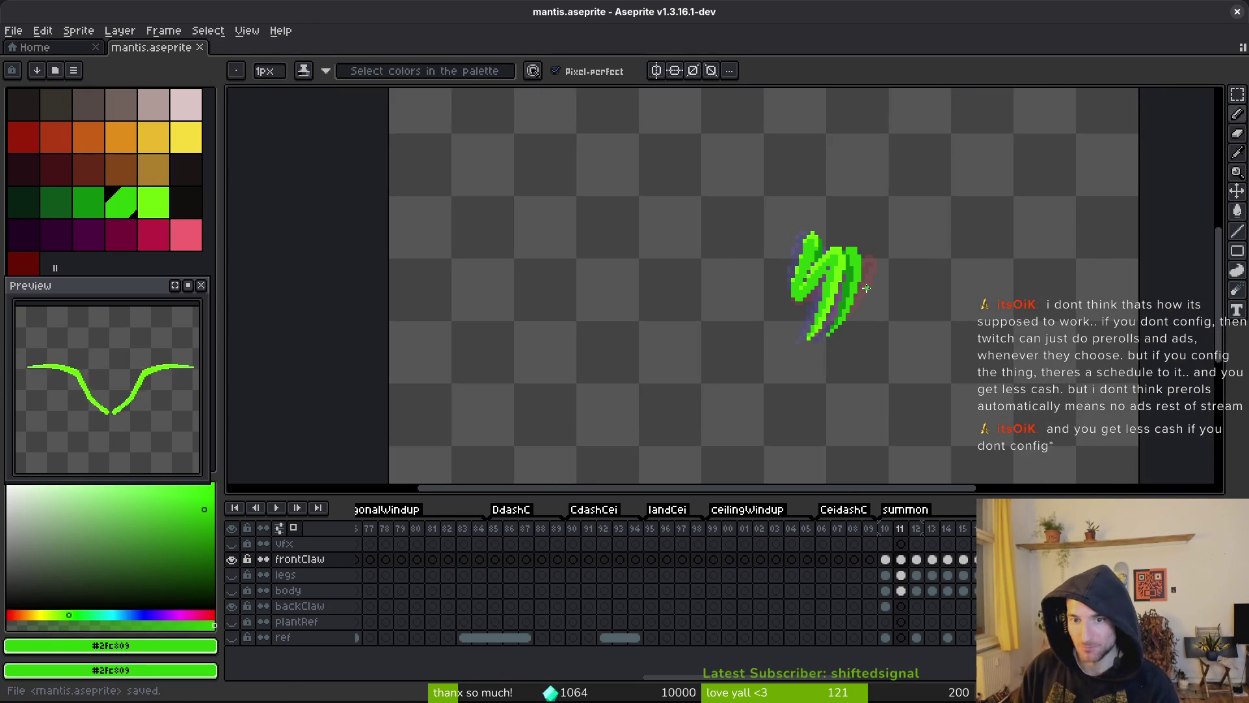
- Preview the animation, then paint a stray frame 11 claw pixel bright green #2fc809 and save
key("ctrl+s")
left_click(841, 261, "alt")
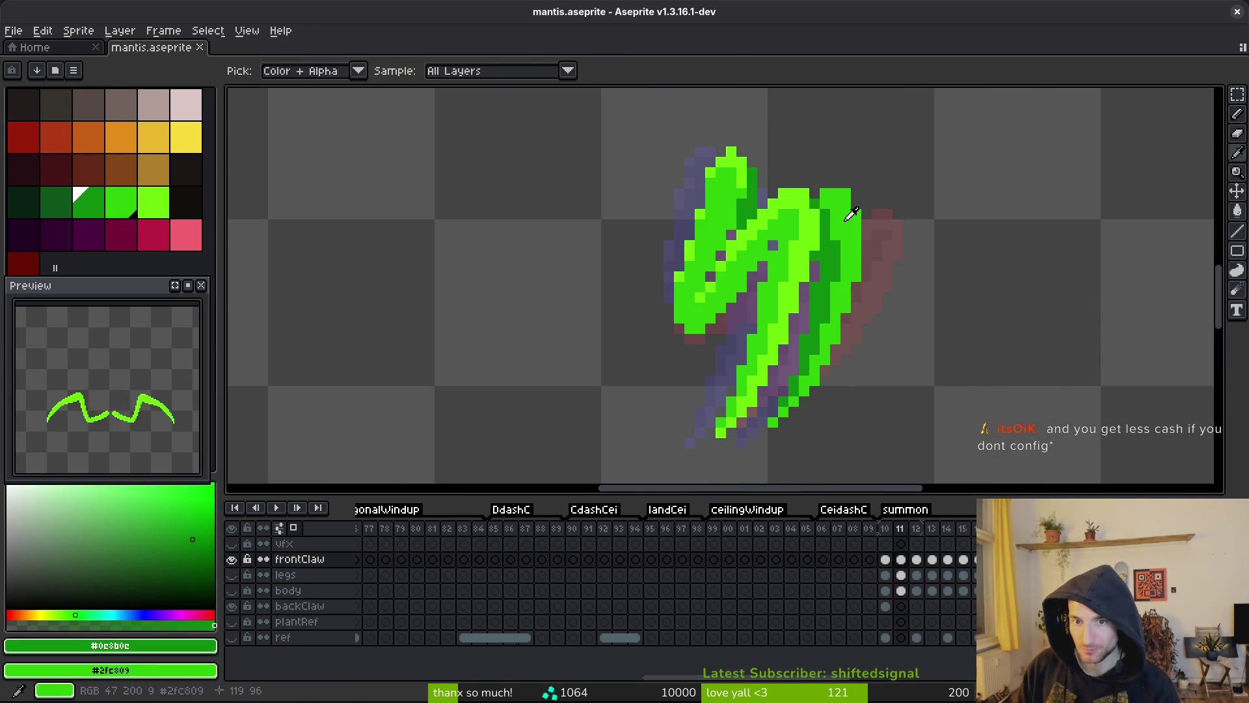
scroll(876, 263, "down", 2)
scroll(877, 263, "down", 1)
key("Return")
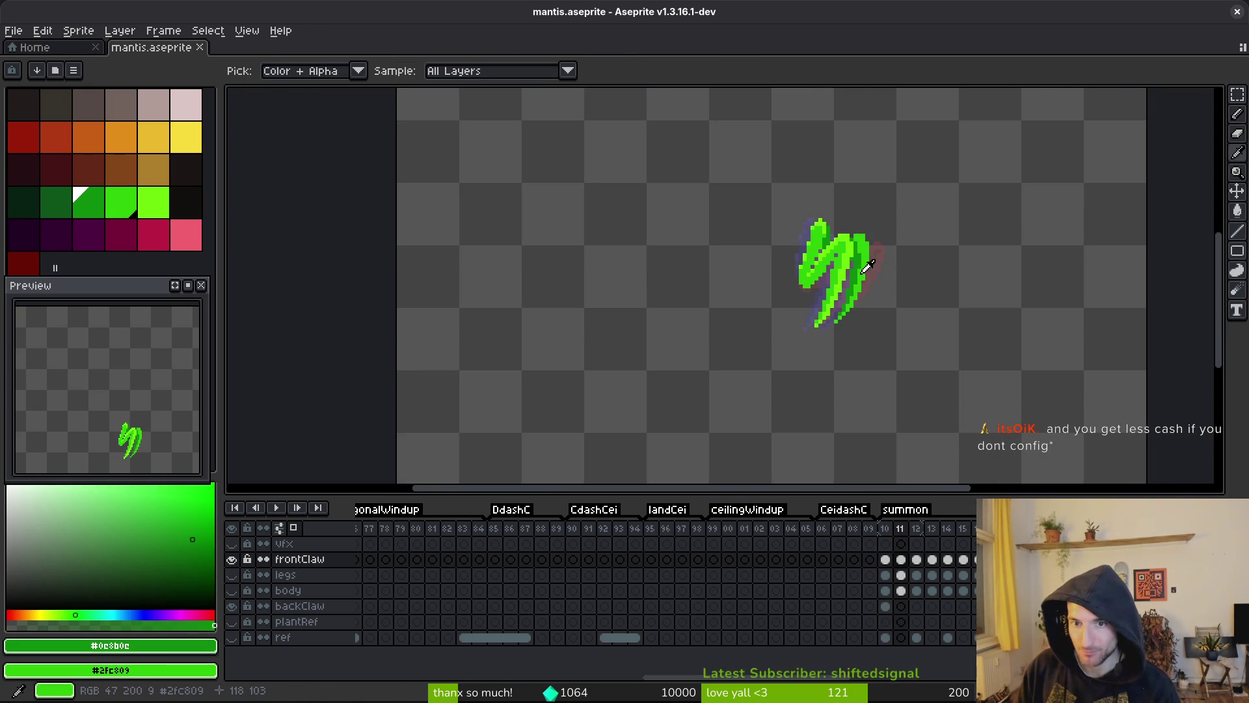
scroll(876, 258, "up", 2)
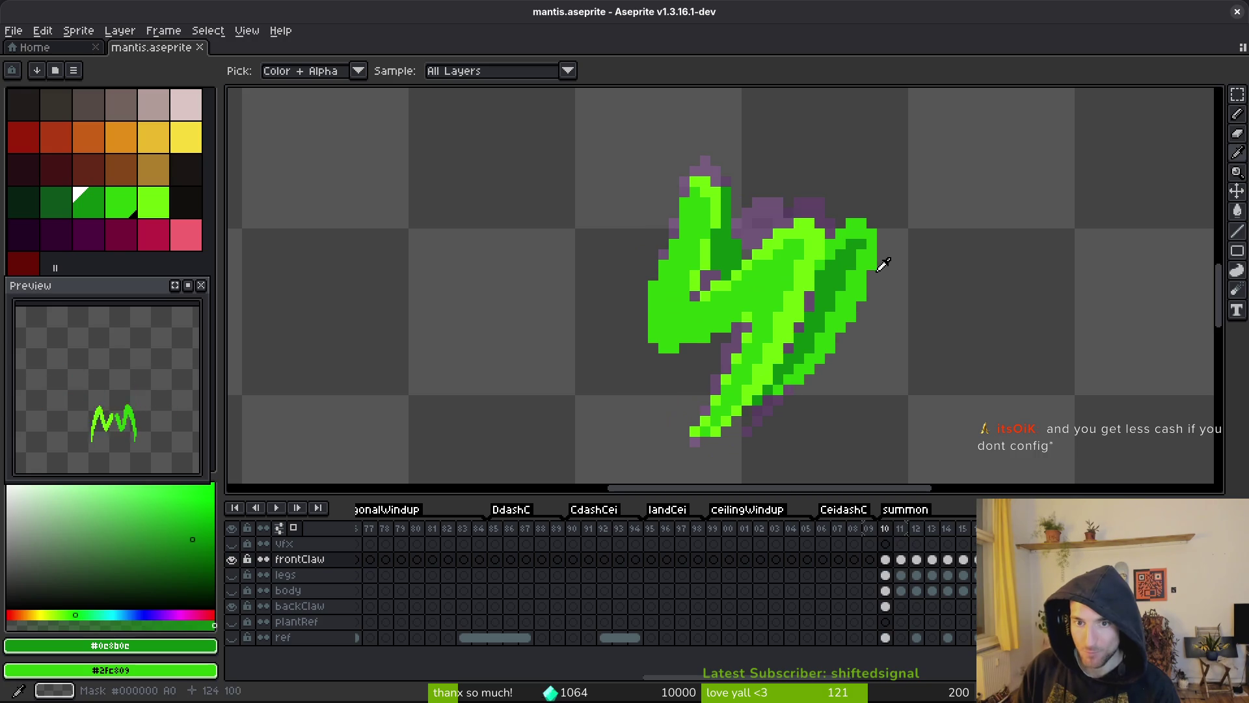
left_click(875, 254, "alt")
left_click(859, 243)
key("ctrl+s")
- Fix one more claw pixel in bright green, reselect dark green #0c8b0c, and save
left_click(828, 265, "alt")
key("period")
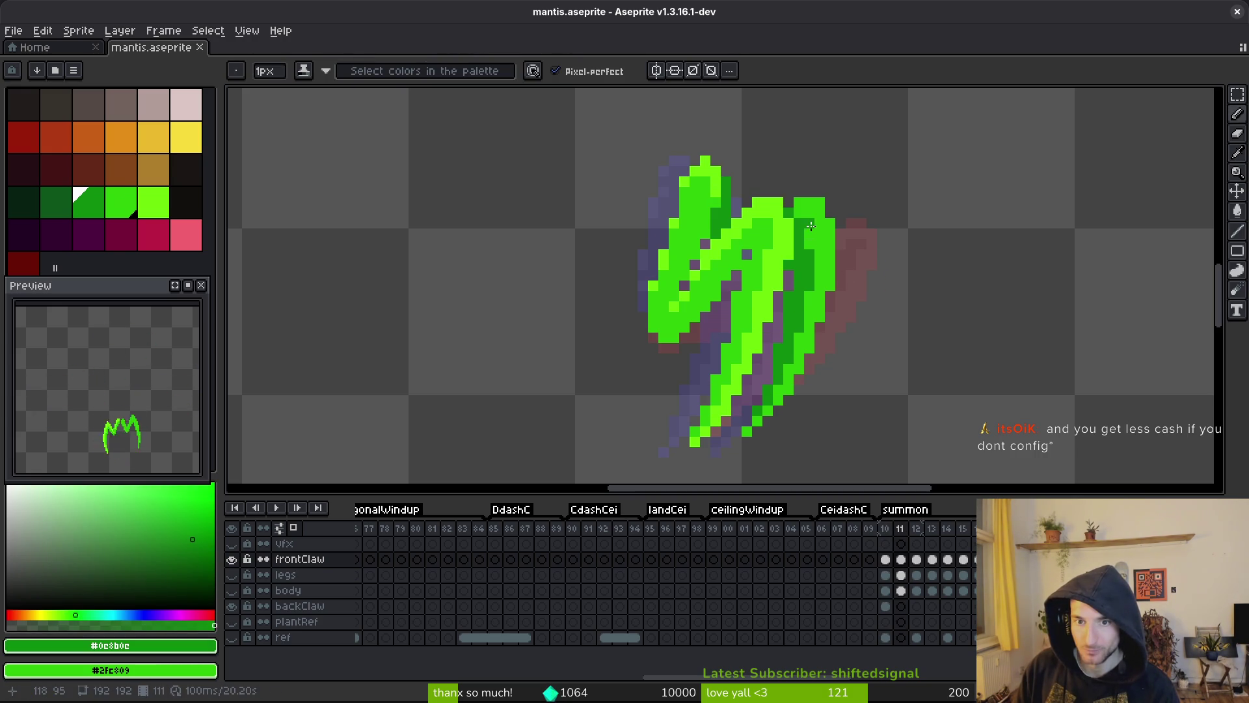
left_click(816, 235, "alt")
left_click(808, 222)
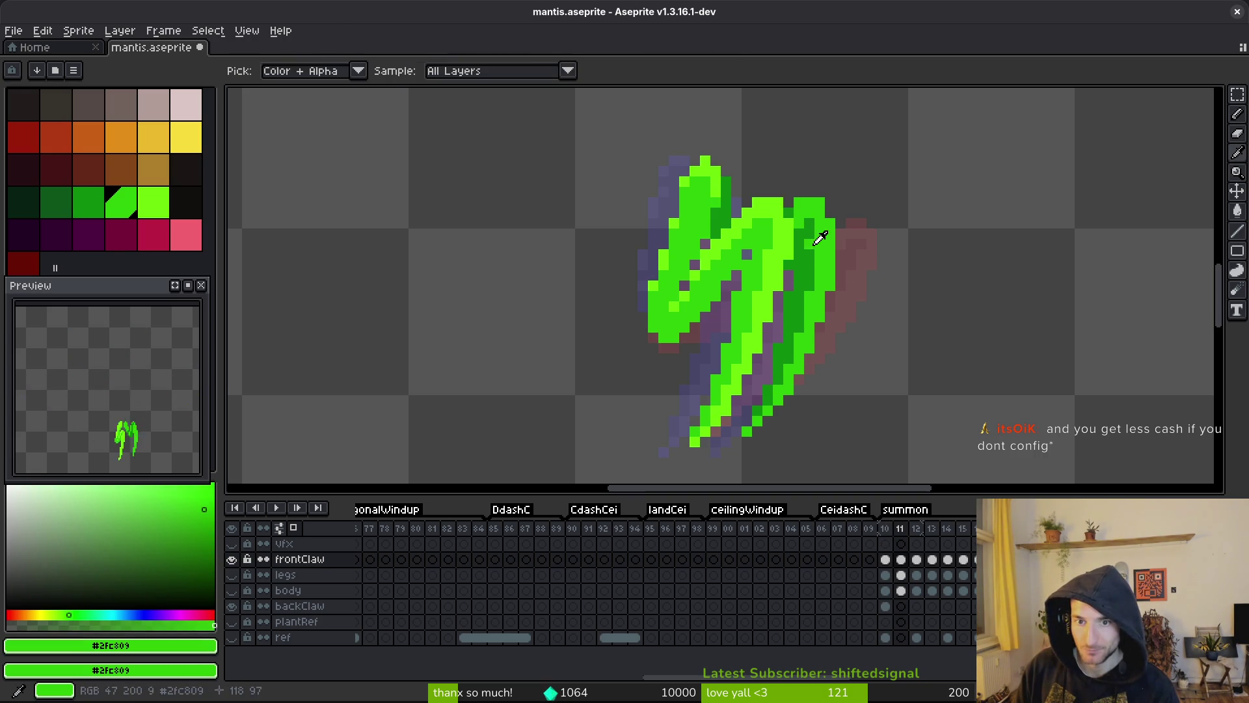
left_click(816, 238, "alt")
key("ctrl+s")
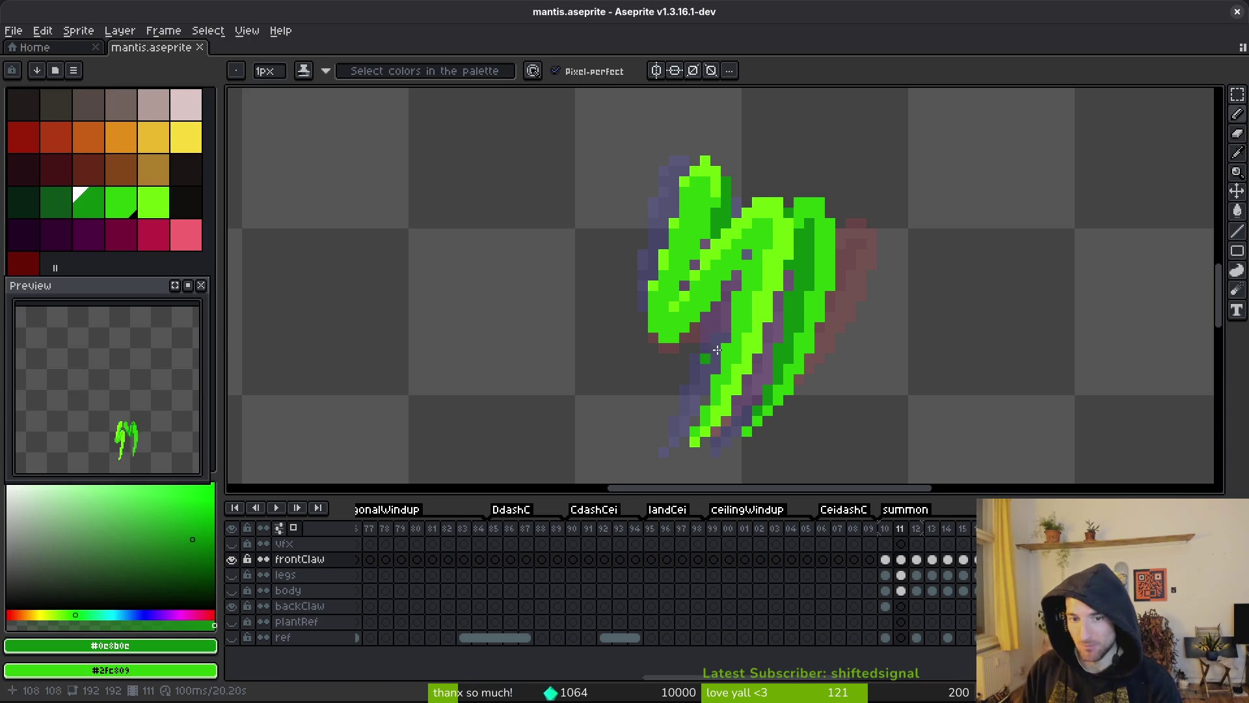
key("ctrl")
key("ctrl+s")
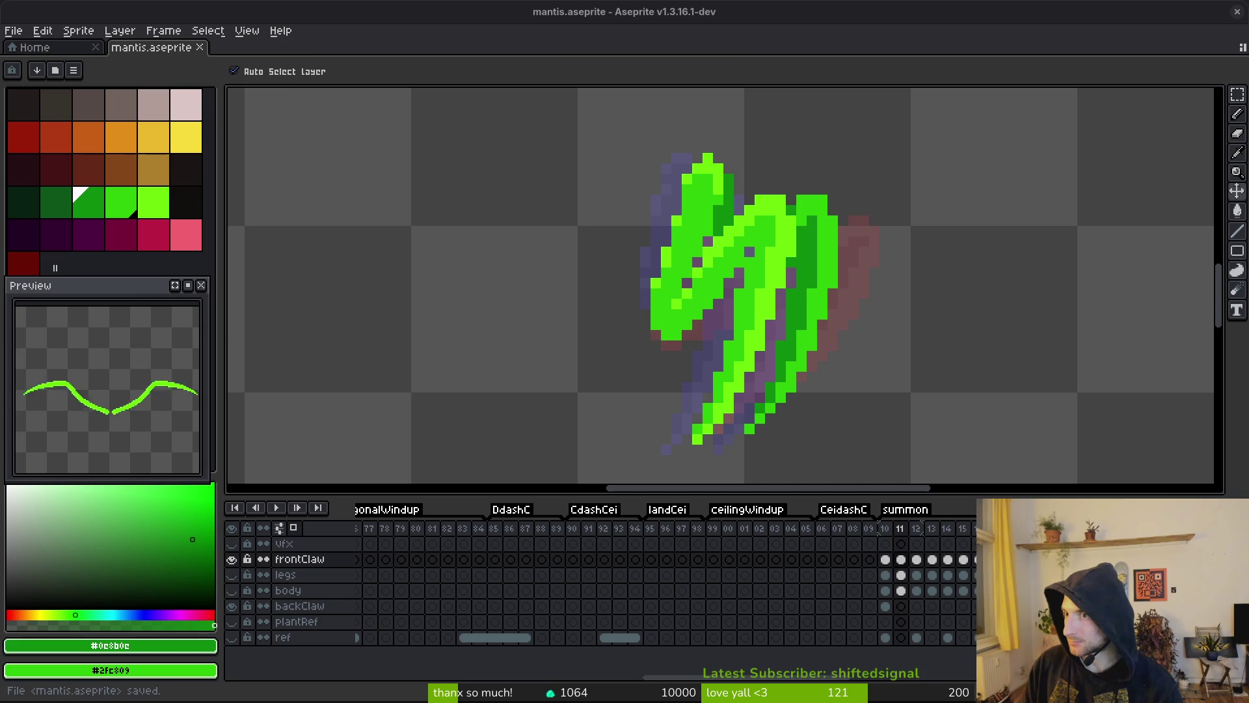
- Save the sprite, move to frame 12 and centre the claw in view
key("b")
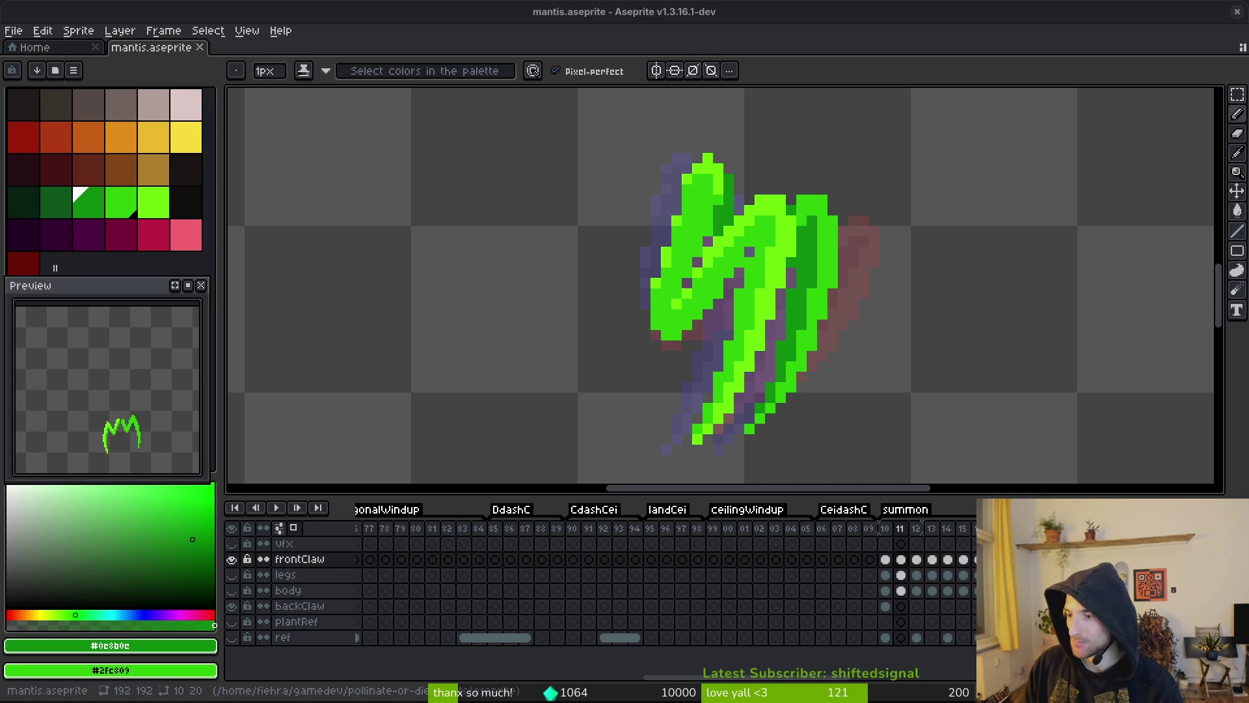
key("ctrl+s")
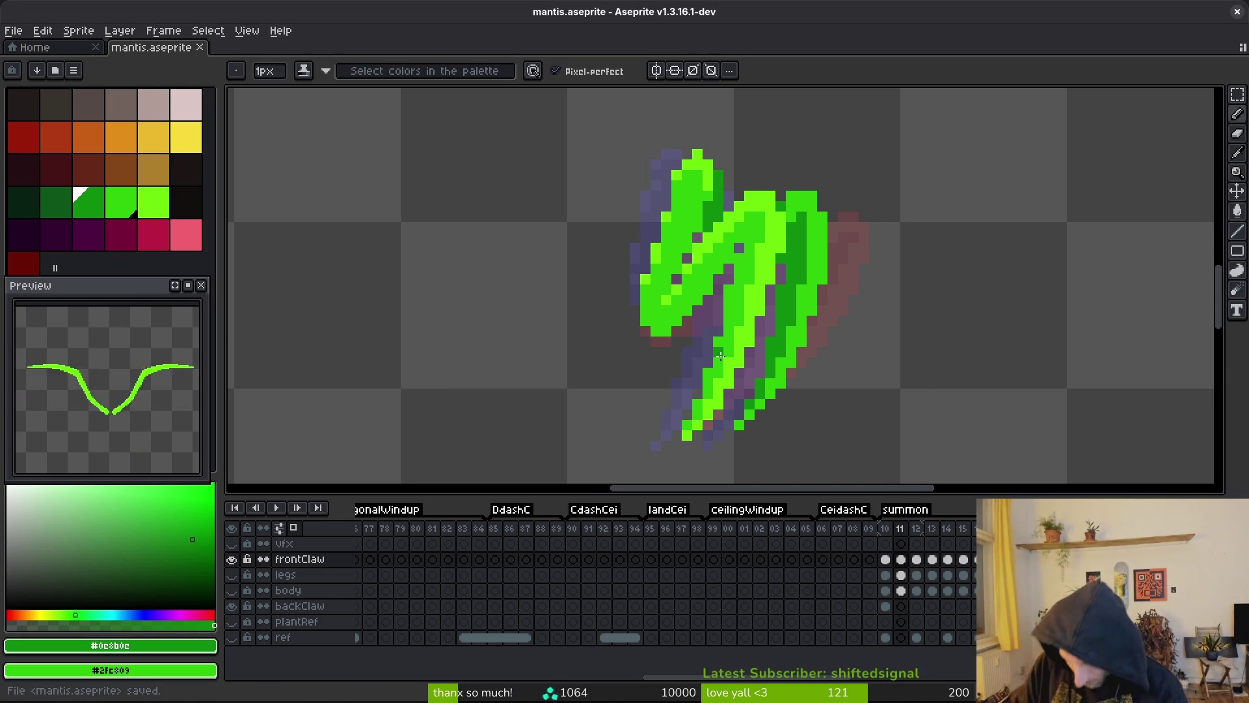
key("i")
key(".")
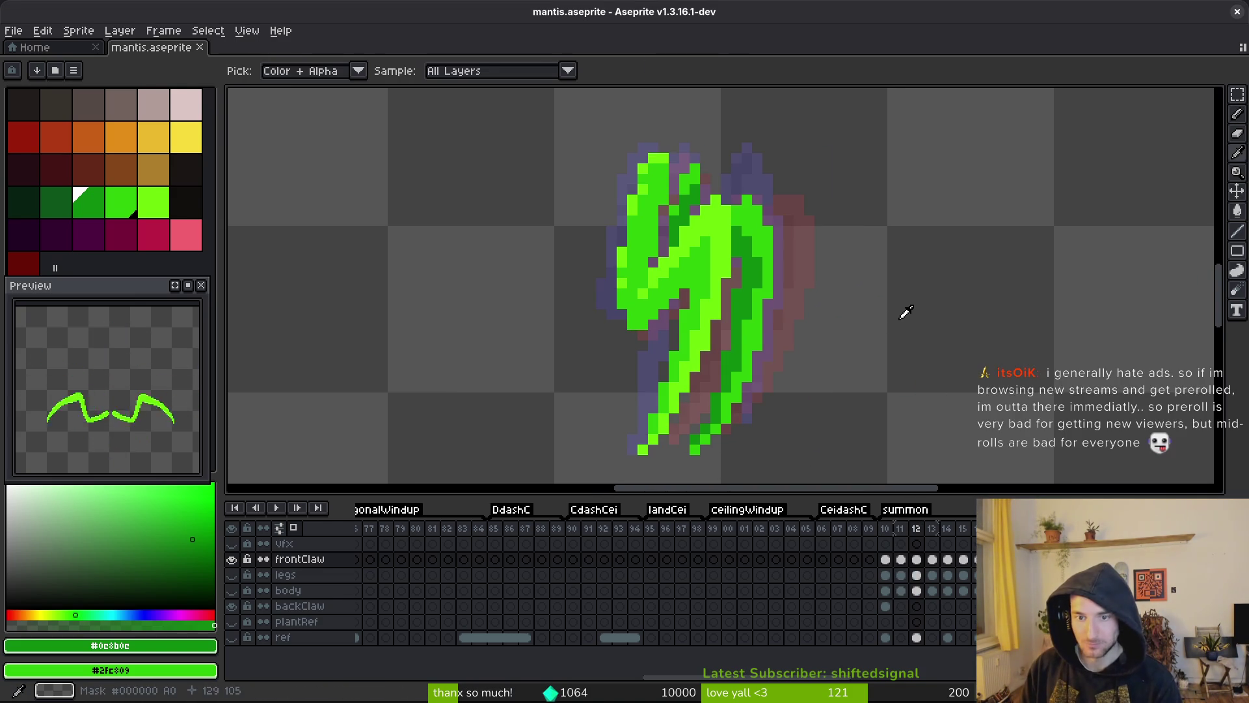
key("b")
left_click_drag(915, 312, 896, 297)
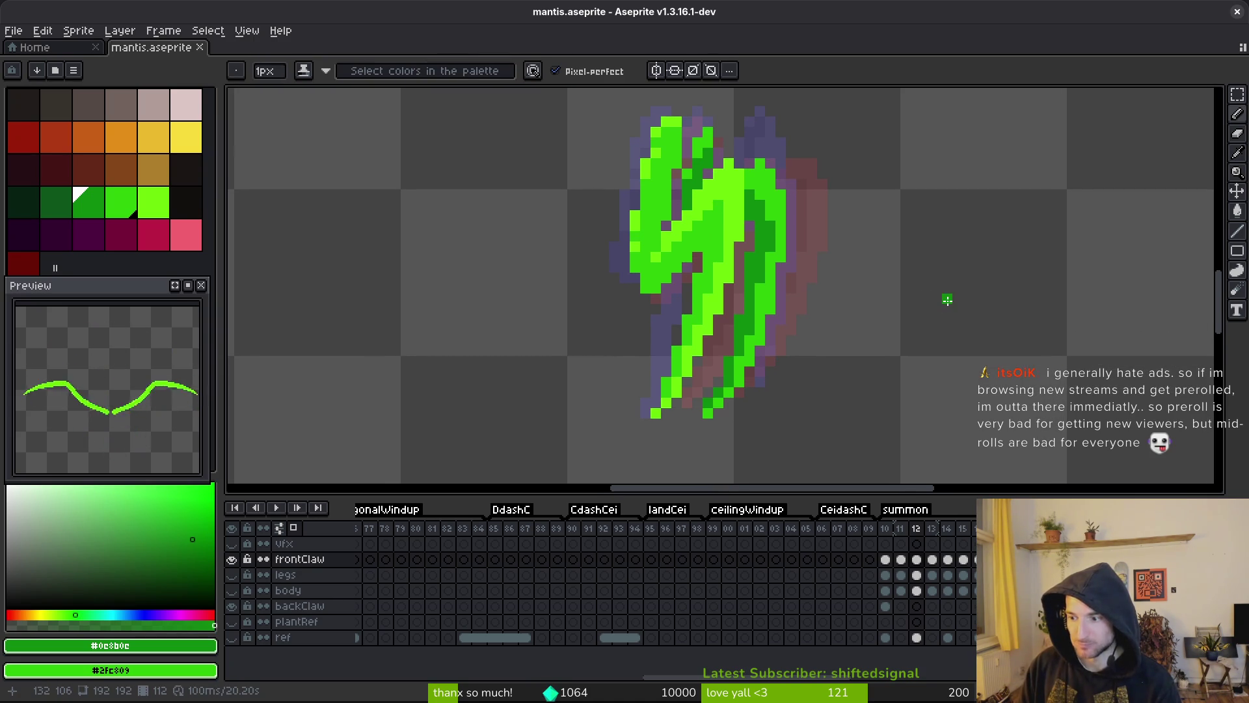
- On frame 13, sample the bright green #2fc809 from the claw
key("period")
key("i")
key("comma")
key("comma")
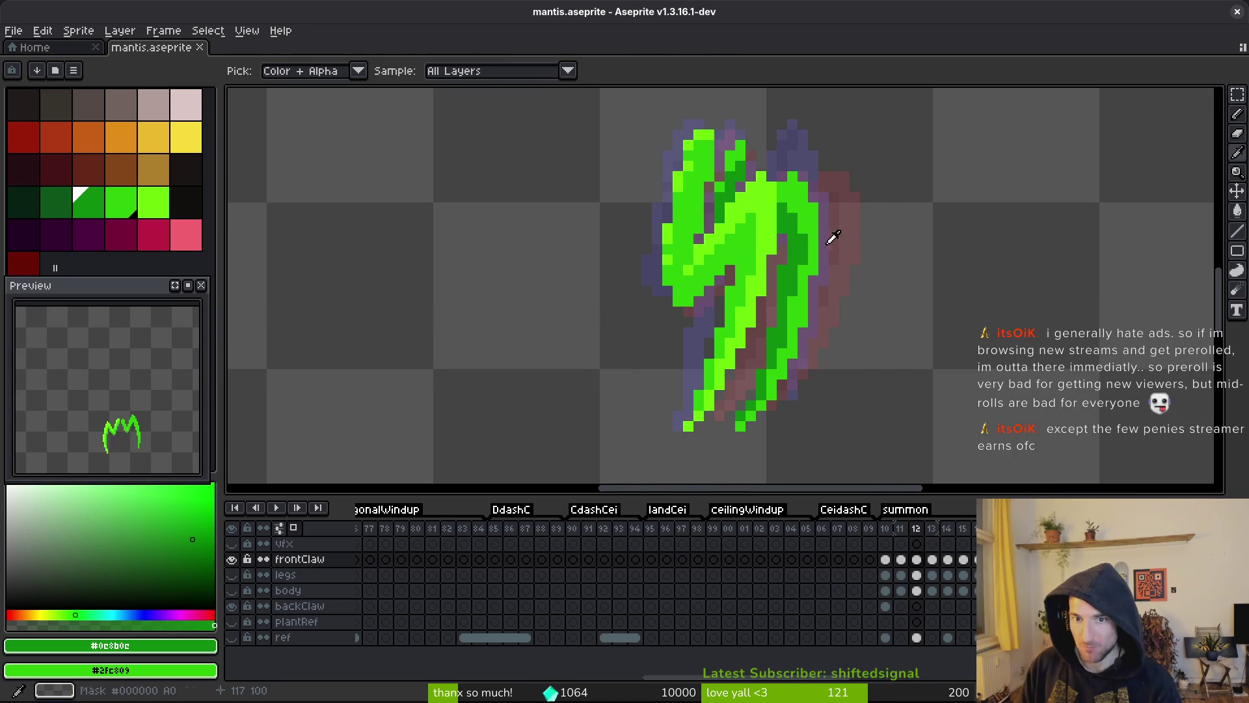
left_click(821, 216)
key("period")
key("period")
key("comma")
left_click_drag(844, 255, 946, 321)
- On frame 14, fill the claw regions and right claw's inner strip with lime #6cff0a
key("period")
key("period")
key("b")
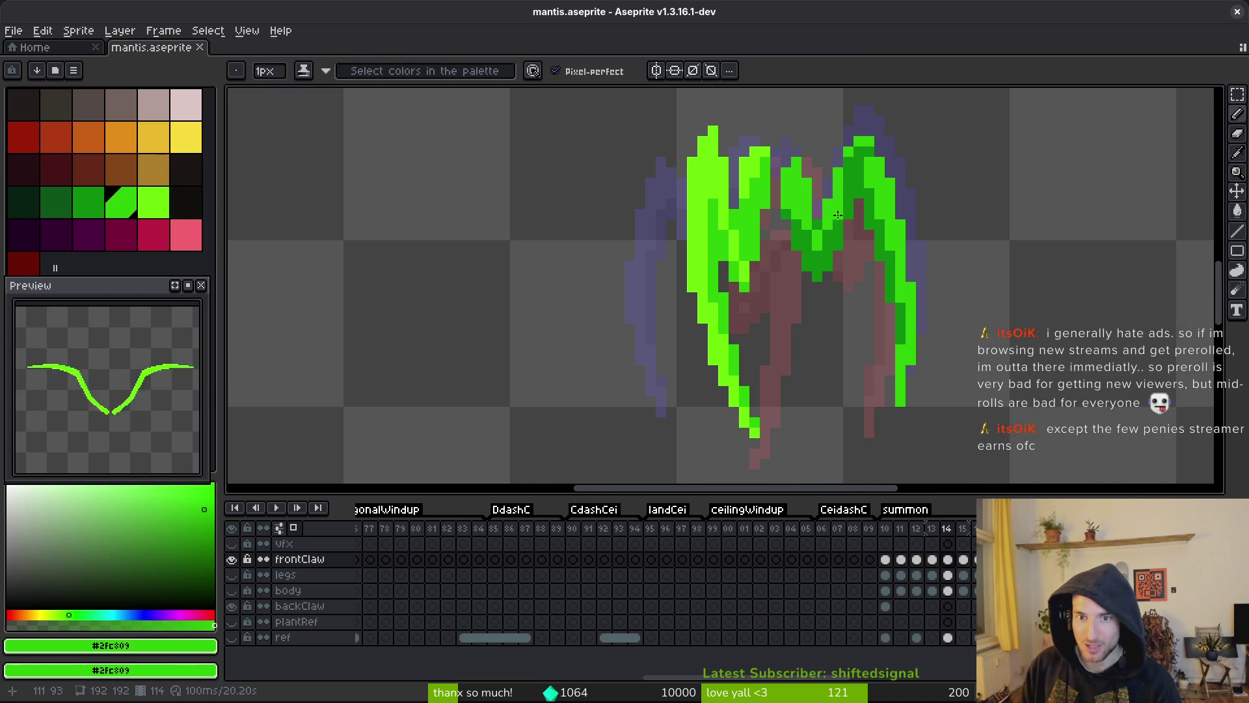
key("i")
left_click(757, 159)
key("g")
left_click(797, 189)
left_click(824, 229)
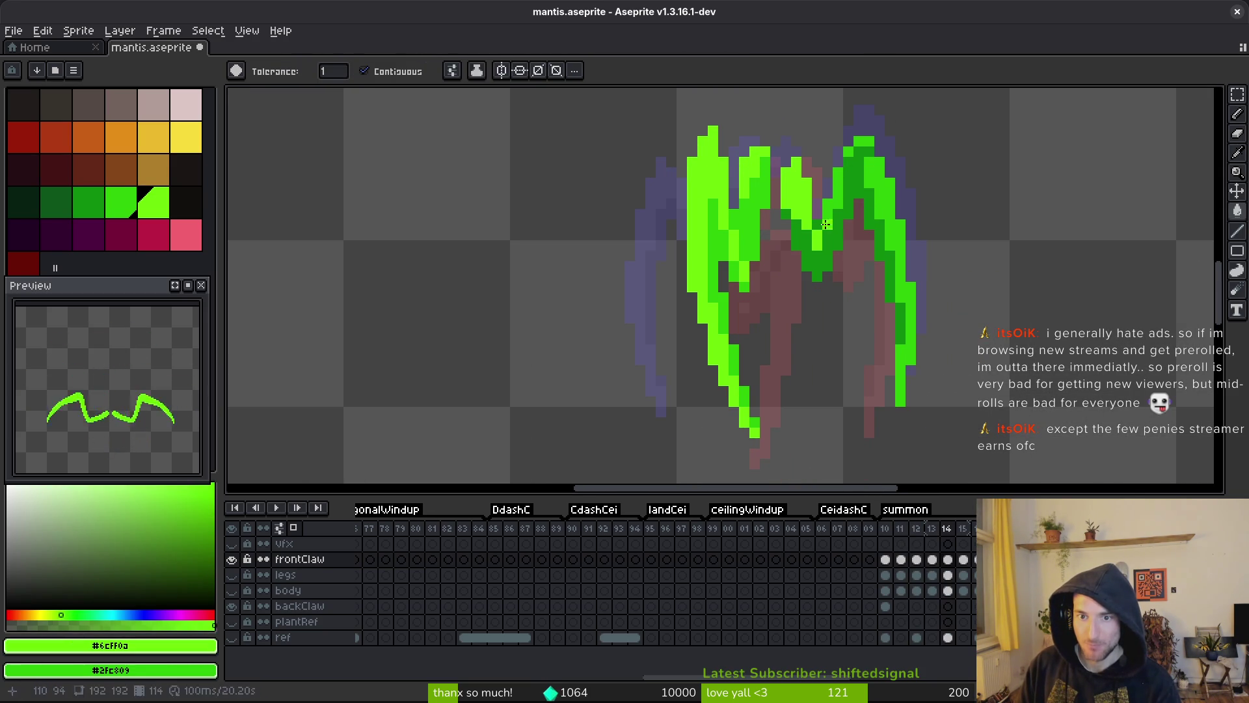
key("ctrl+z")
left_click(833, 189)
left_click(859, 141)
left_click(884, 191)
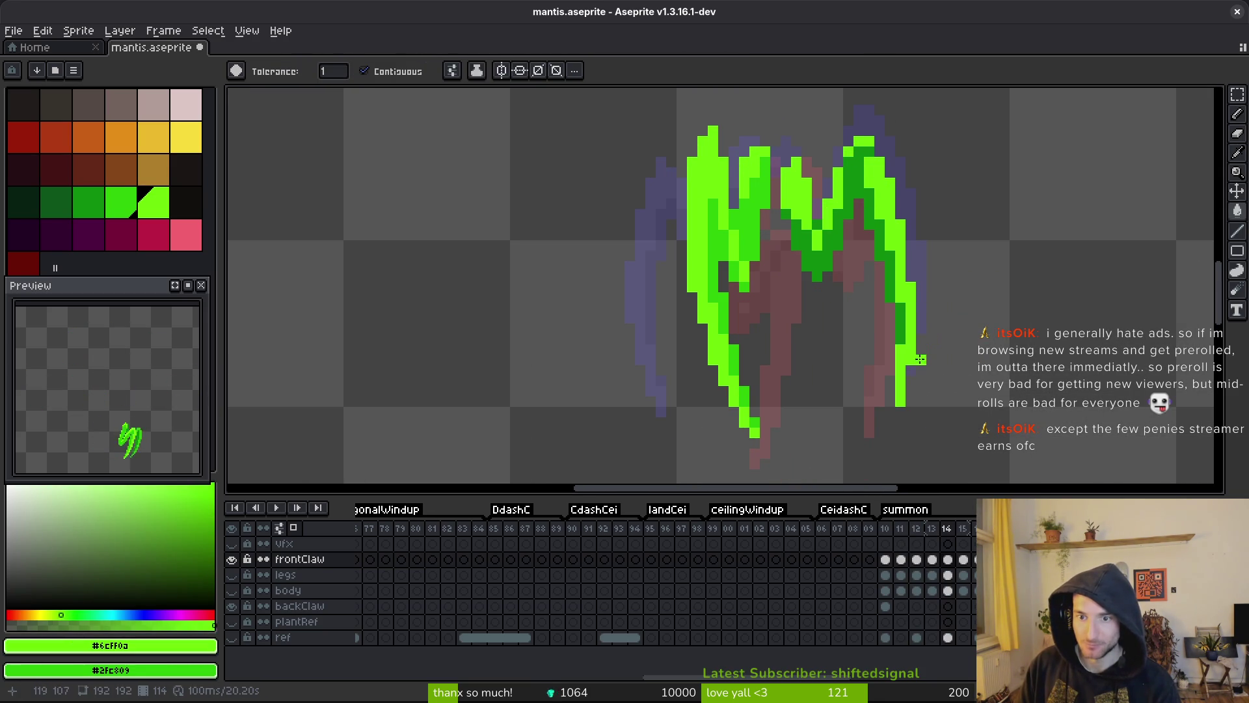
- Refill part of frame 14's claw with the darker green and save
left_click(775, 224, "alt")
left_click(813, 224)
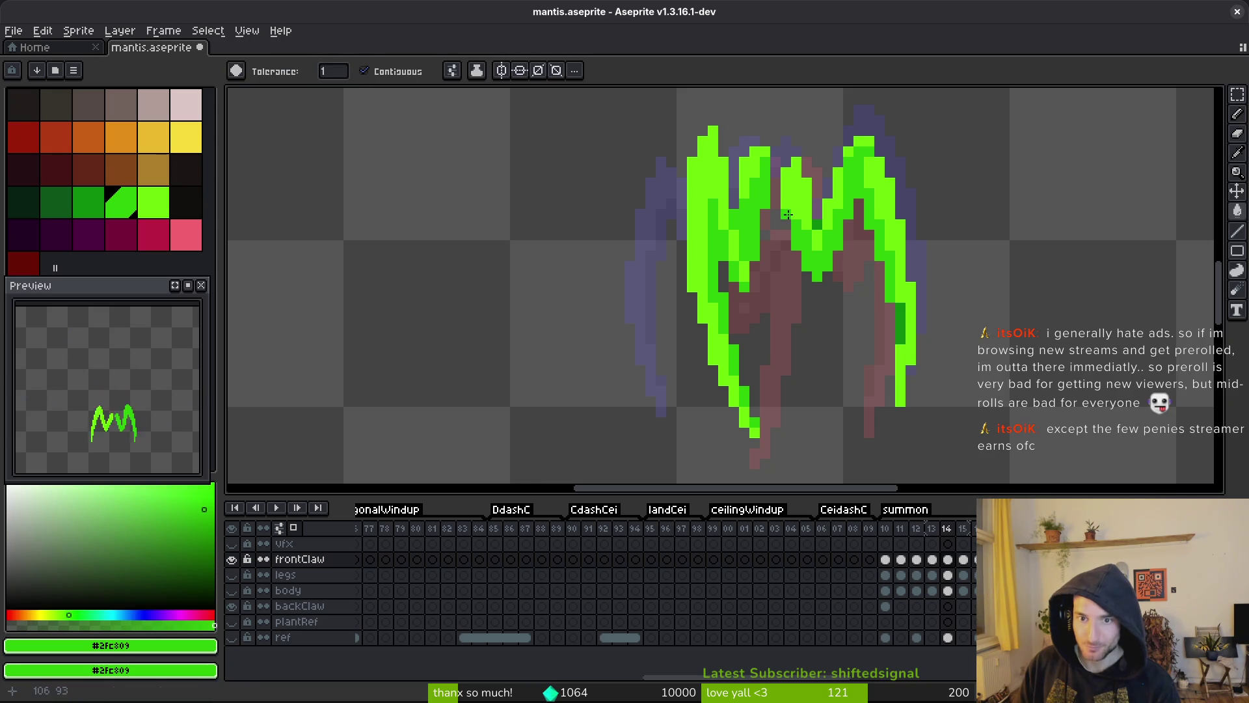
key("ctrl+s")
- Compare frames 13–15 while sampling the lime and darker greens from the claw
scroll(900, 358, "down", 2)
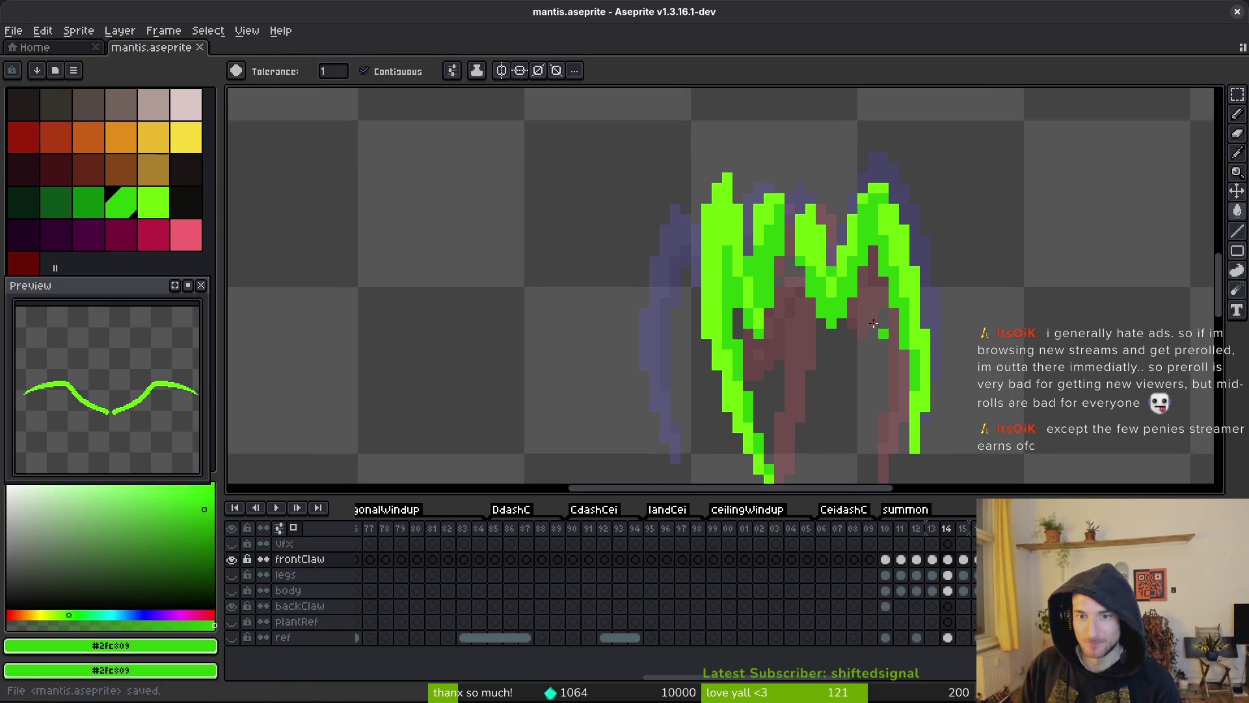
key("Right")
key("Left")
key("Right")
left_click(801, 265, "alt")
key("Left")
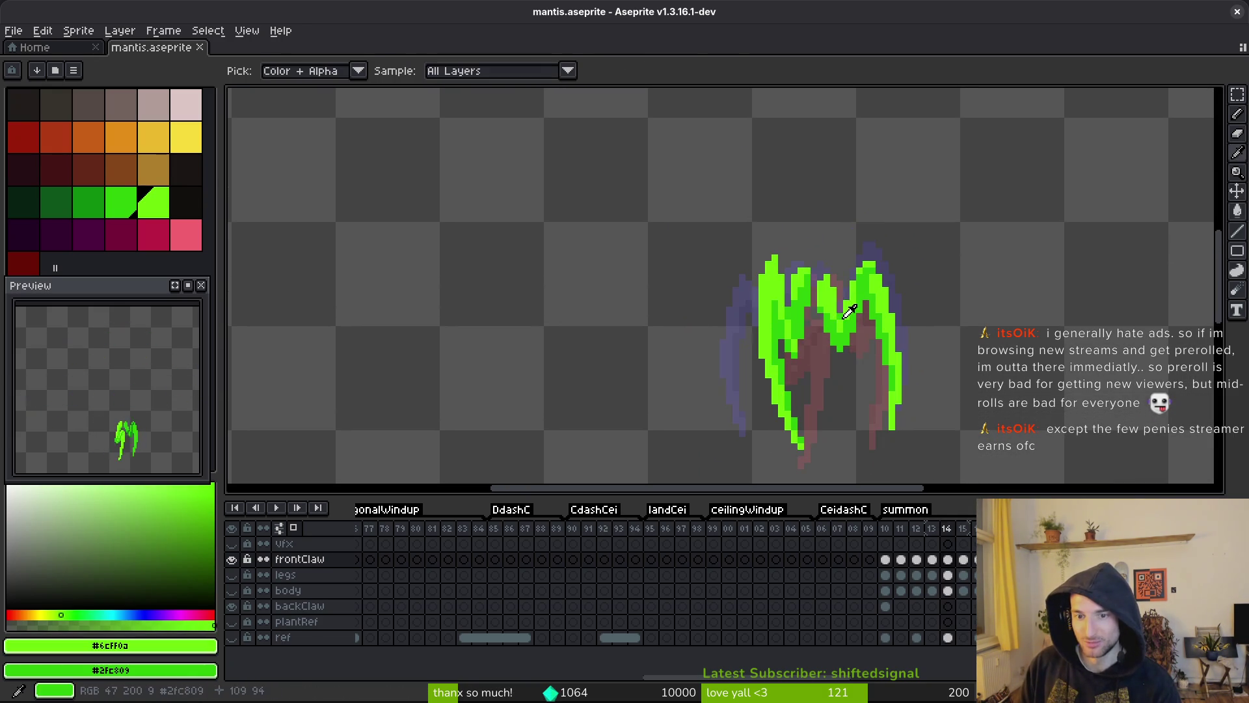
key("Left")
key("Right")
scroll(839, 318, "up", 3)
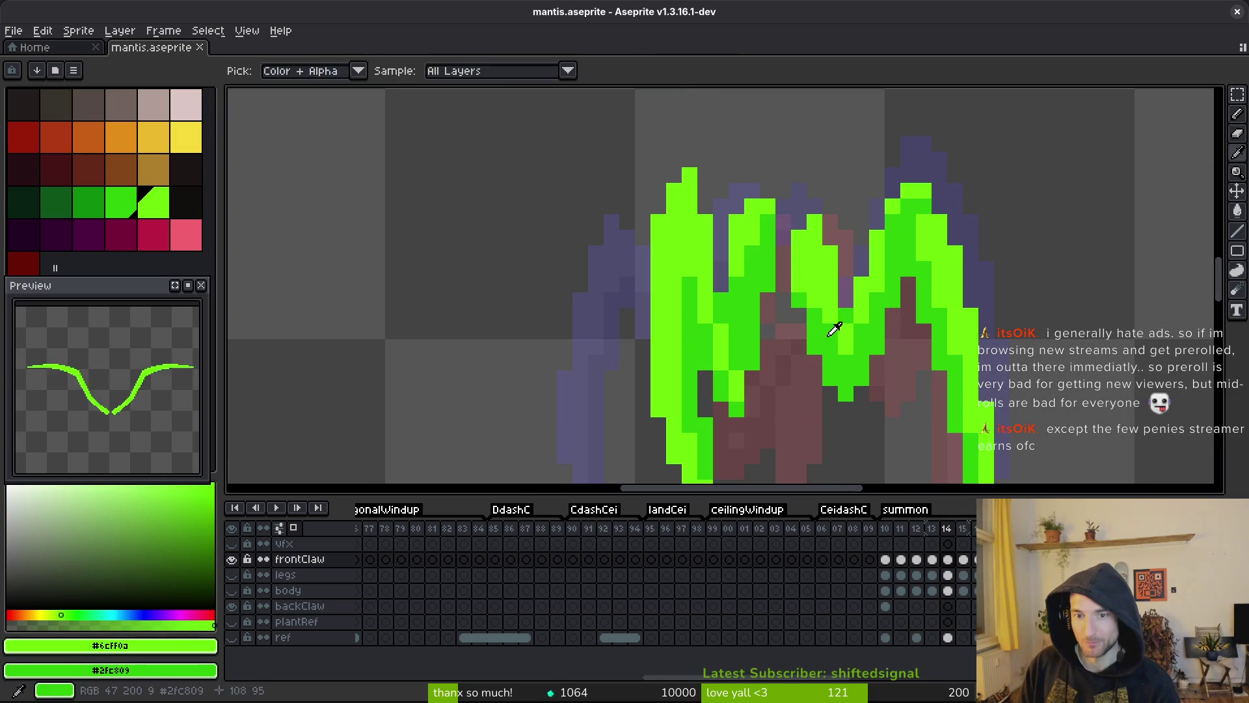
left_click(815, 305, "alt")
left_click(831, 298, "alt")
- On frame 15, pencil light-green pixels and a short stroke along the claw
key("Right")
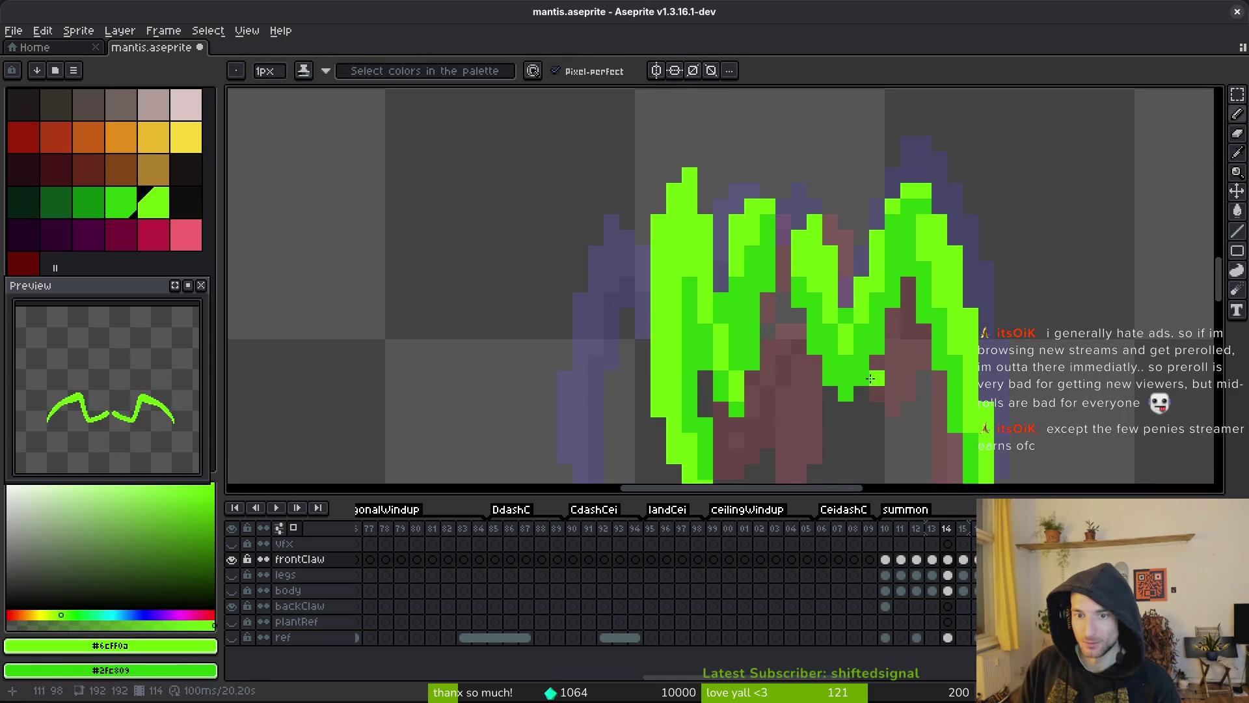
scroll(901, 367, "down", 3)
scroll(860, 317, "up", 3)
left_click(825, 248)
left_click(840, 263)
left_click(841, 279)
left_click_drag(857, 310, 857, 326)
left_click(827, 276)
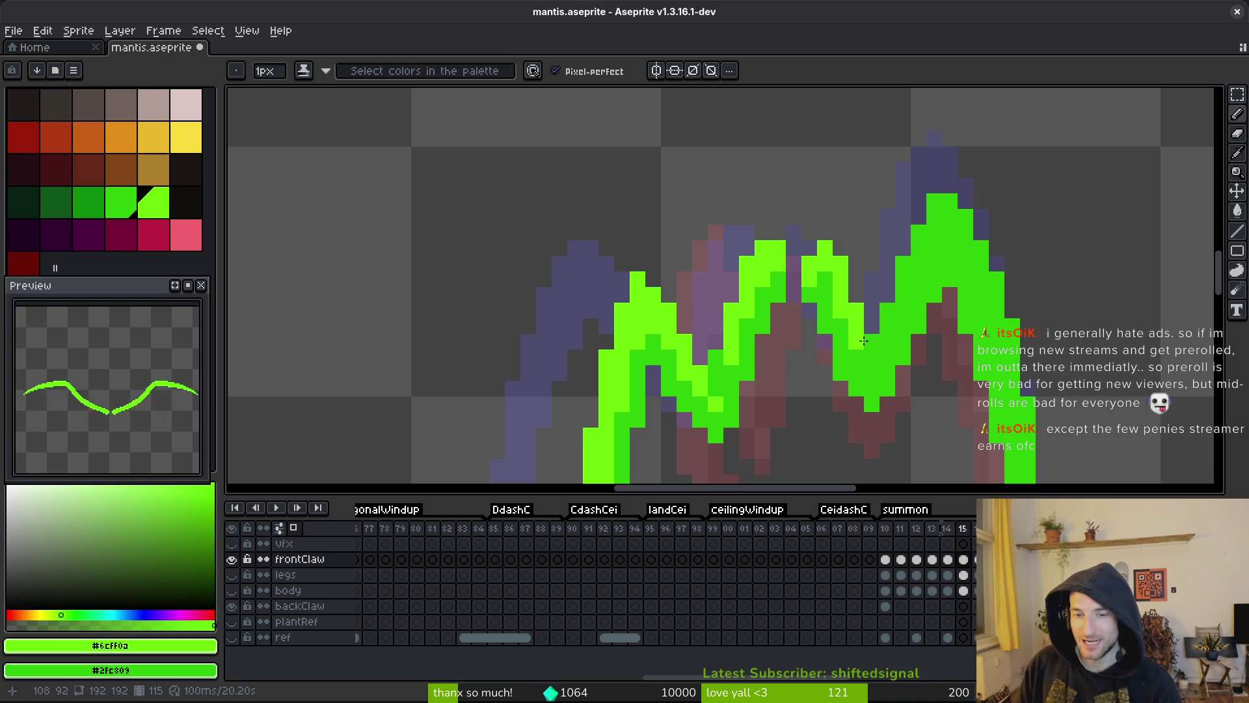
- Stroke lime #6cff0a up the left edge and top of the right claw peak
left_click_drag(884, 311, 931, 218)
key("ctrl+z")
left_click_drag(913, 264, 933, 212)
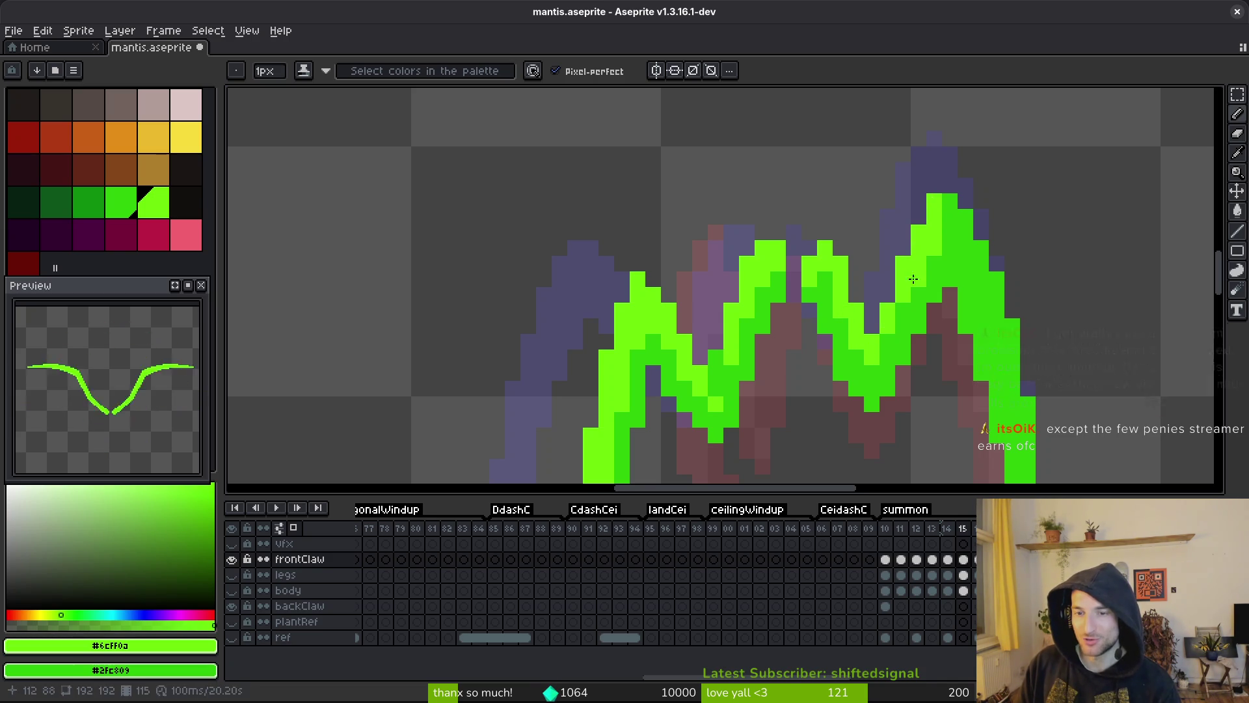
left_click_drag(917, 281, 888, 344)
scroll(904, 328, "right", 2)
mouse_move(937, 228)
left_mouse_down()
mouse_move(932, 203)
mouse_move(950, 260)
left_mouse_up()
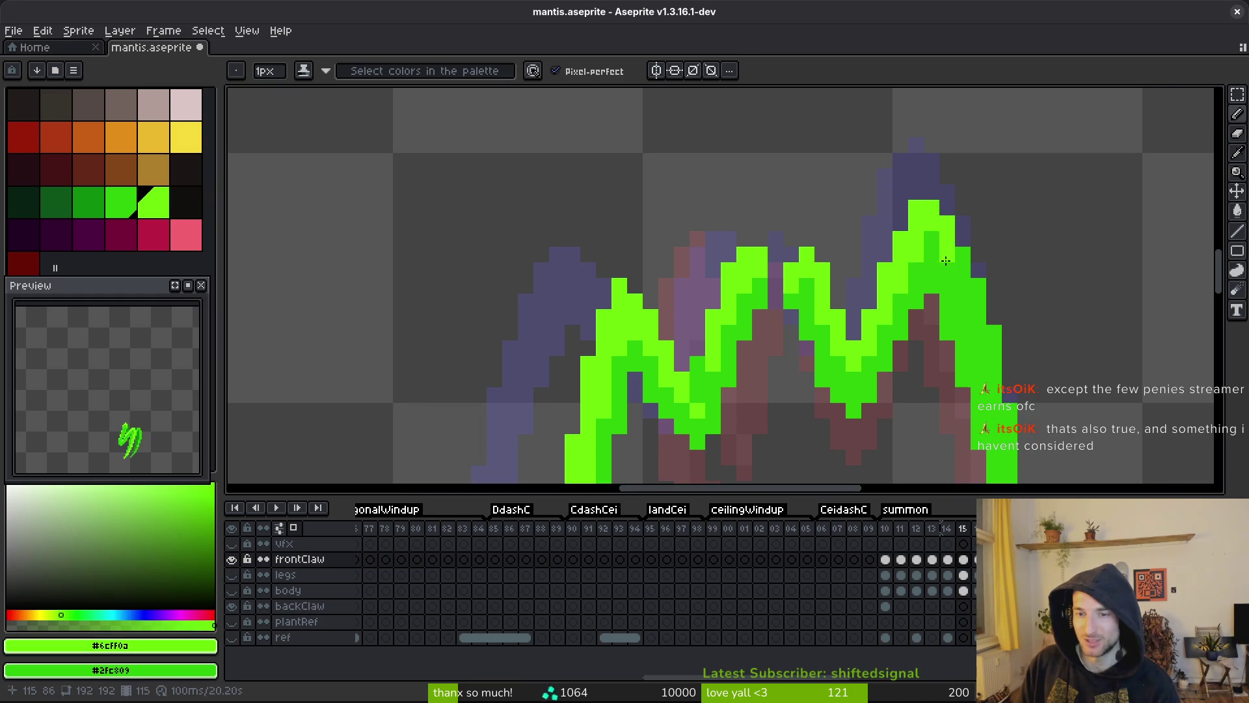
scroll(937, 260, "right", 3)
scroll(937, 261, "down", 2)
left_click_drag(908, 218, 924, 296)
- Run the lime edge down the right side of the peak and save
scroll(925, 297, "right", 3)
scroll(924, 297, "down", 2)
mouse_move(836, 192)
left_mouse_down()
mouse_move(836, 260)
mouse_move(869, 329)
mouse_move(869, 407)
left_mouse_up()
scroll(839, 260, "right", 1)
scroll(868, 407, "down", 2)
left_click_drag(858, 336, 844, 429)
key("ctrl+s")
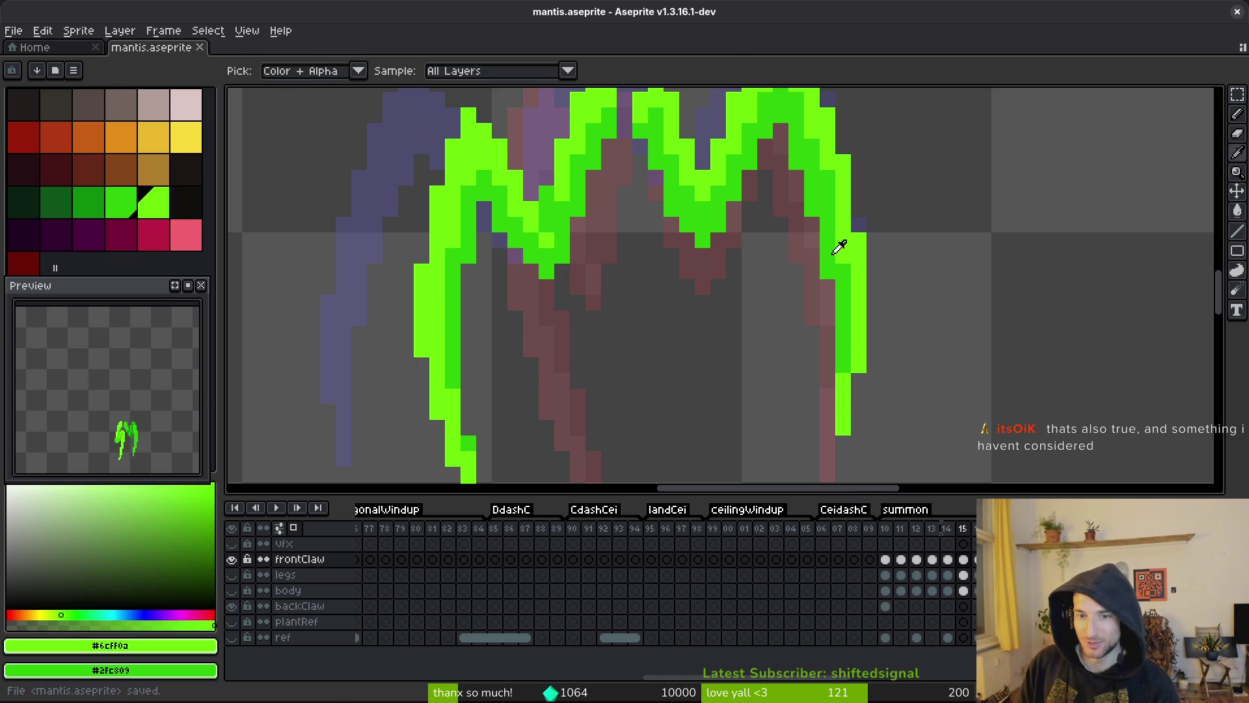
- Resample the darker green and lime from the claw and save again
left_click(845, 254, "alt")
scroll(846, 234, "up", 1)
left_click(847, 197, "alt")
key("ctrl+s")
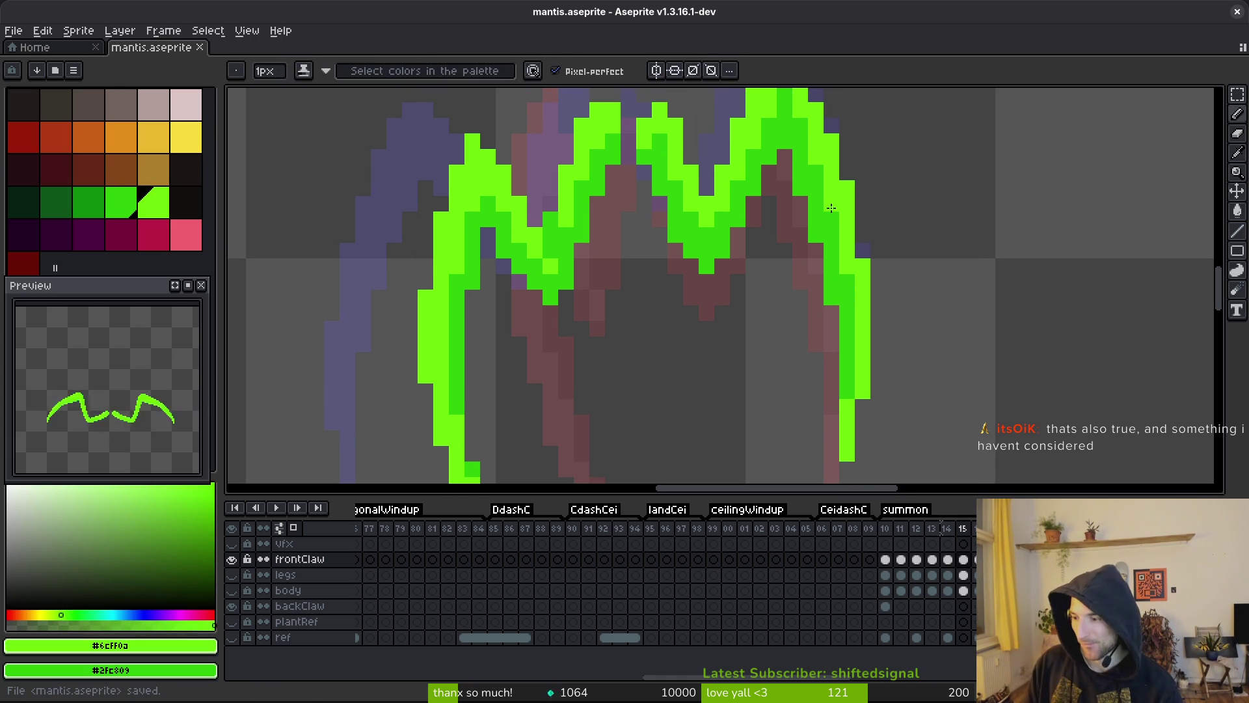
scroll(846, 247, "right", 1)
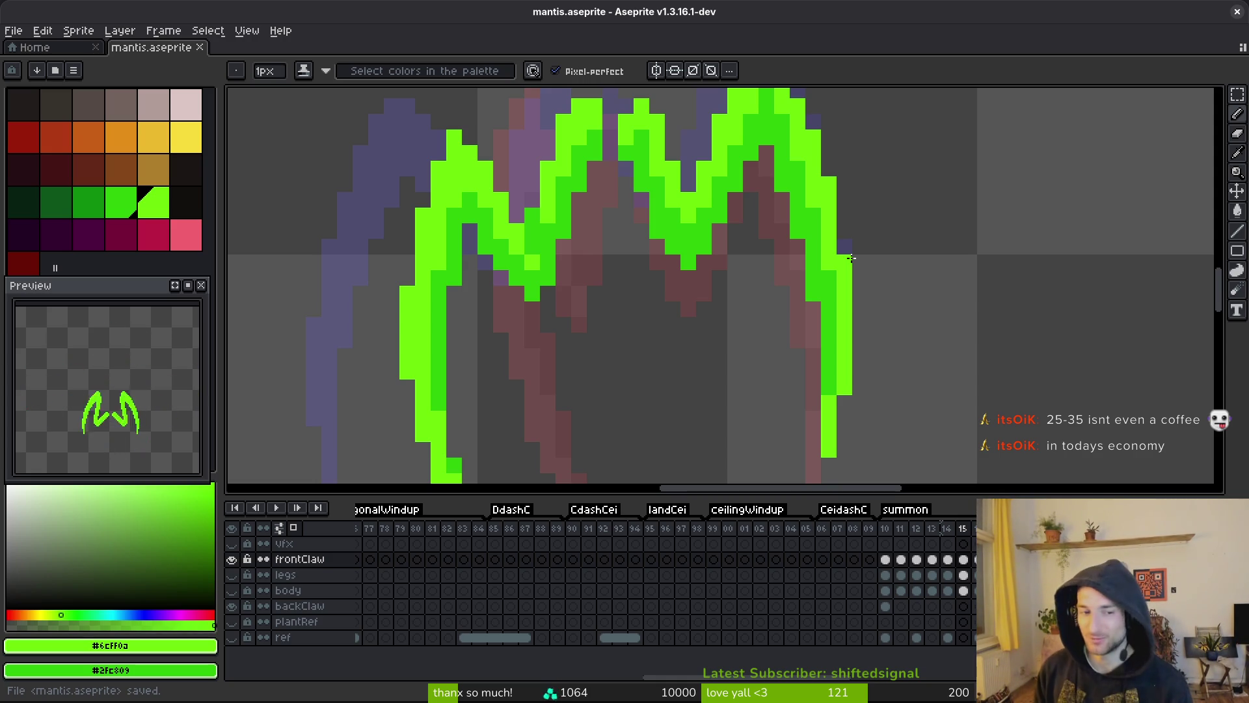
- Add a bright-green pixel near the claw and save the sprite
left_click(798, 341)
scroll(840, 286, "up", 1)
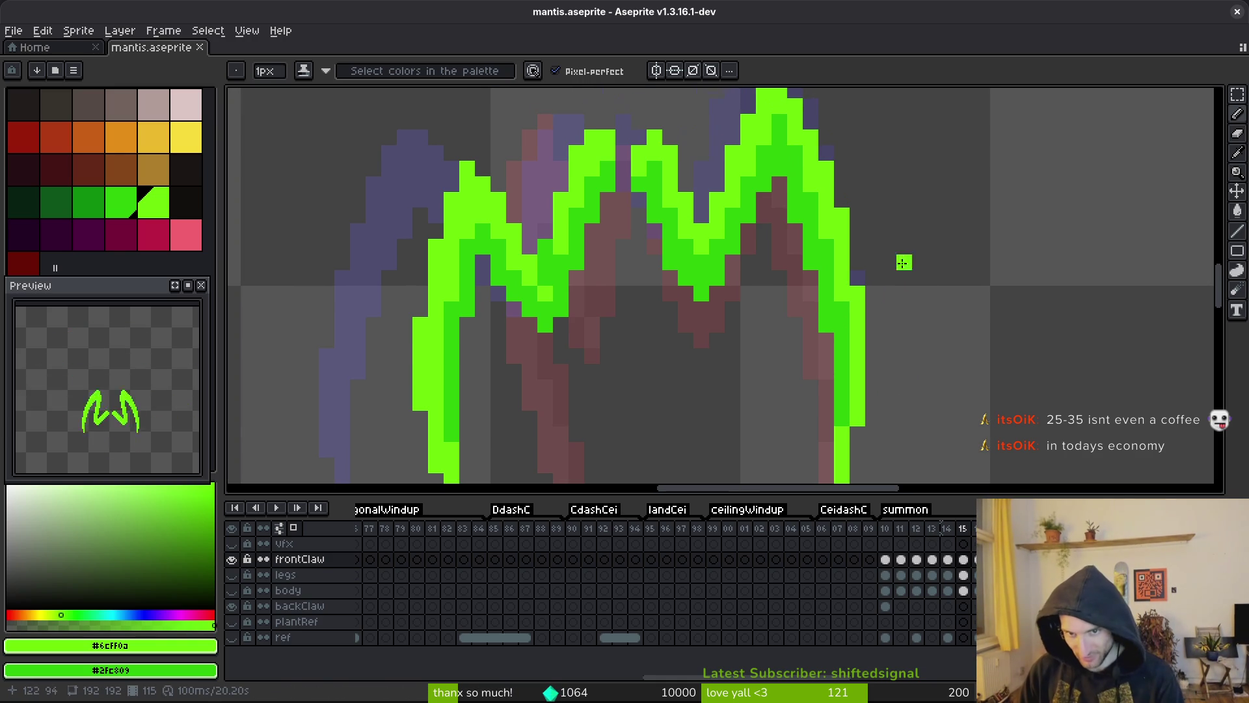
key("ctrl+s")
scroll(872, 350, "down", 2)
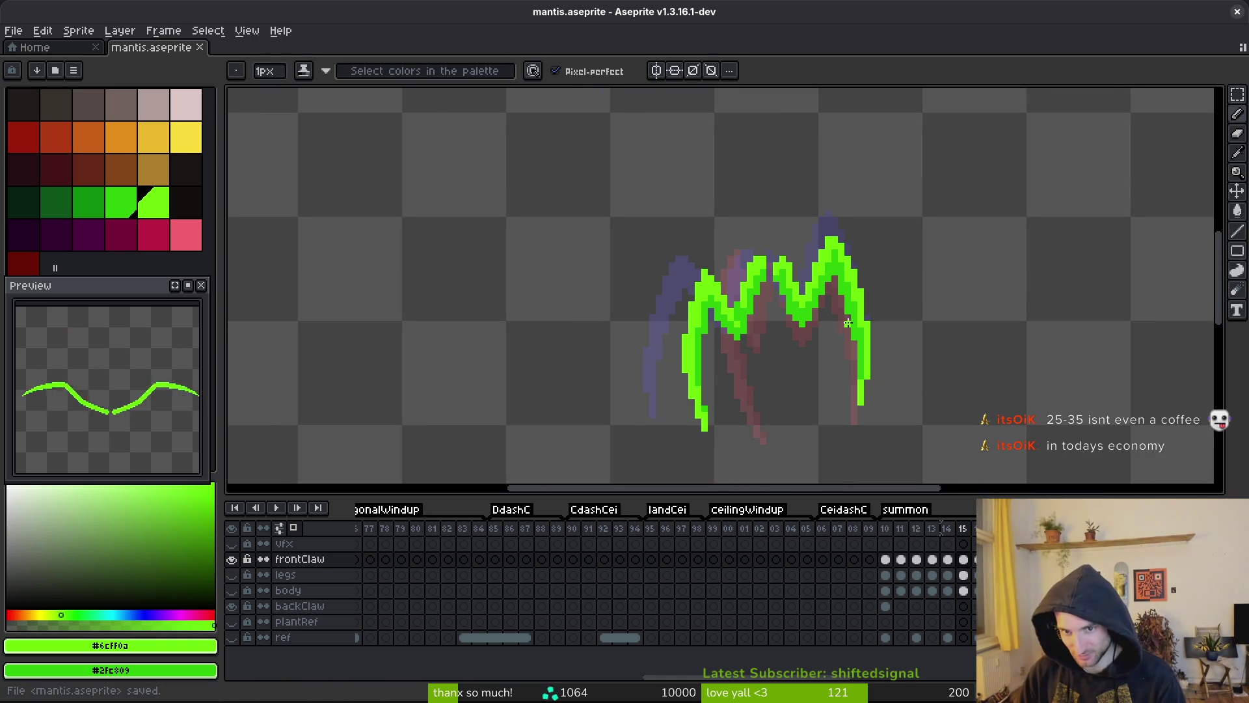
scroll(863, 354, "up", 1)
scroll(841, 301, "up", 1)
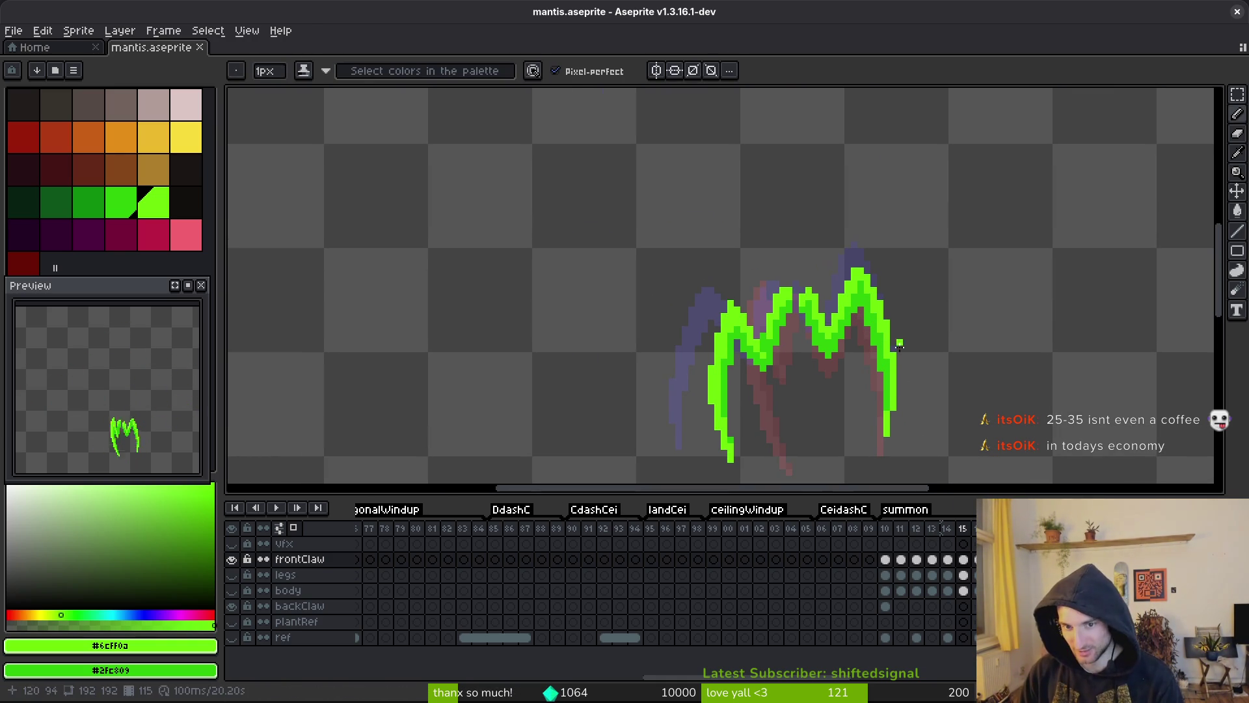
scroll(865, 325, "up", 2)
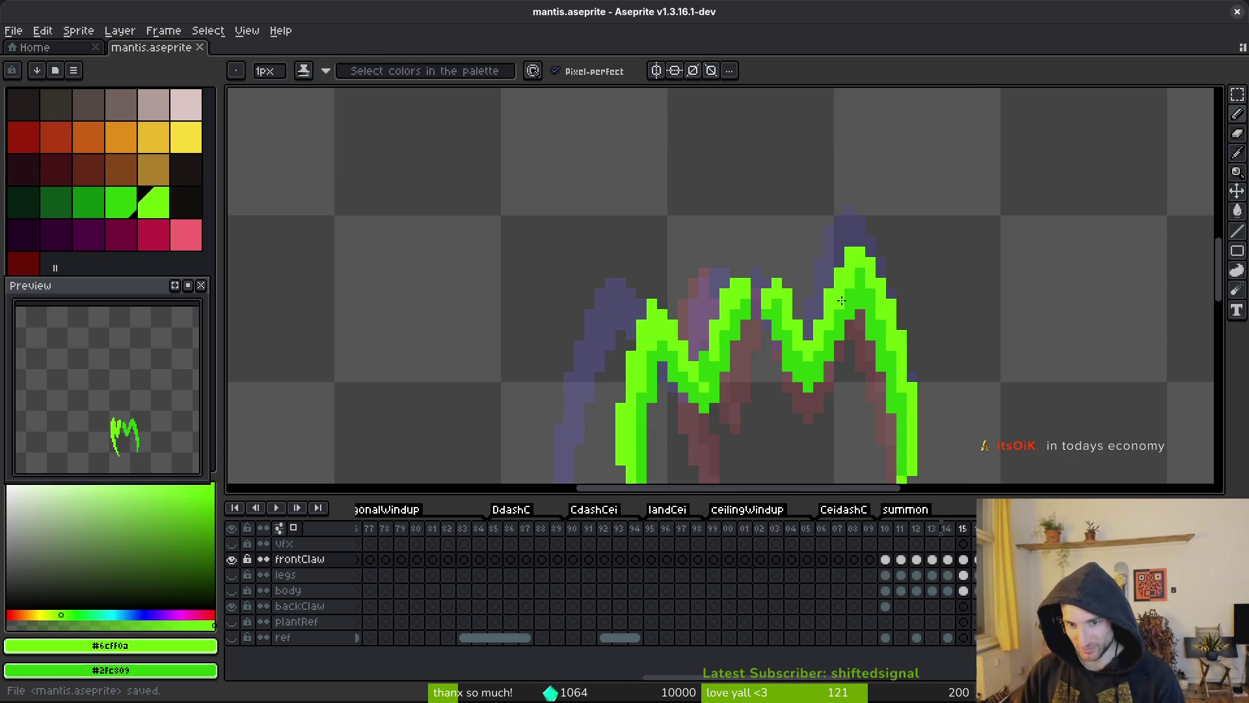
scroll(859, 344, "down", 2)
key("ctrl+s")
scroll(817, 377, "up", 2)
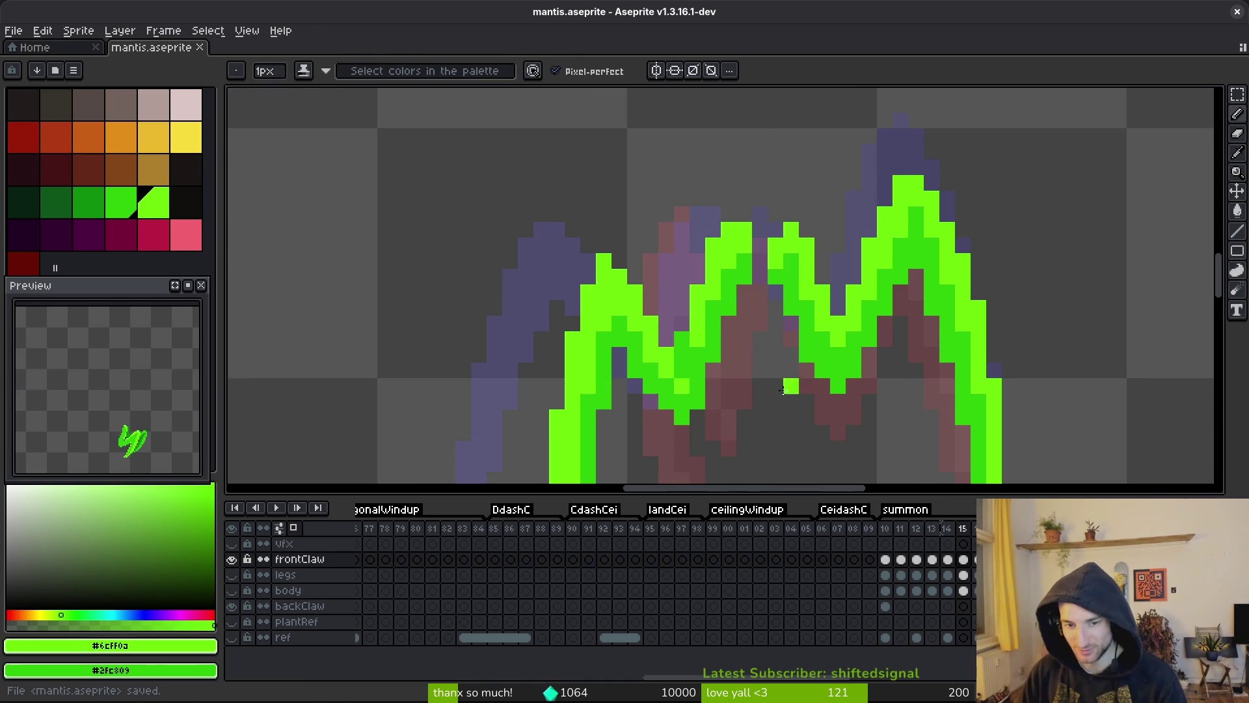
scroll(874, 345, "down", 2)
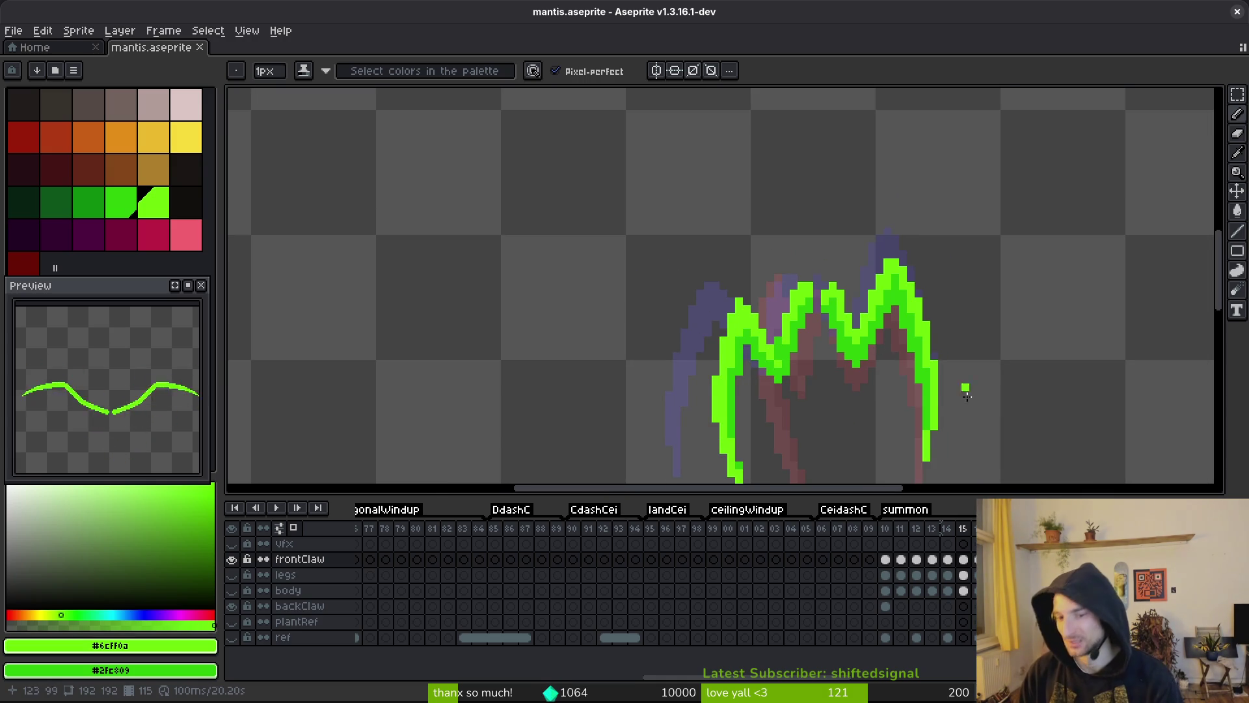
scroll(926, 362, "down", 3)
- Flip between frame 15 and its neighbour to compare the claw poses
key("comma")
key("period")
key("comma")
key("period")
key("comma")
key("period")
scroll(898, 339, "up", 5)
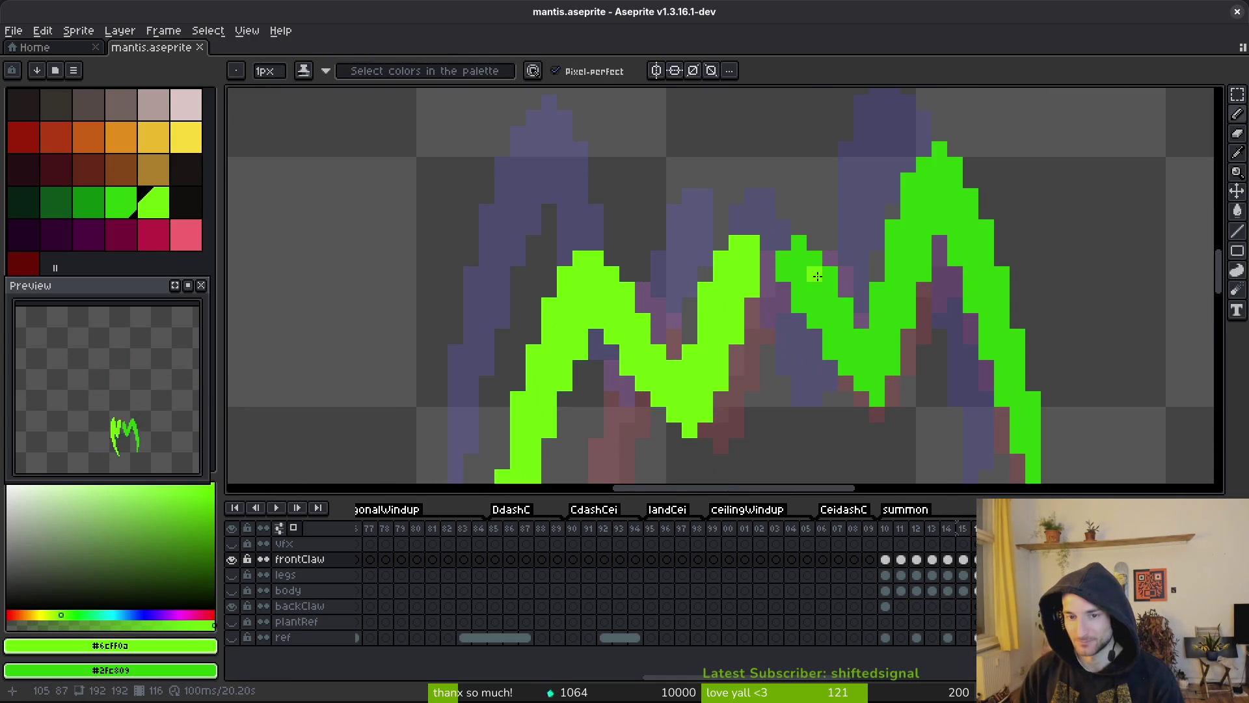
key("comma")
key("period")
- Paint light green along the claw tip's right edge and lighten a dark-green pixel
mouse_move(783, 259)
left_mouse_down()
mouse_move(802, 244)
mouse_move(844, 328)
mouse_move(877, 354)
mouse_move(908, 177)
mouse_move(940, 161)
mouse_move(940, 182)
mouse_move(970, 199)
mouse_move(934, 178)
left_mouse_up()
mouse_move(956, 228)
left_mouse_down()
mouse_move(973, 260)
mouse_move(970, 250)
mouse_move(954, 270)
mouse_move(953, 257)
mouse_move(977, 473)
left_mouse_up()
key("ctrl+s")
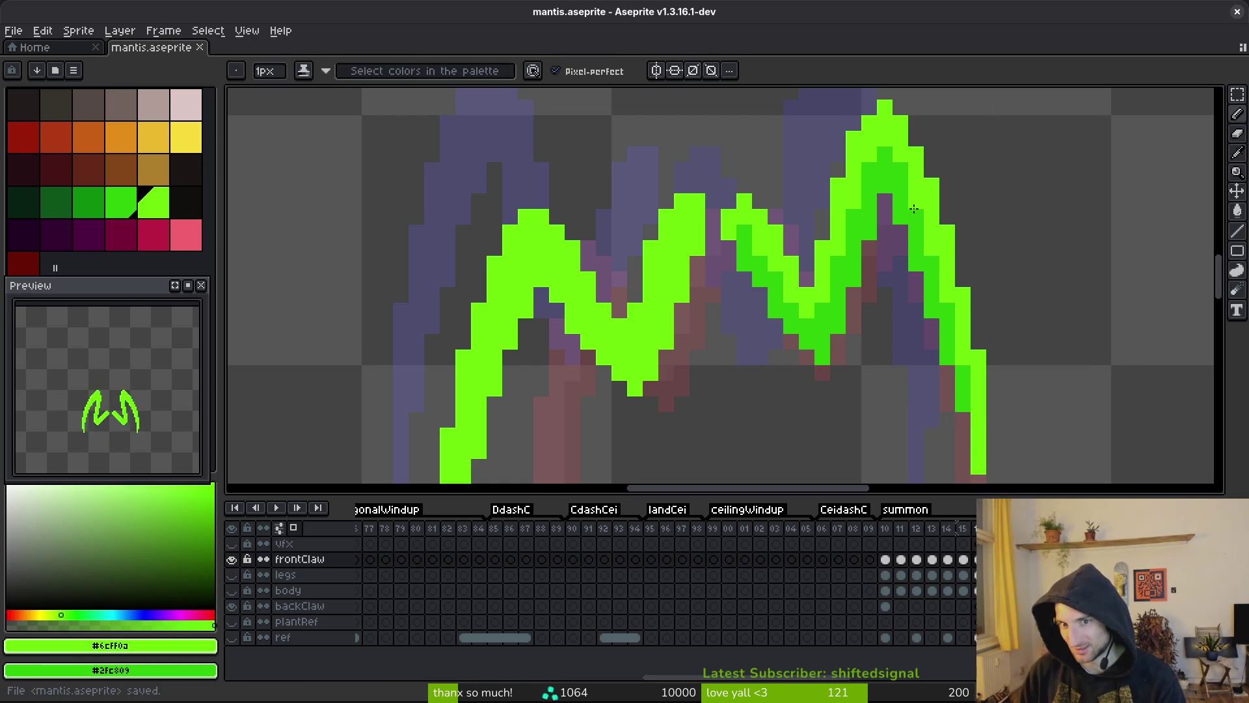
left_click(902, 186)
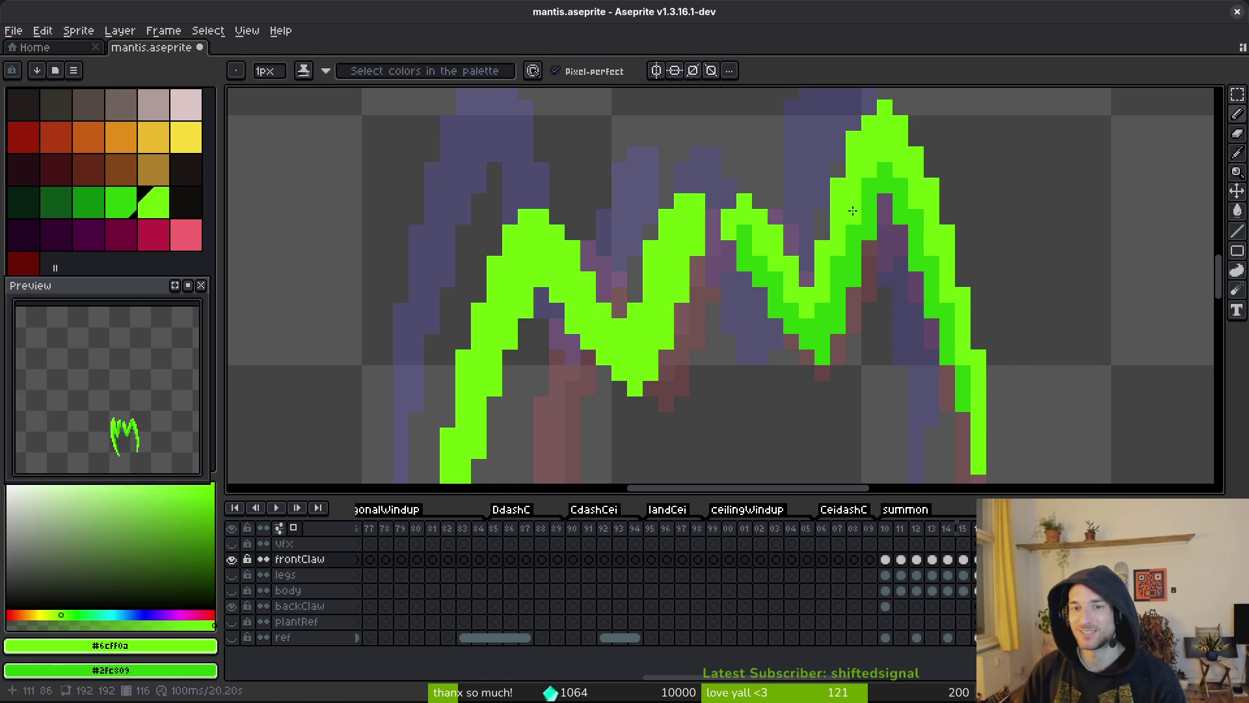
- Erase a stray pixel, save mantis.aseprite, and play the summon animation
key("e")
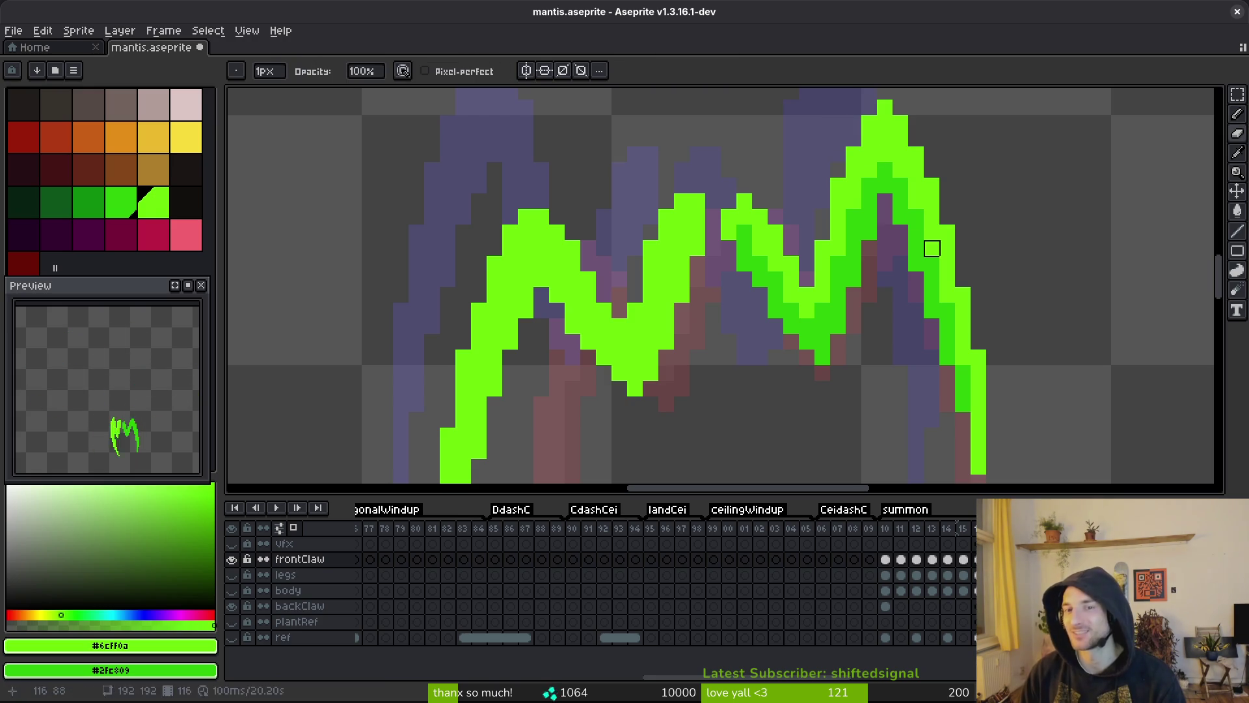
key("ctrl+s")
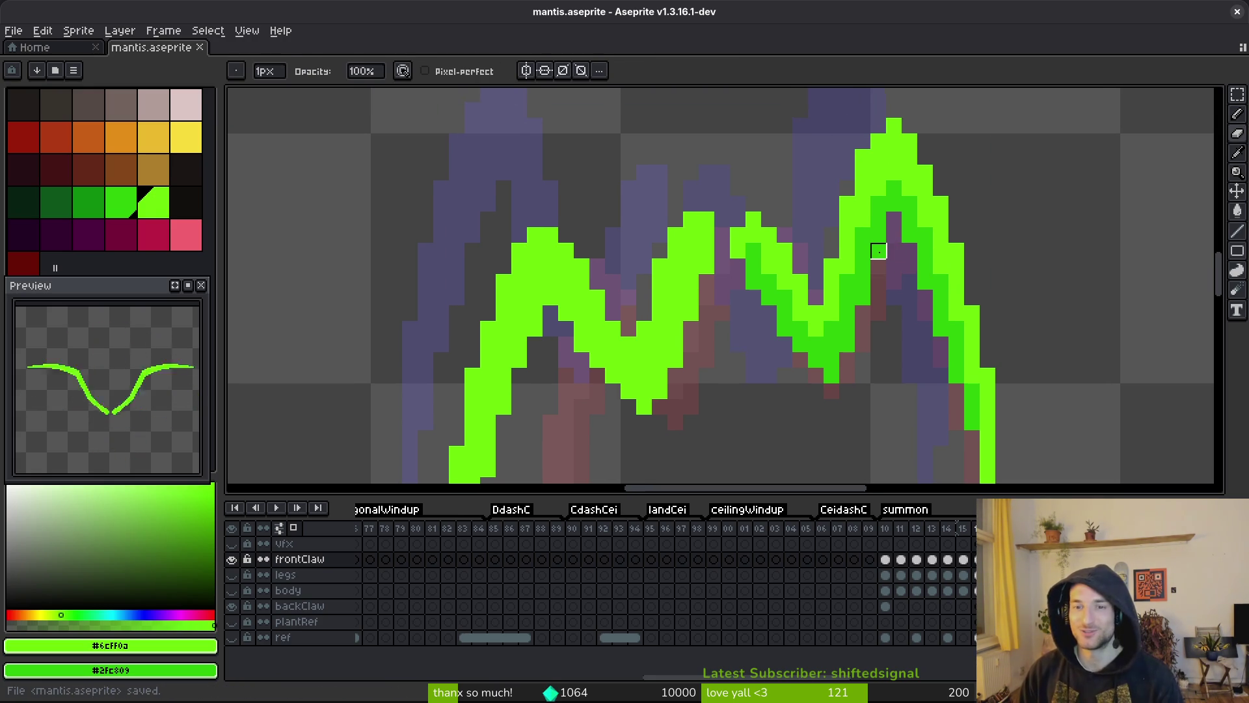
key("b")
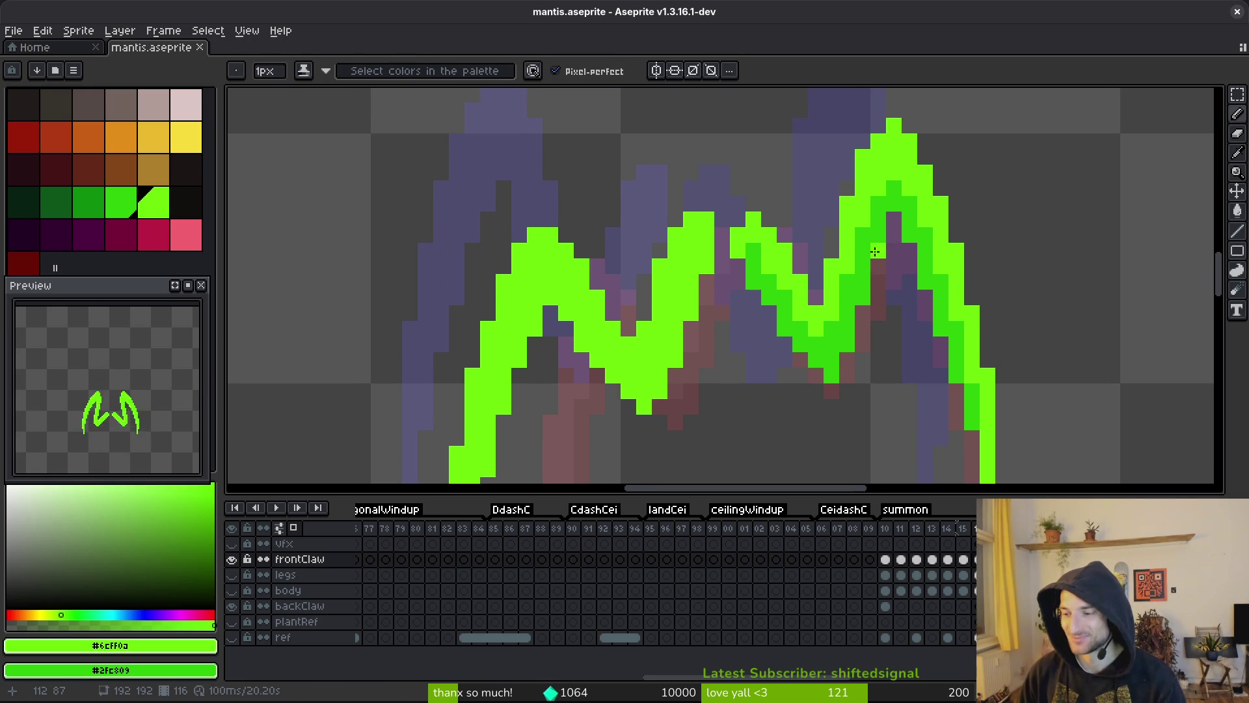
scroll(897, 295, "down", 1)
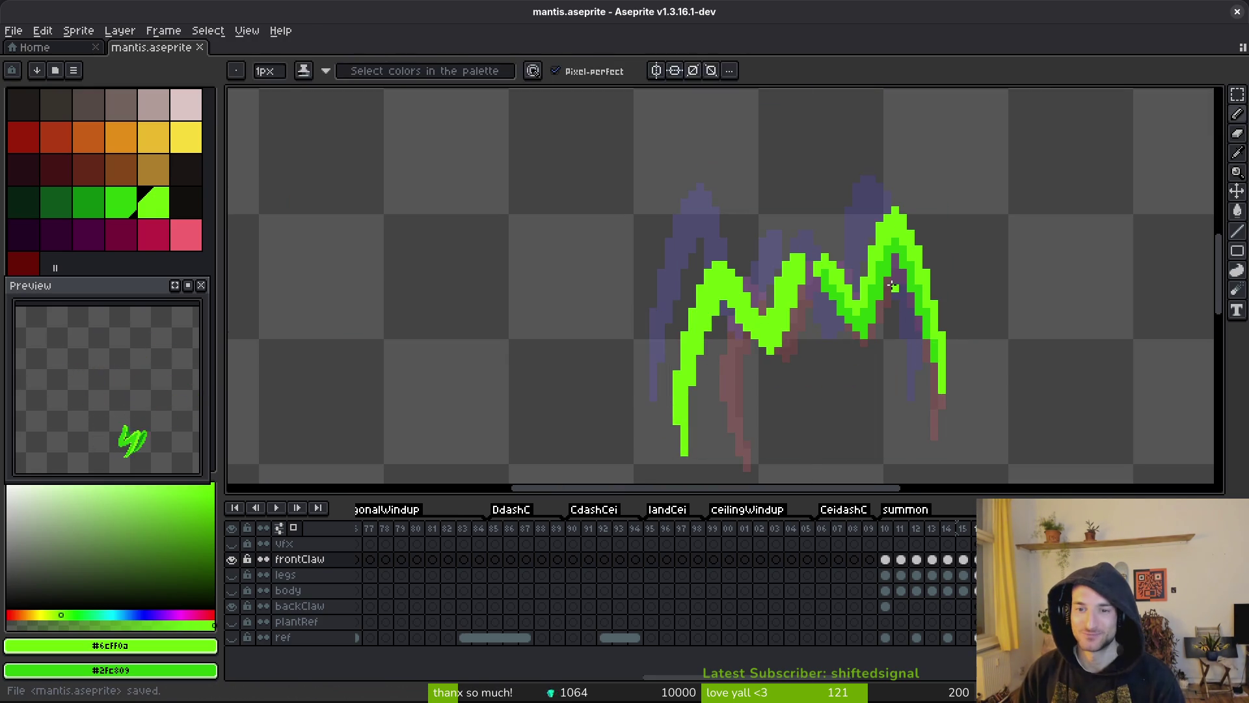
key("ctrl+s")
key("i")
key("Return")
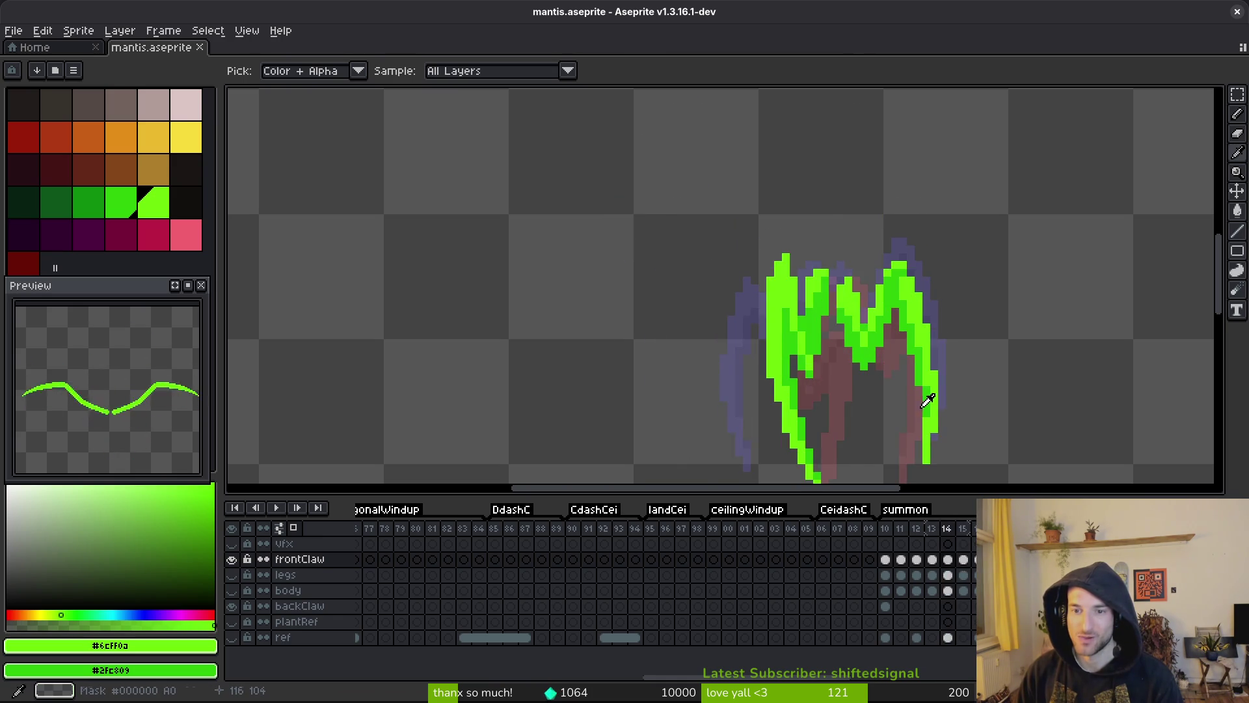
- Repaint claw-peak pixels on the current frame in darker and bright green with the Pencil
key("b")
scroll(893, 247, "up", 3)
left_click(893, 247)
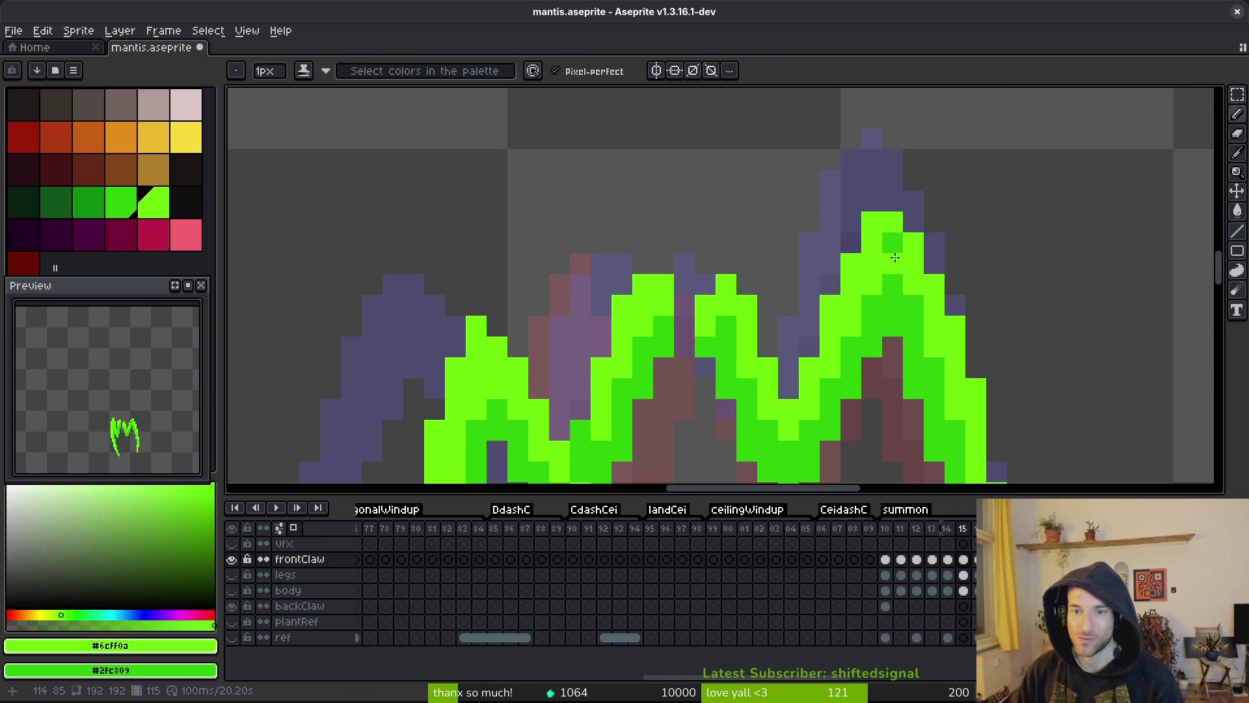
mouse_move(899, 253)
left_mouse_down()
mouse_move(892, 284)
mouse_move(914, 307)
left_mouse_up()
right_click(878, 290)
left_click(890, 332)
scroll(927, 362, "down", 5)
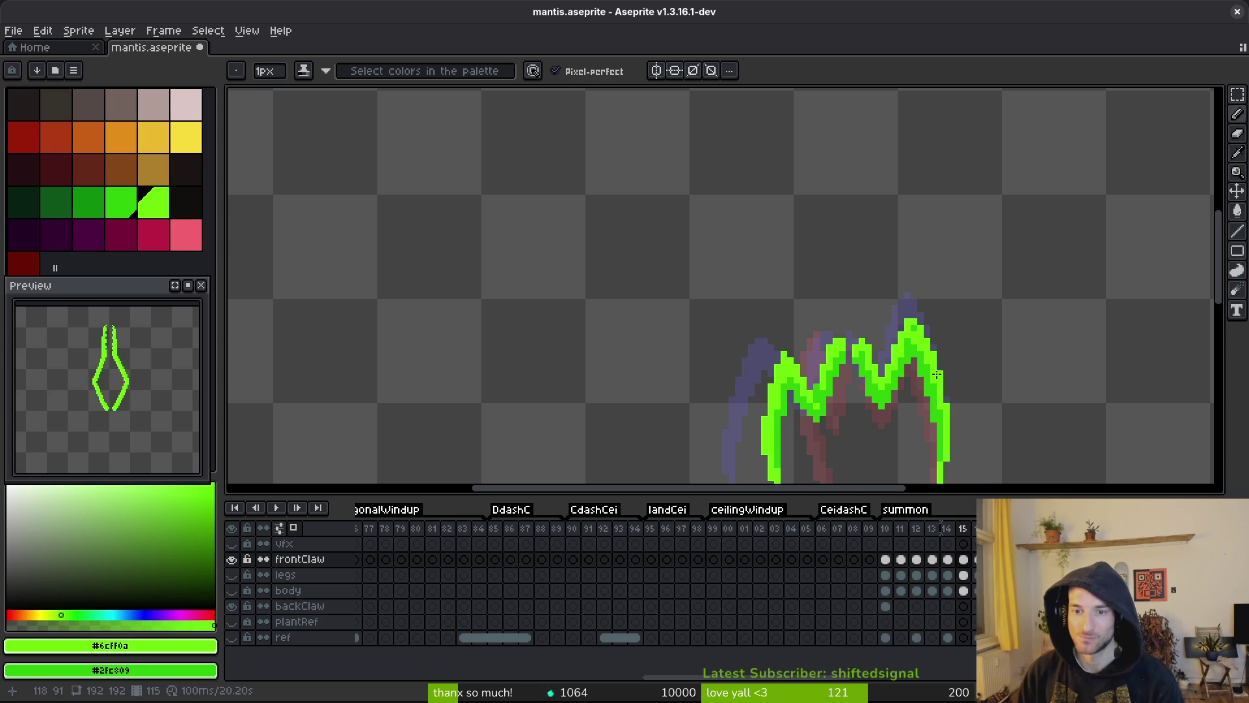
scroll(943, 389, "down", 1)
- Check frame 13, then recolour a claw pixel green on frame 14
key("comma")
key("comma")
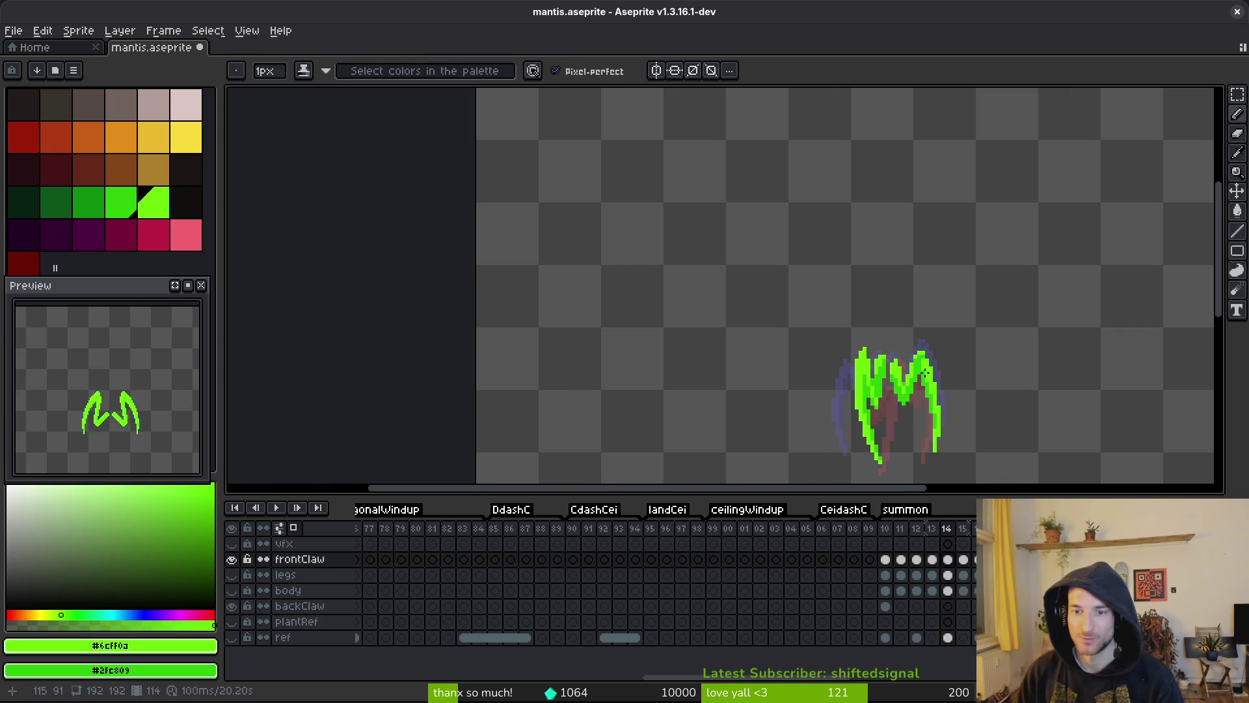
scroll(928, 399, "up", 2)
key("period")
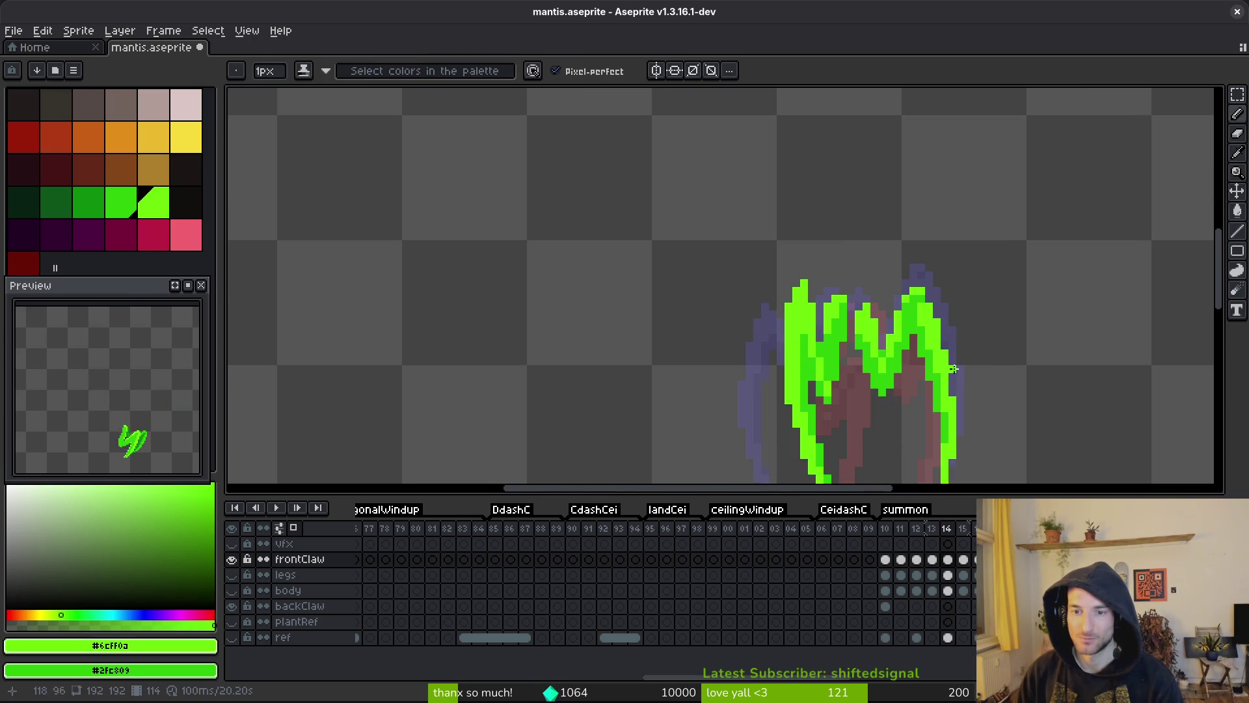
scroll(911, 313, "up", 2)
left_click(909, 304)
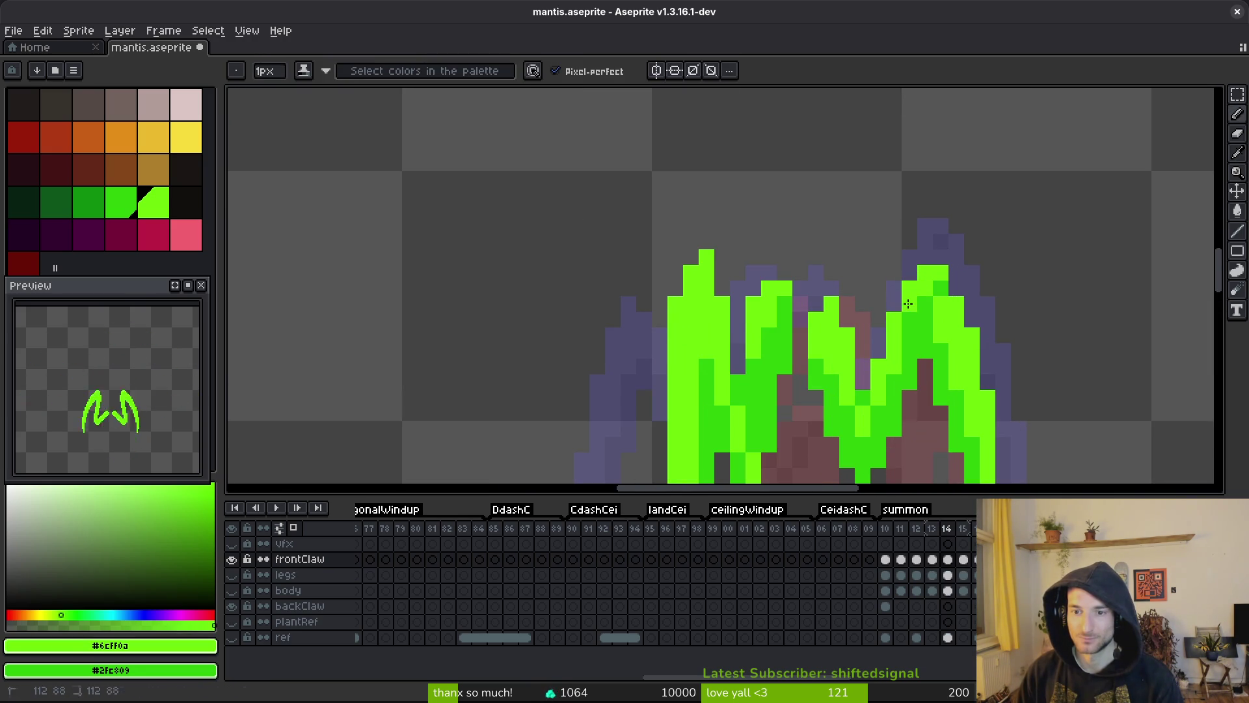
scroll(909, 318, "down", 3)
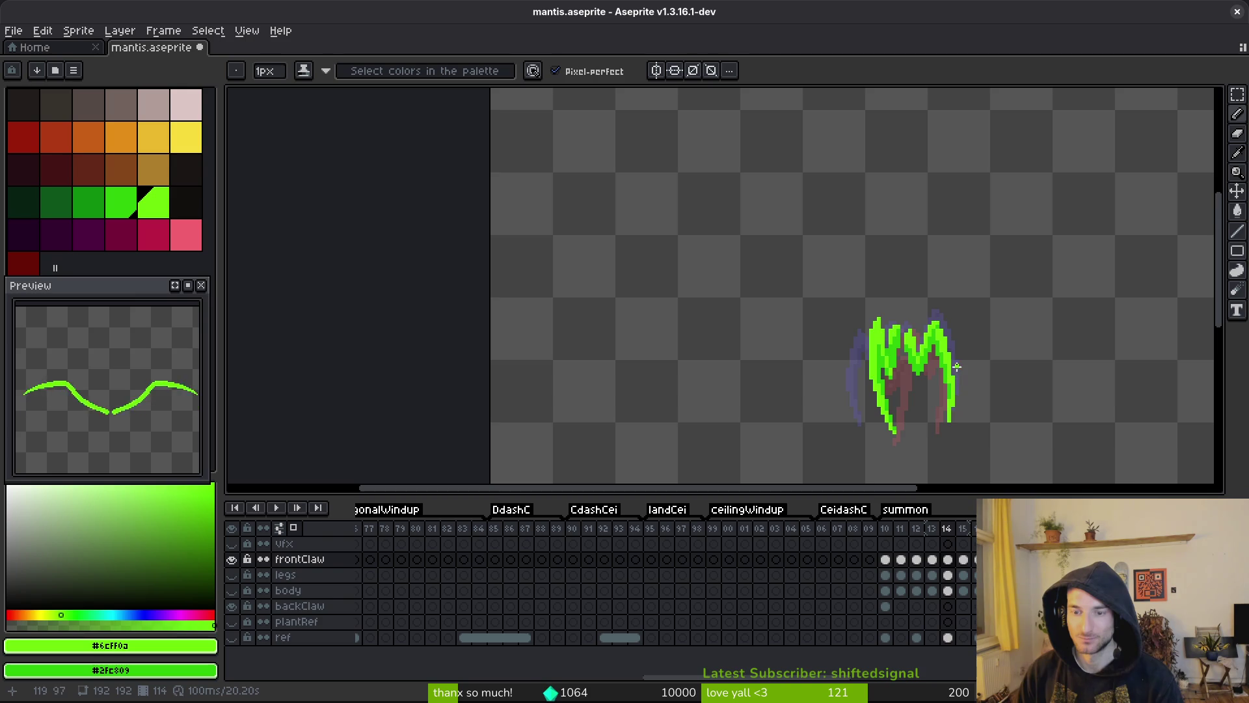
scroll(957, 369, "up", 2)
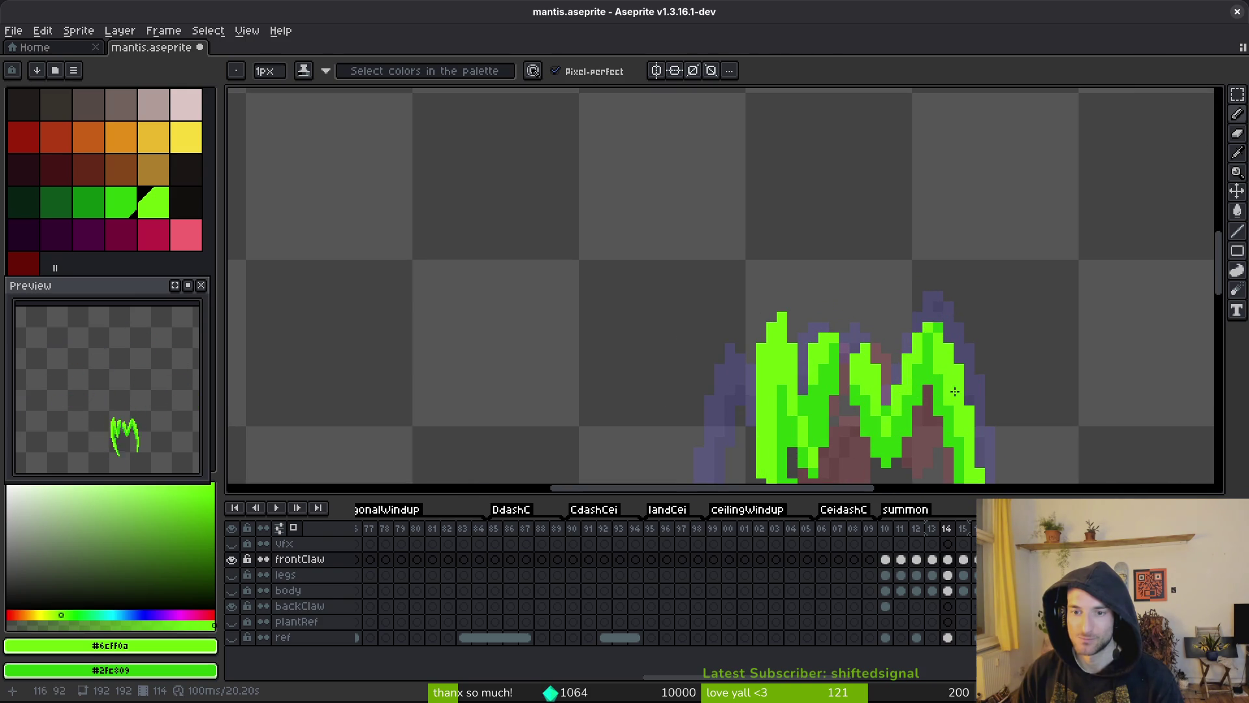
scroll(976, 384, "down", 2)
- On frame 15, darken and brighten several claw-tip pixels in dark and bright green
key("period")
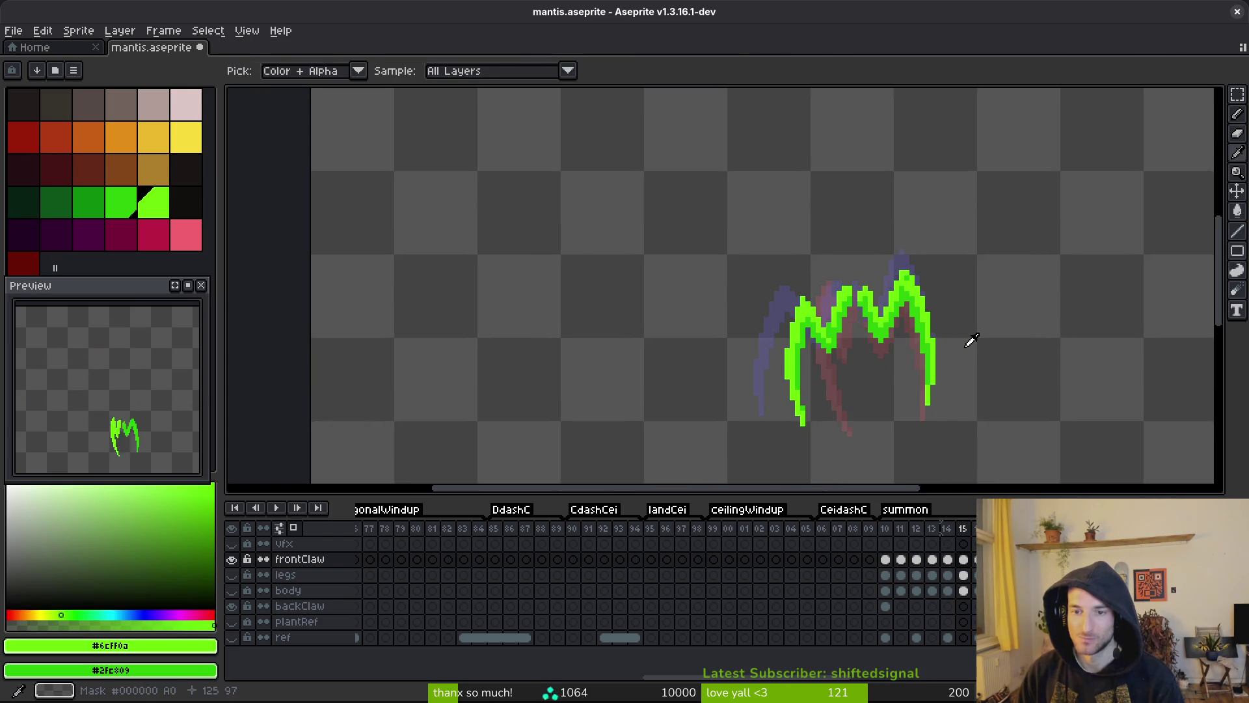
scroll(937, 286, "up", 2)
right_click(945, 281)
left_click(944, 302)
right_click(926, 306)
right_click(927, 323)
left_click(925, 301)
left_click(945, 281)
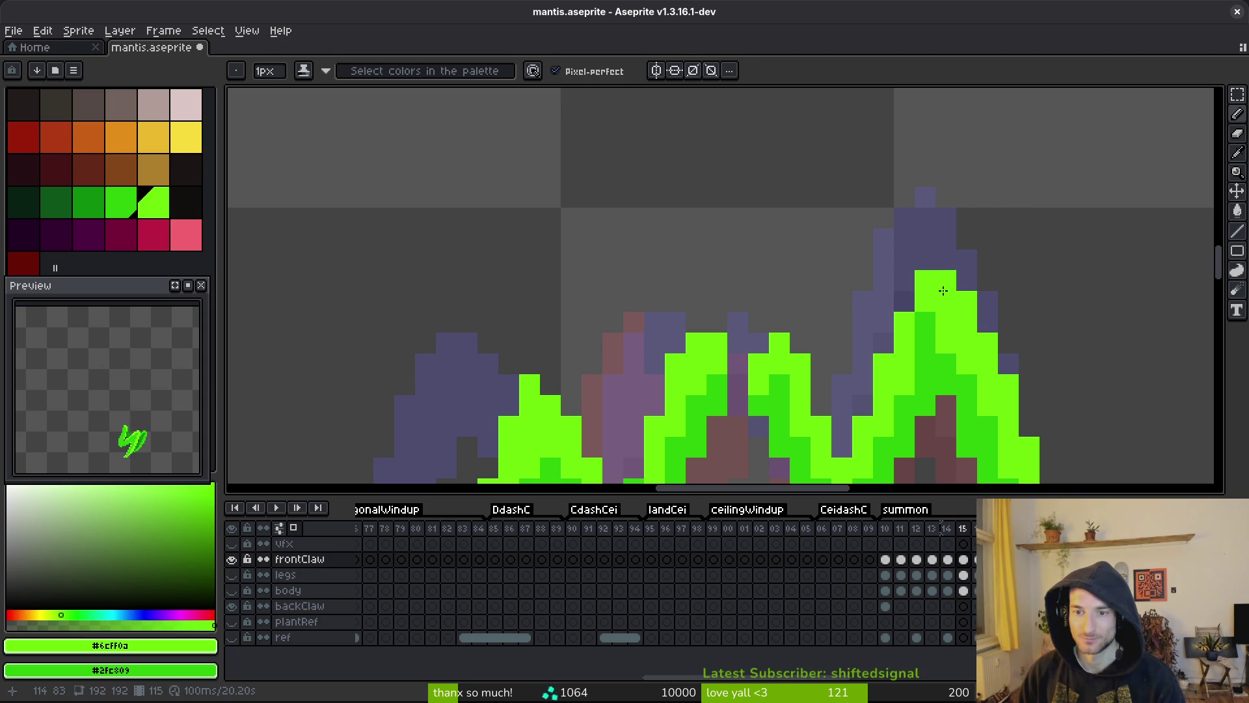
- Undo the last pencil stroke and save mantis.aseprite
scroll(943, 291, "down", 2)
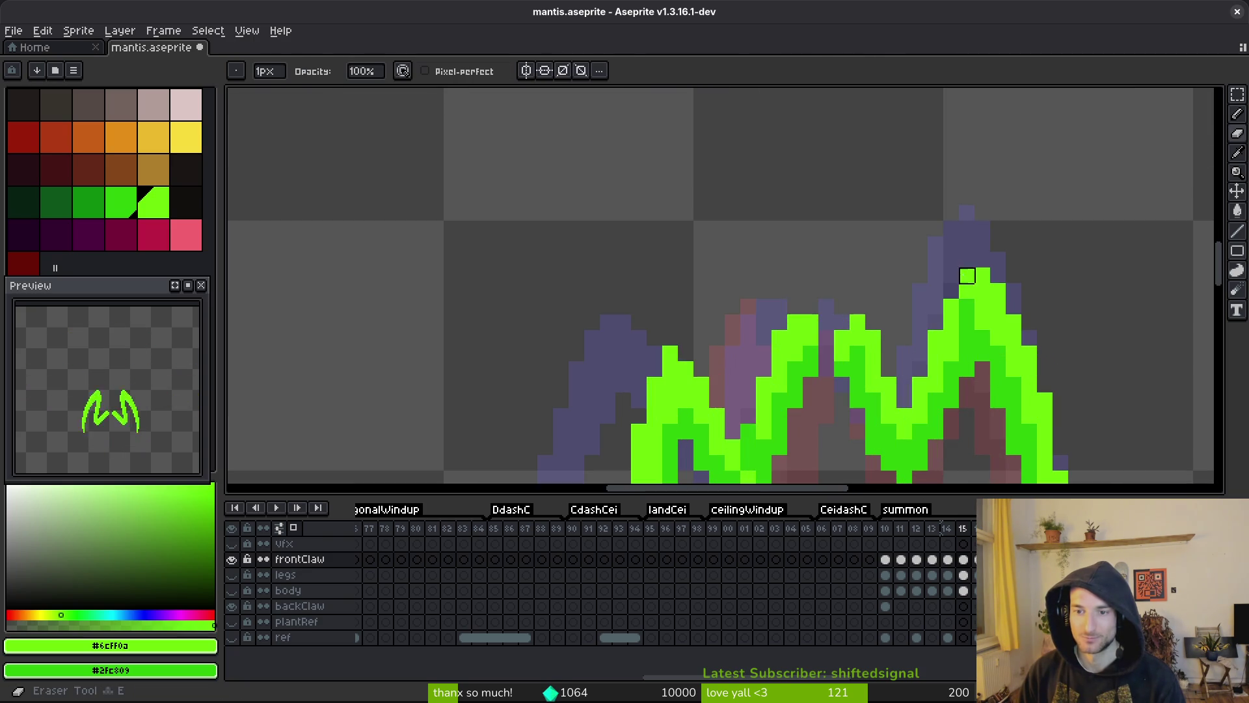
scroll(1017, 323, "down", 5)
scroll(1028, 273, "up", 3)
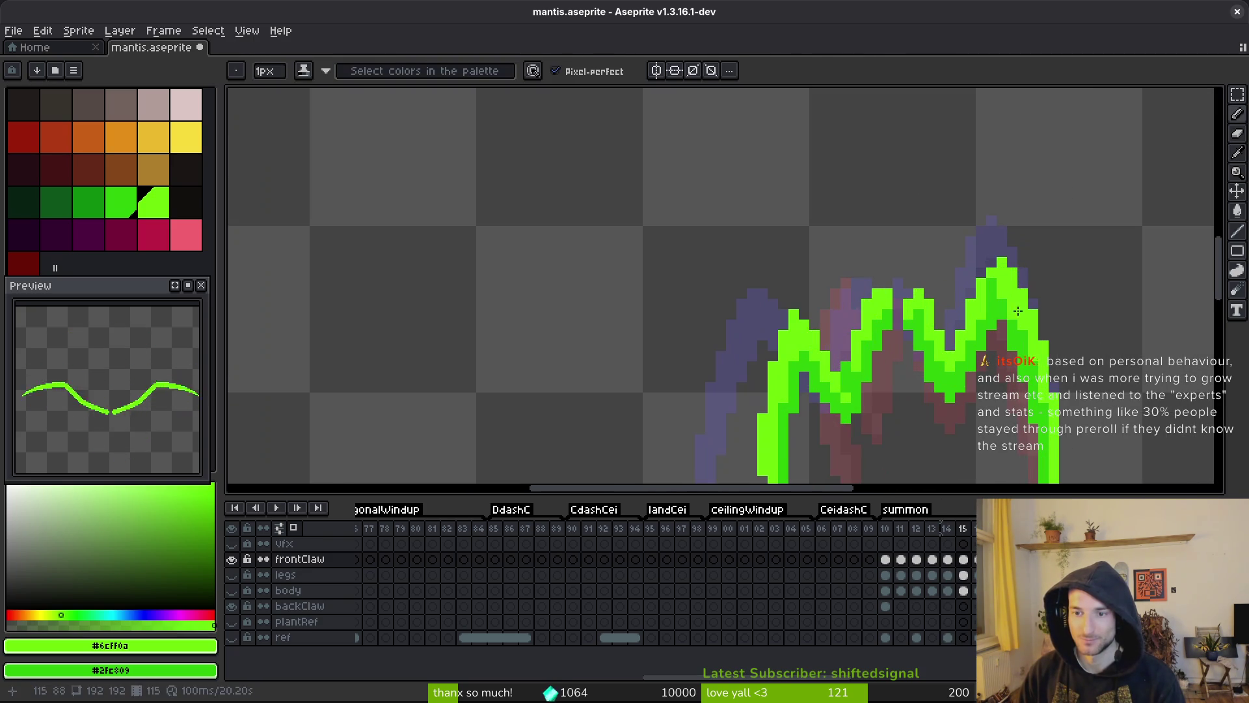
key("ctrl+z")
key("ctrl+s")
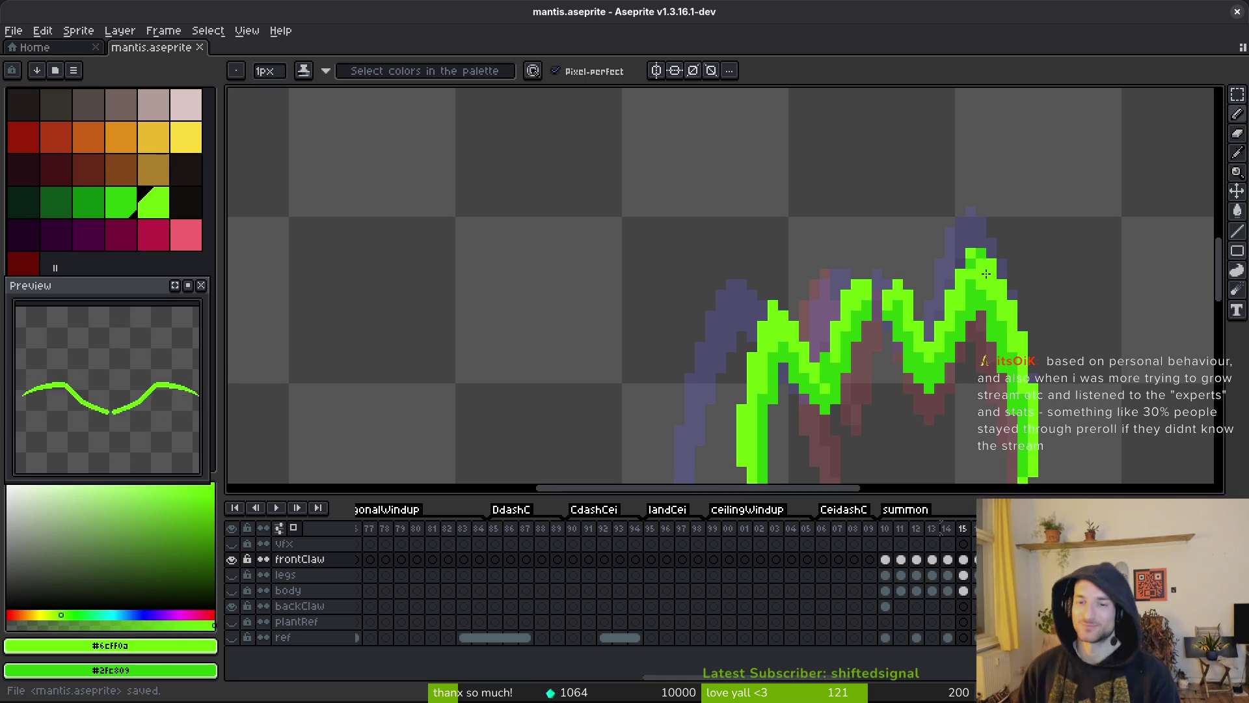
- Add a green pixel above the middle claw peak and save mantis.aseprite again
left_click(886, 258)
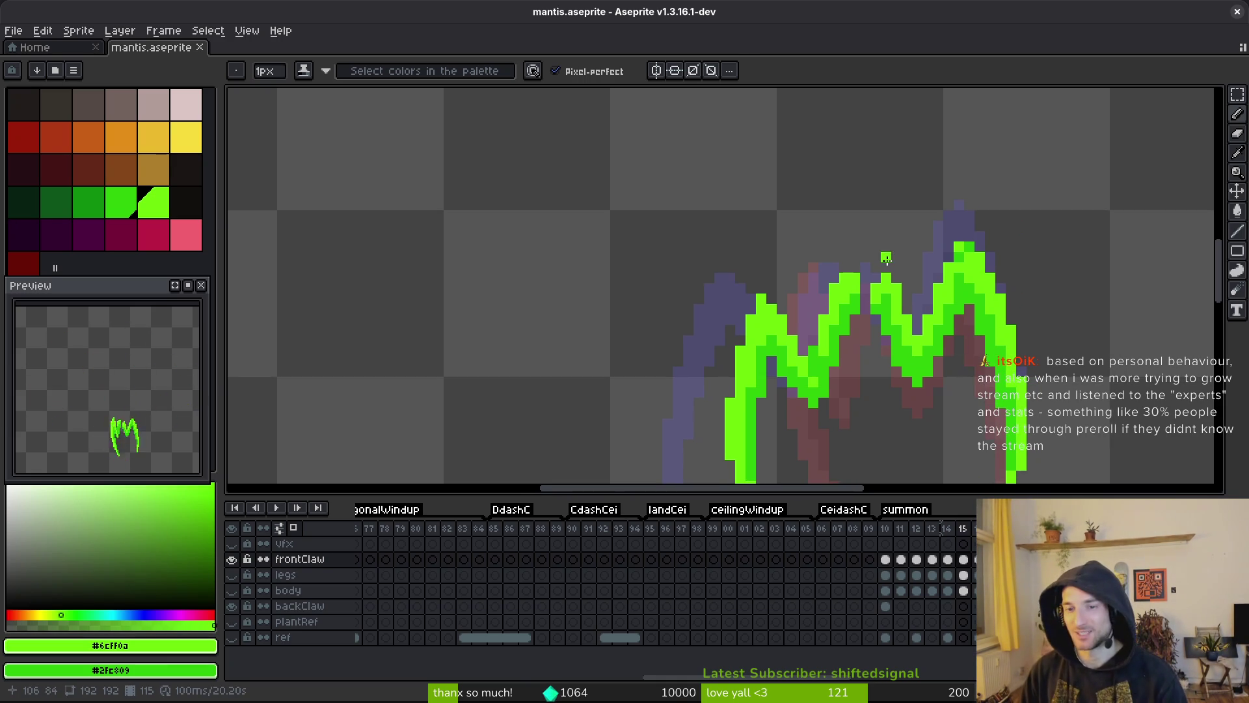
scroll(920, 381, "up", 2)
key("ctrl+s")
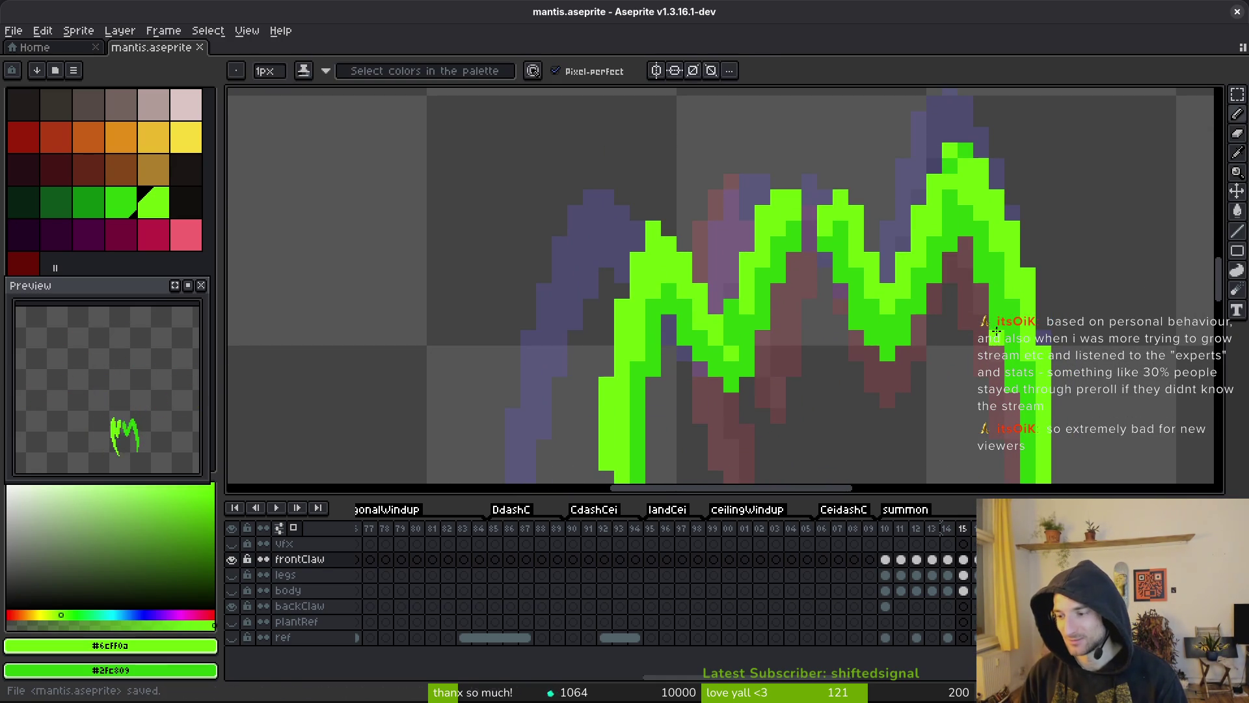
scroll(981, 430, "down", 2)
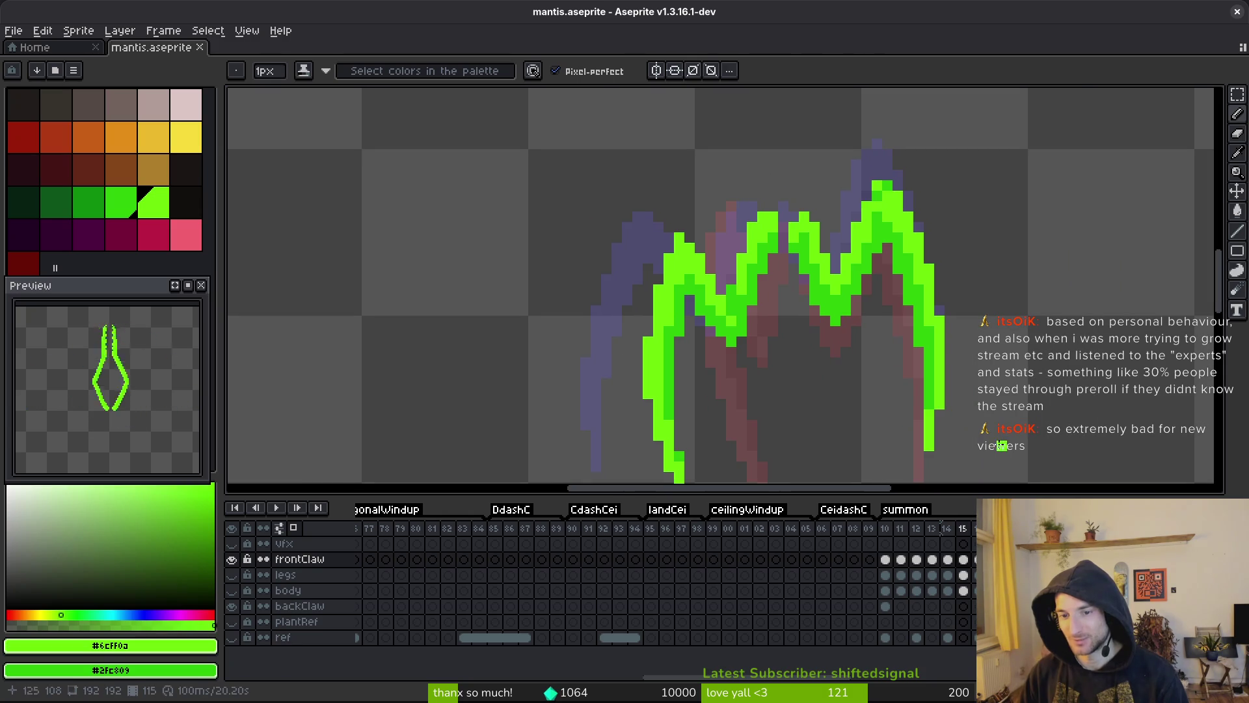
scroll(918, 370, "down", 1)
scroll(856, 329, "up", 1)
key("ctrl+s")
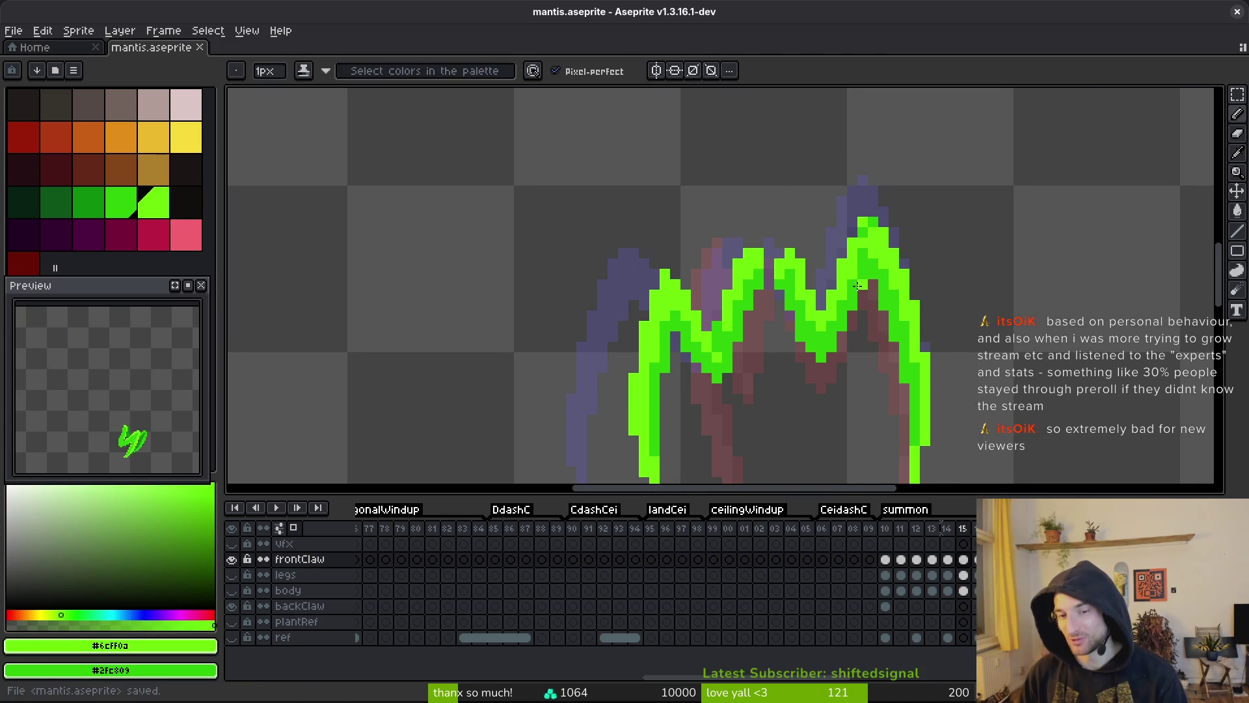
scroll(886, 289, "down", 1)
scroll(924, 302, "up", 1)
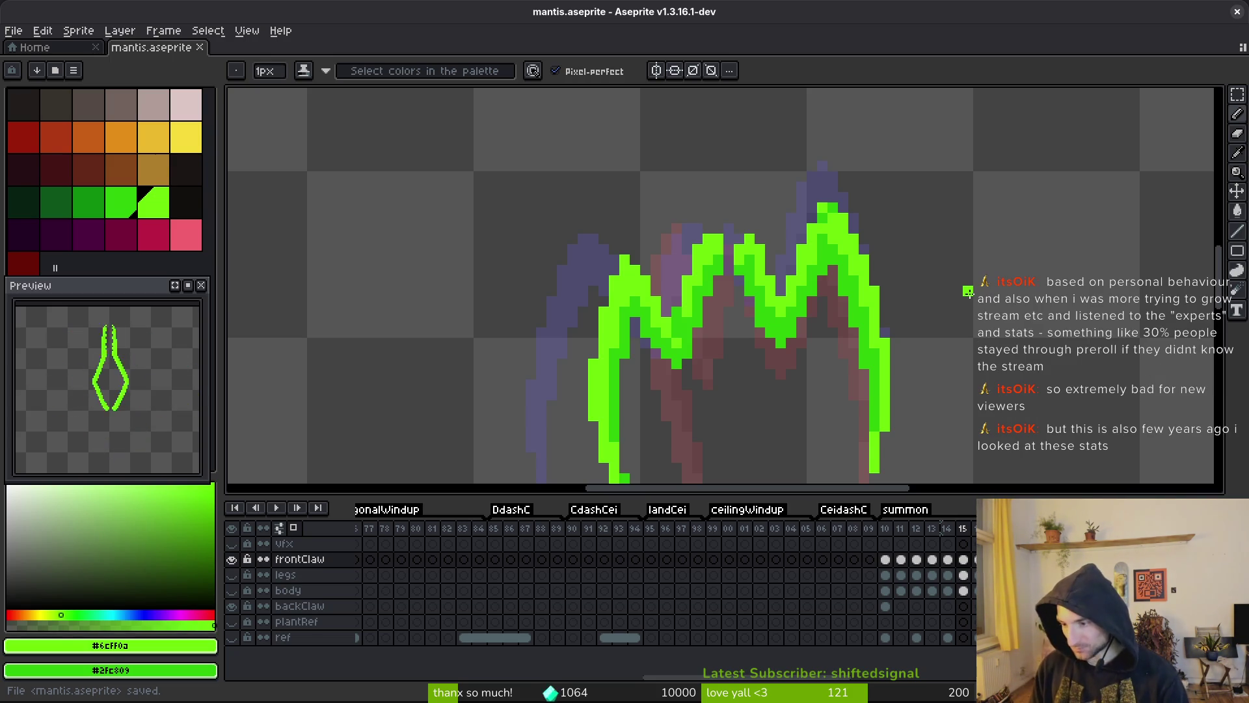
key("ctrl+r")
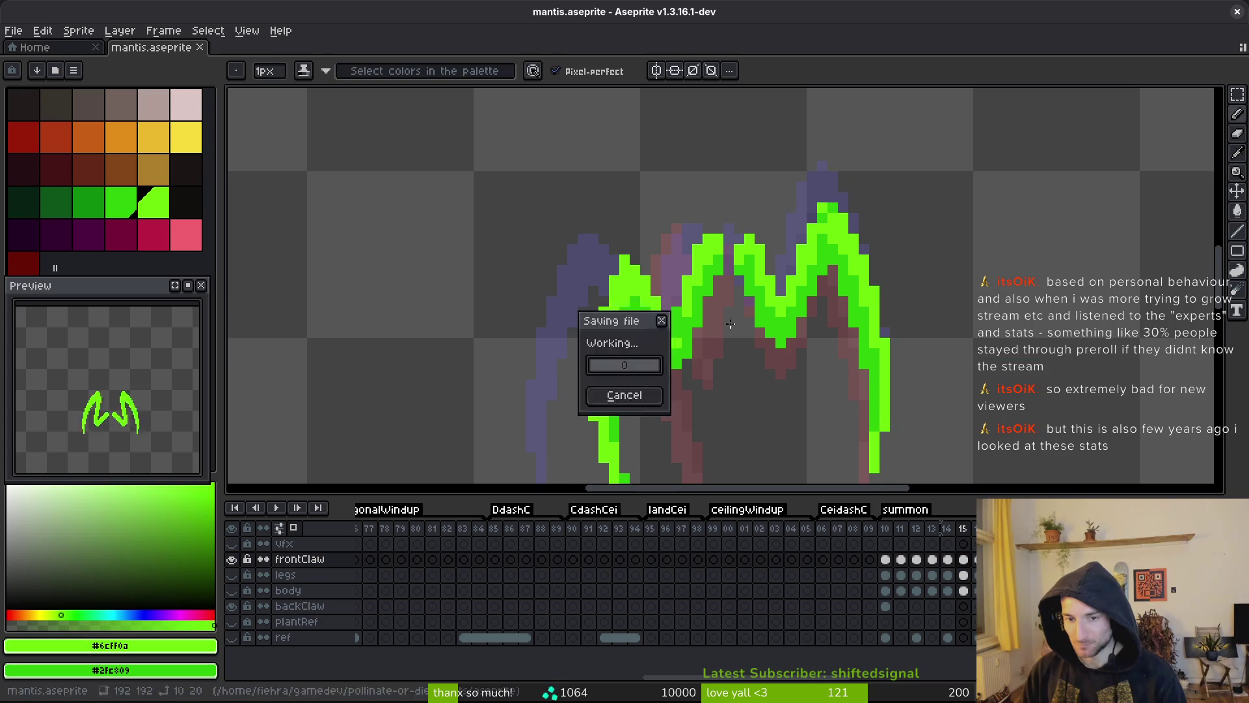
key("ctrl+r")
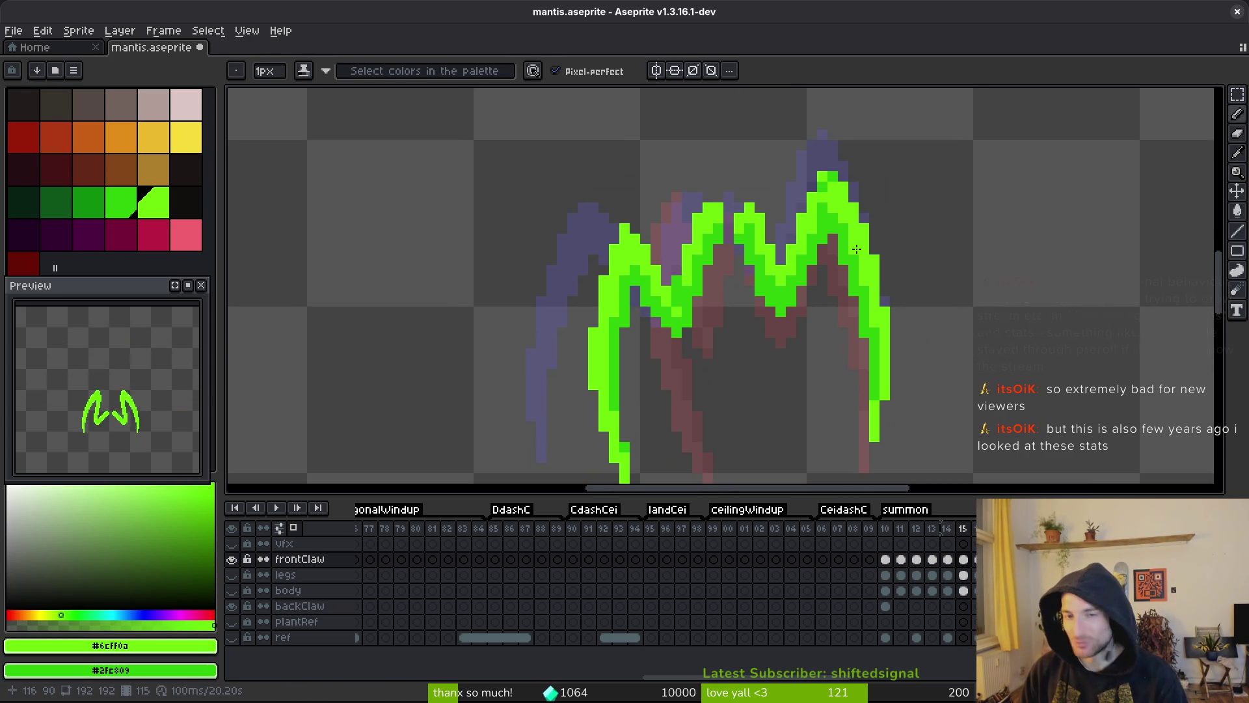
key("ctrl+s")
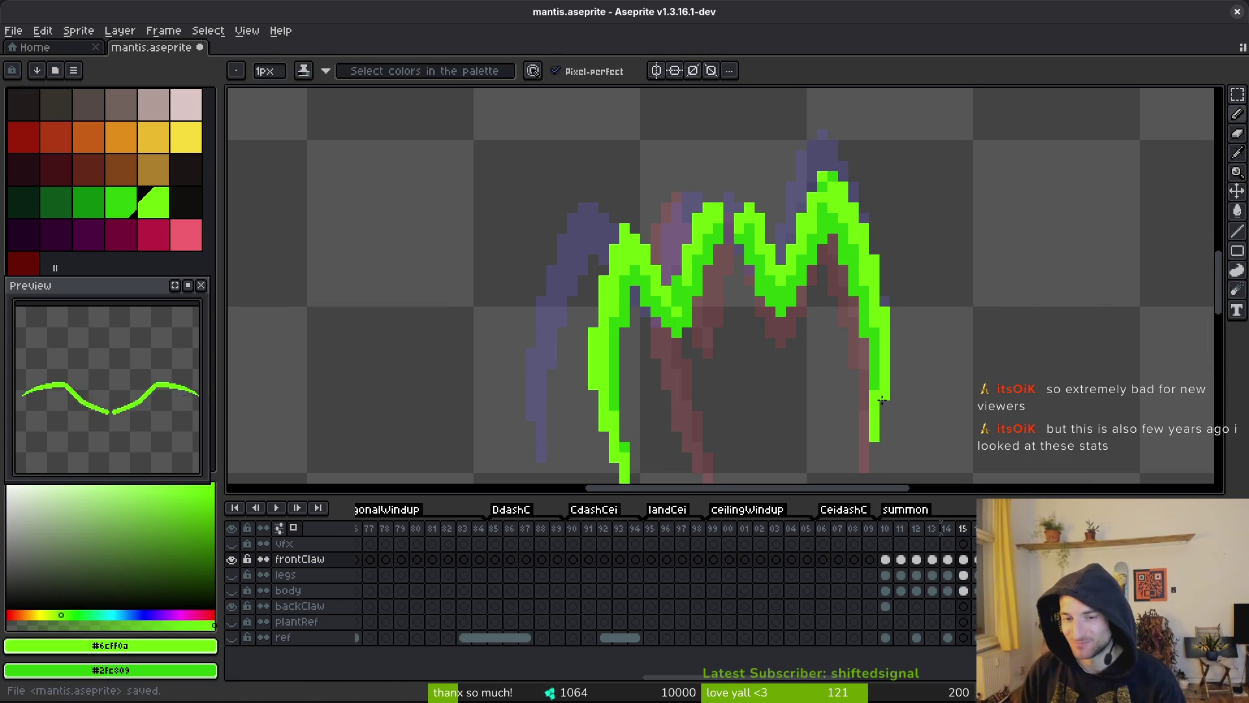
- Repaint a claw pixel and brighten and darken pixels at the upper-right claw tip
mouse_move(937, 404)
left_mouse_down()
mouse_move(887, 273)
mouse_move(887, 345)
left_mouse_up()
key("i")
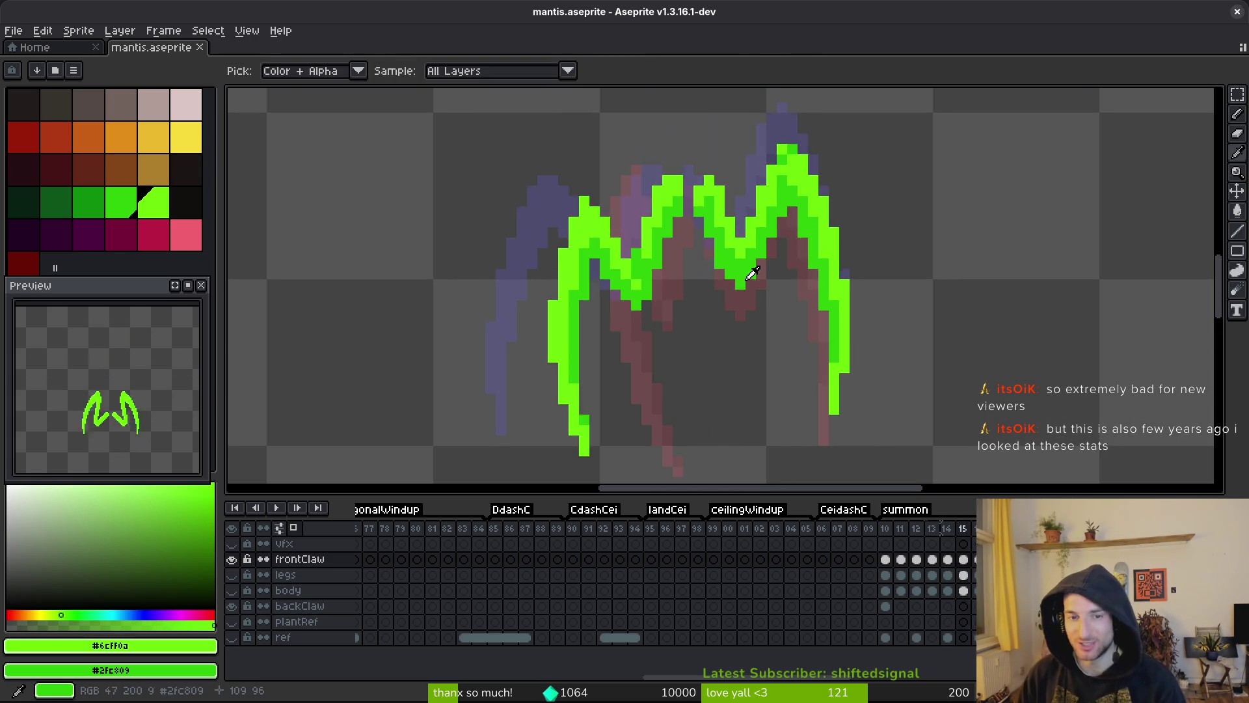
left_click_drag(831, 266, 888, 350)
scroll(846, 338, "up", 1)
left_click(793, 325)
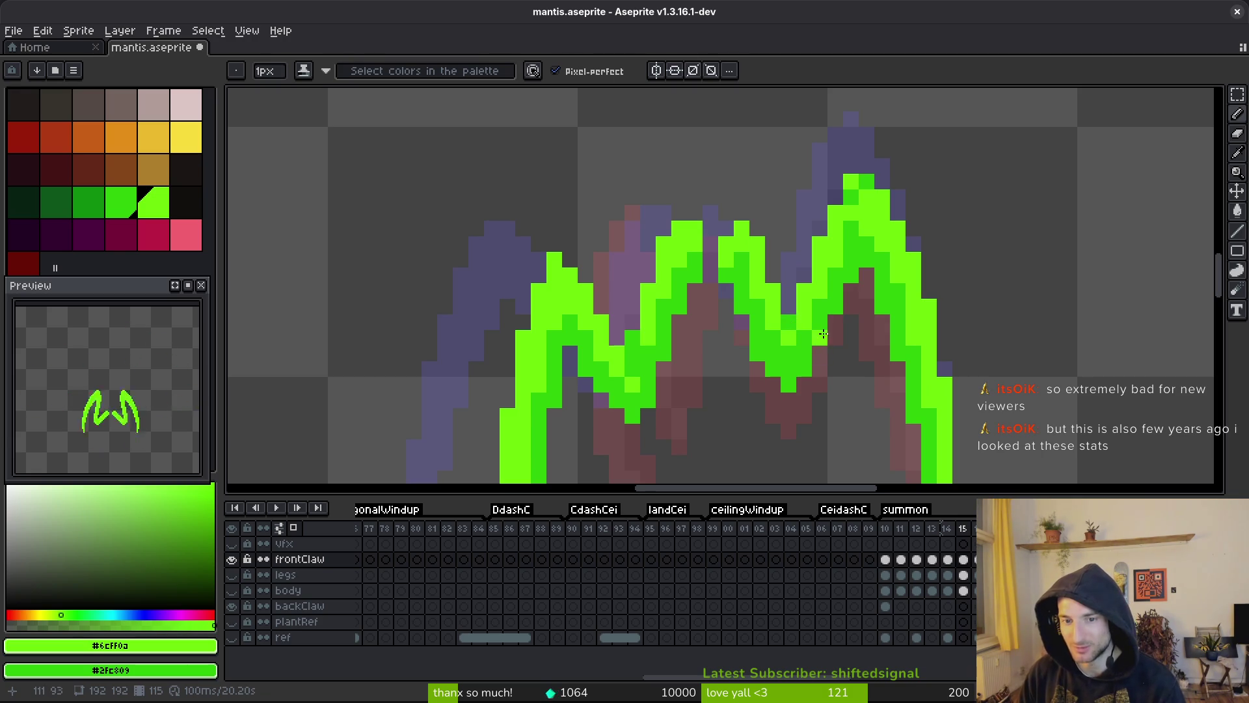
scroll(888, 196, "down", 2)
scroll(886, 204, "up", 2)
left_click(882, 202)
right_click(874, 216)
right_click(890, 201)
left_click(891, 187)
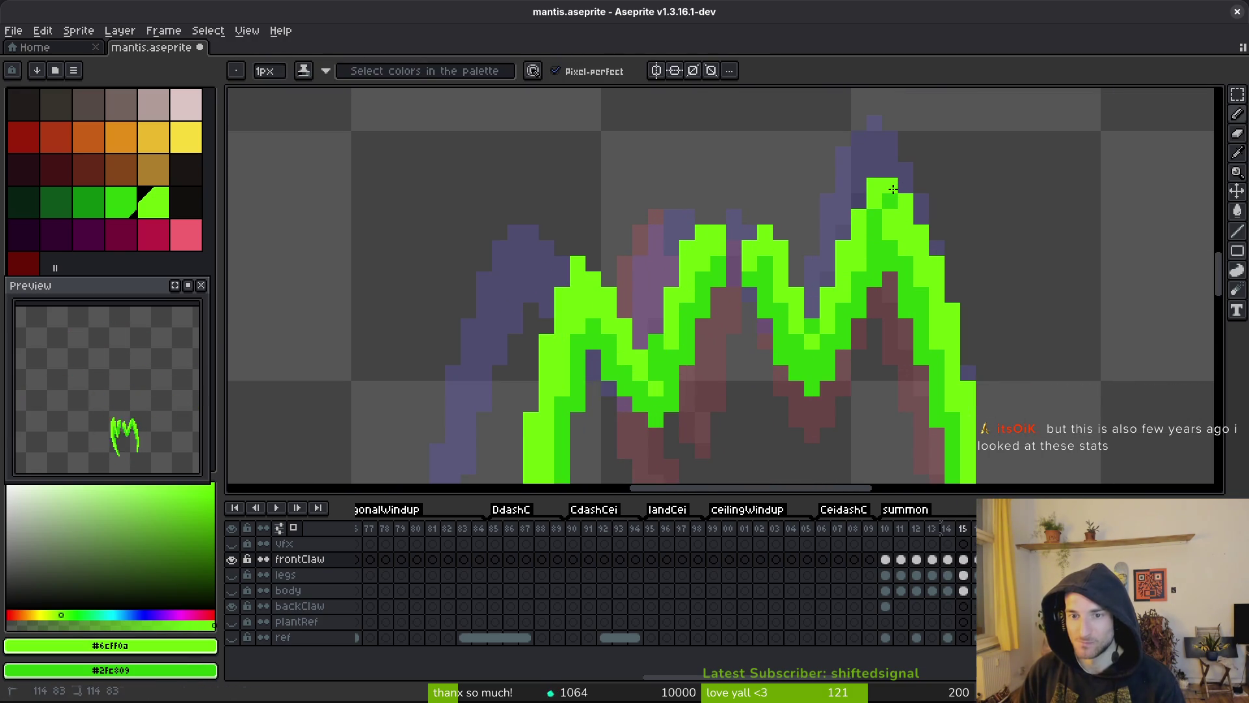
scroll(893, 189, "down", 3)
scroll(894, 290, "up", 1)
- Sample canvas colours and darken and brighten neighbouring pixels at the claw tip
key("alt")
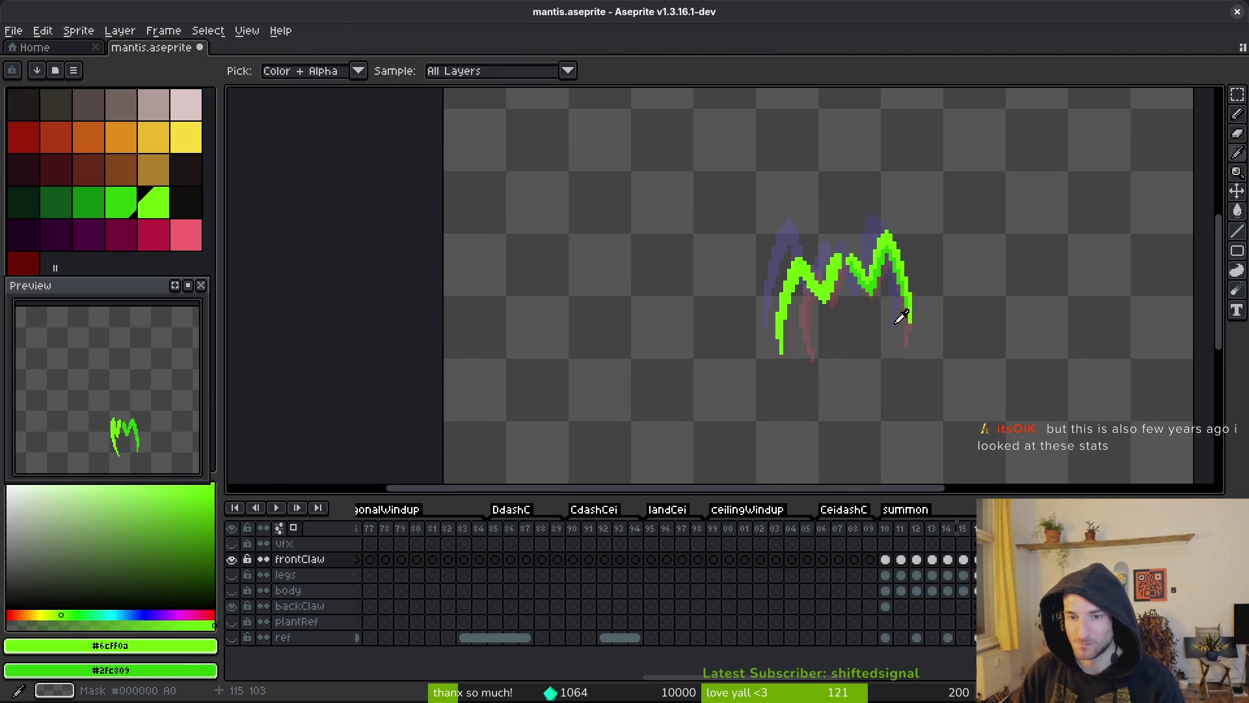
scroll(885, 241, "up", 3)
right_click(847, 262)
left_click(862, 246)
right_click(878, 245)
right_click(863, 262)
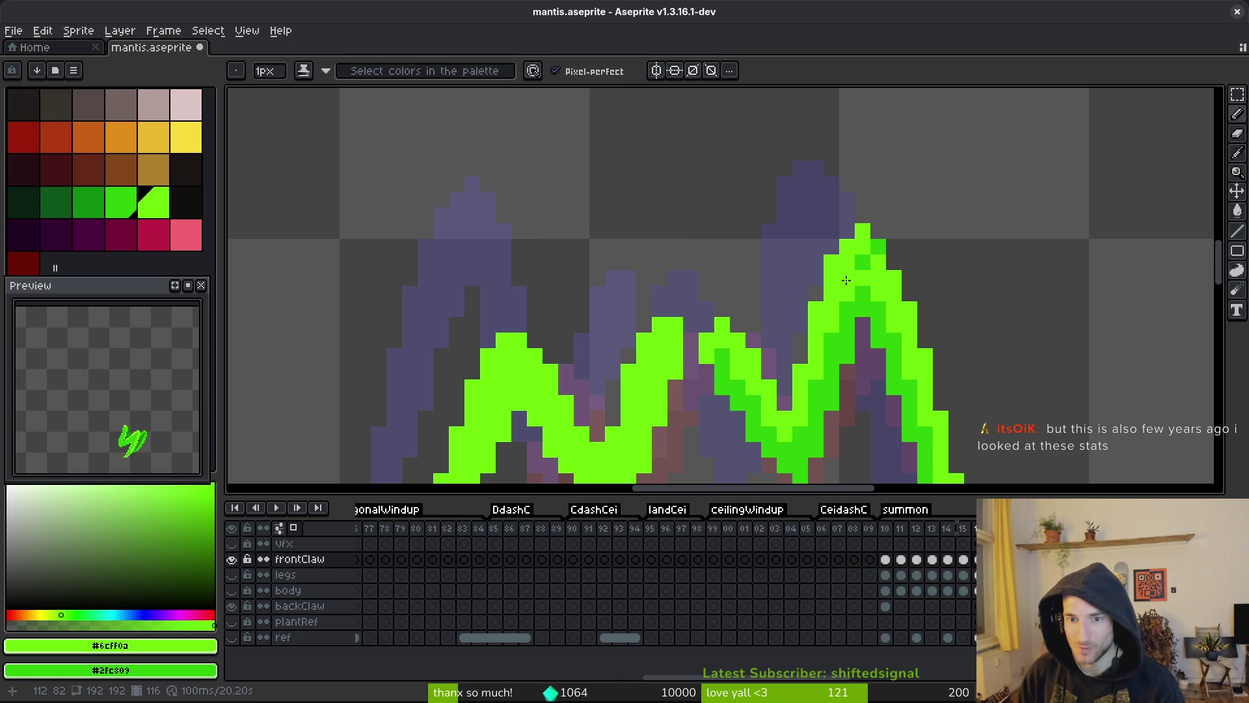
scroll(918, 354, "down", 3)
key("alt")
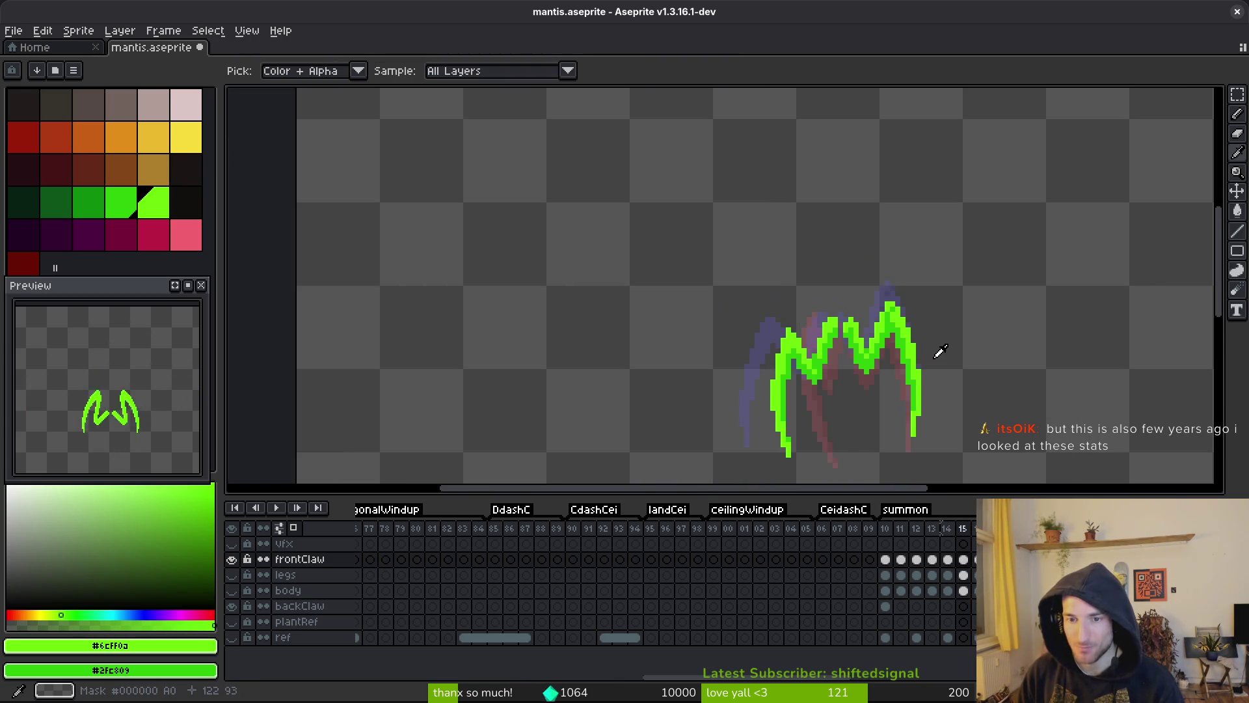
scroll(917, 325, "up", 1)
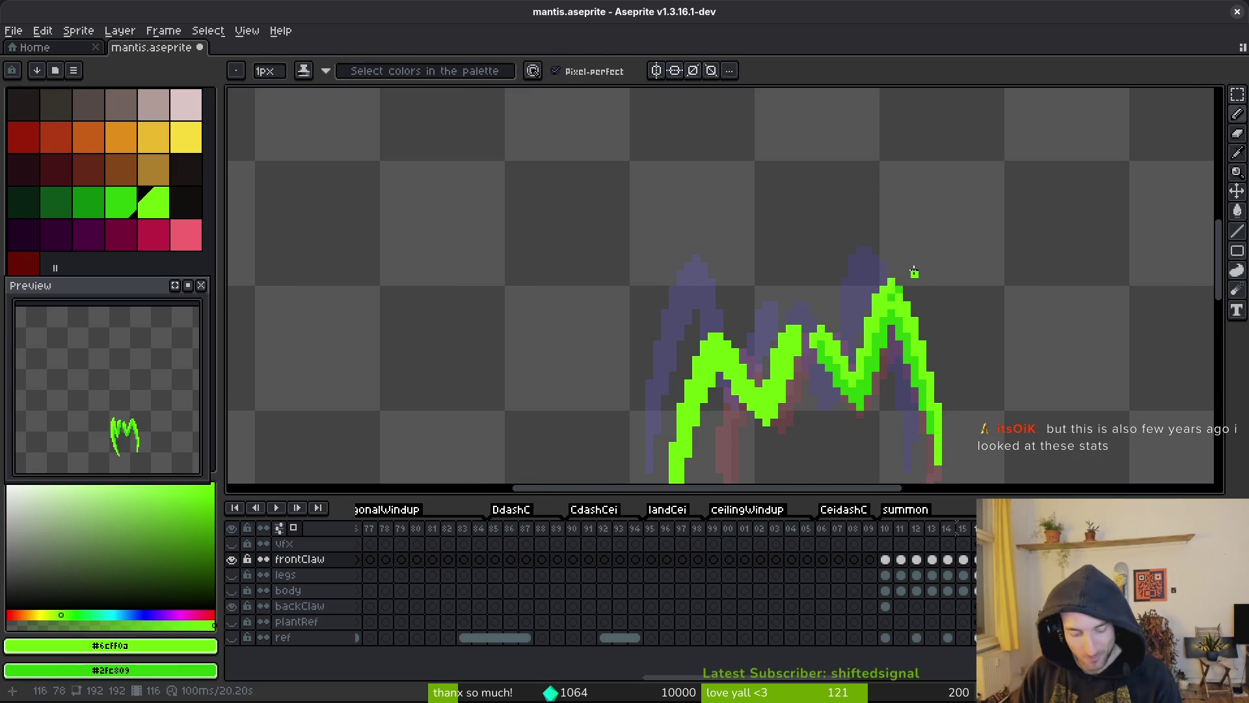
- Switch between the Eraser and Eyedropper tools, then step to another animation frame
key("e")
scroll(904, 274, "up", 1)
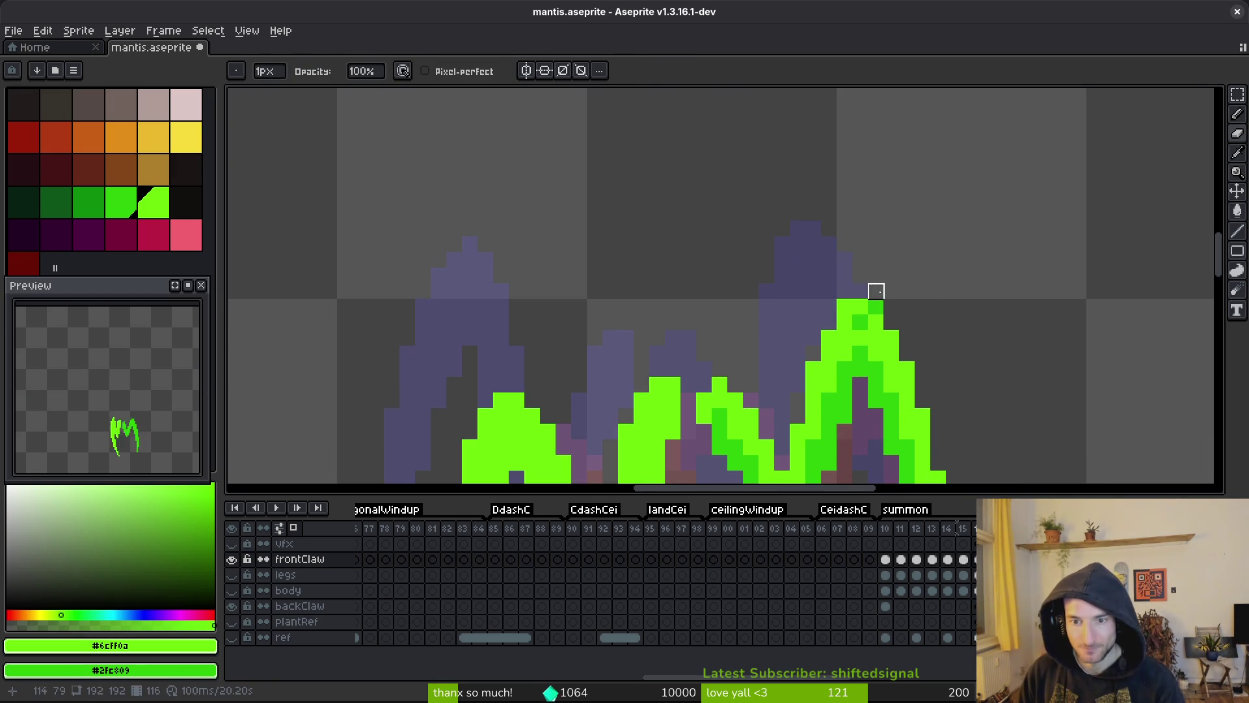
scroll(877, 291, "down", 1)
scroll(936, 263, "down", 1)
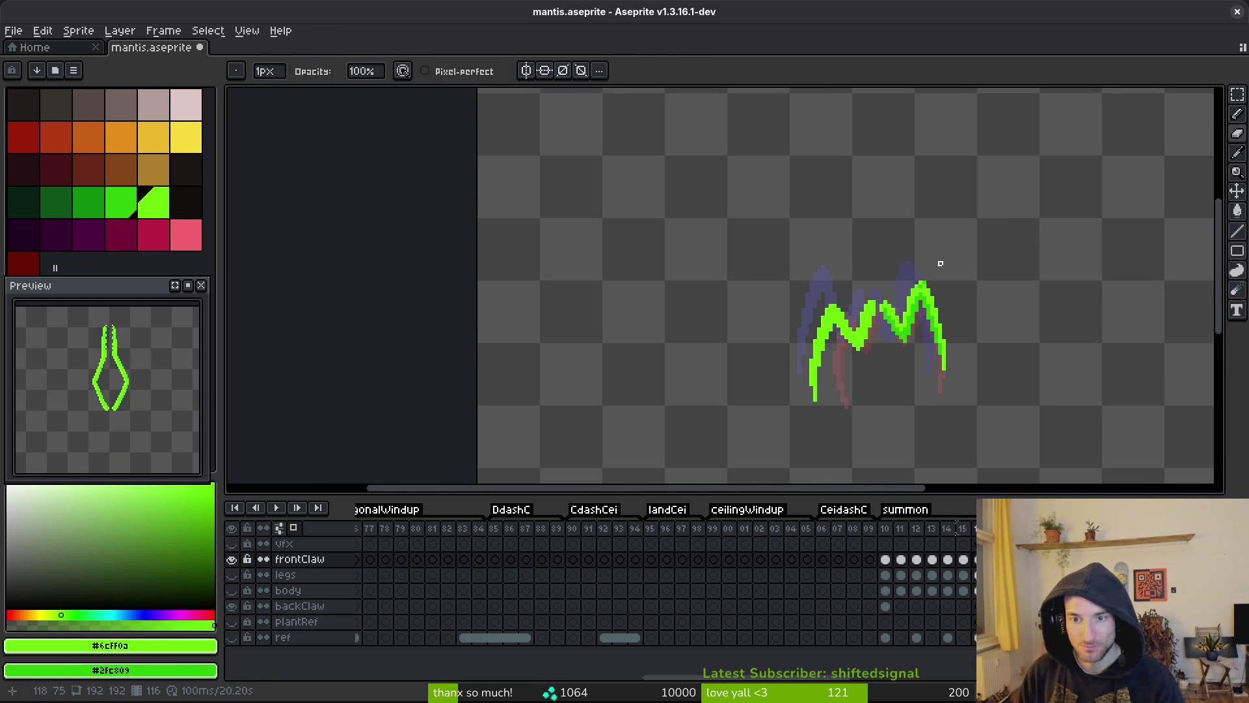
scroll(920, 289, "up", 1)
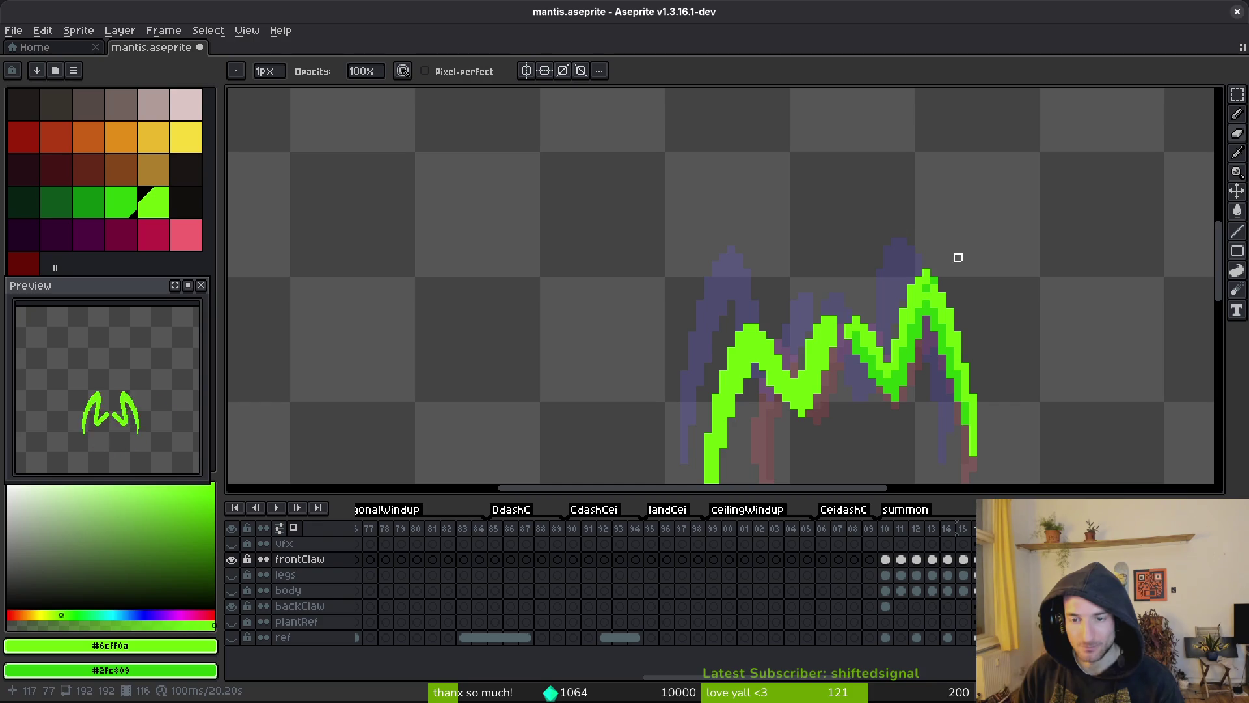
key("i")
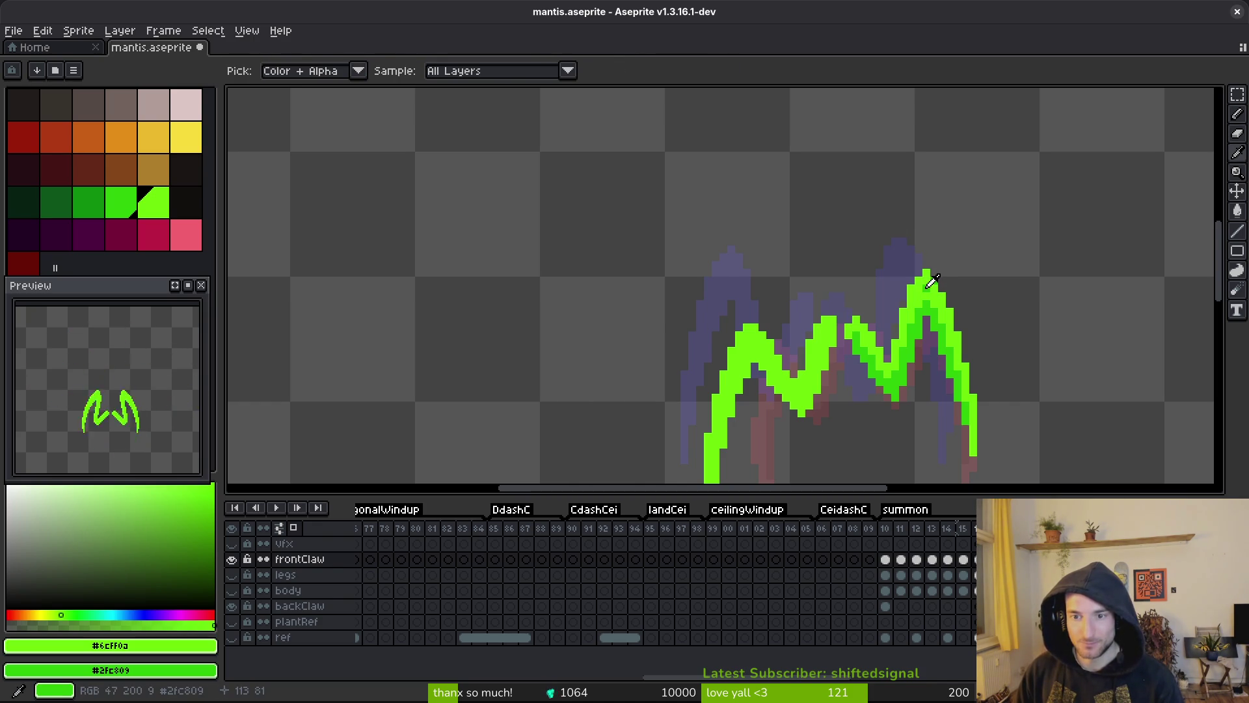
key("Right")
key("Right")
key("Right")
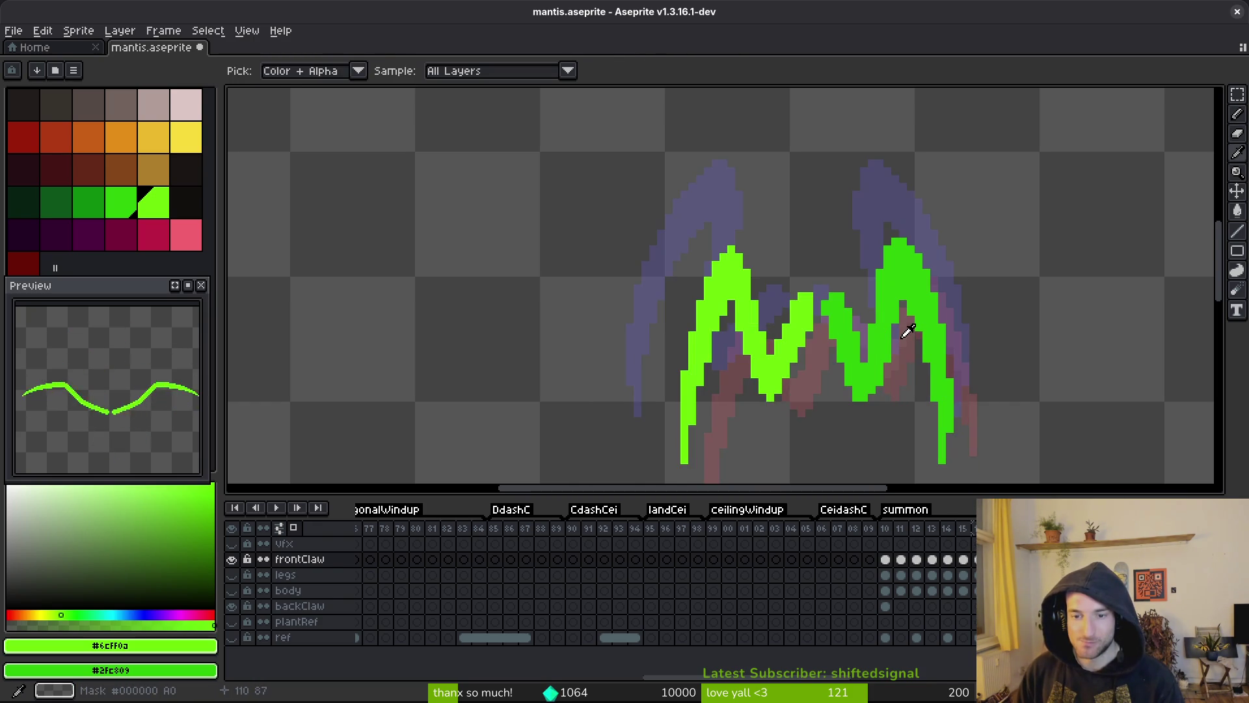
- Redraw the claw's bright green outline and touch up its green pixels
scroll(907, 330, "up", 2)
key("Right")
left_click_drag(821, 285, 832, 304)
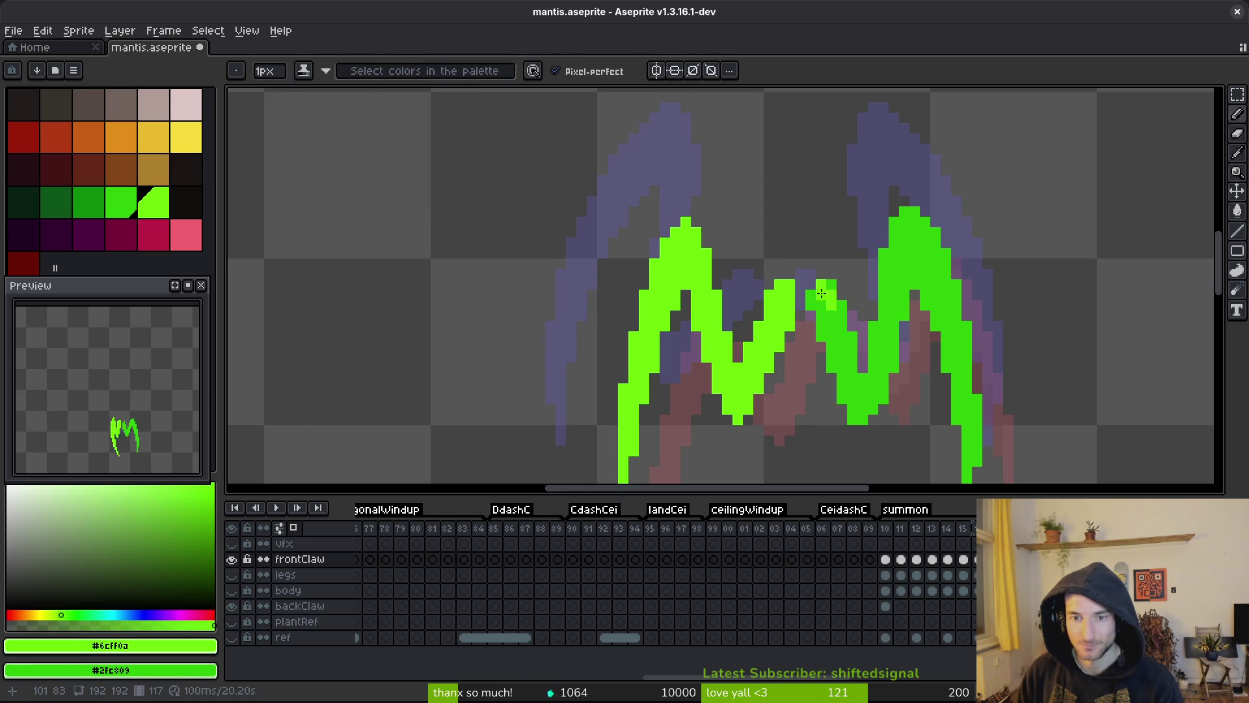
left_click(839, 306)
mouse_move(821, 294)
left_mouse_down()
mouse_move(810, 307)
mouse_move(852, 376)
left_mouse_up()
left_click(835, 315)
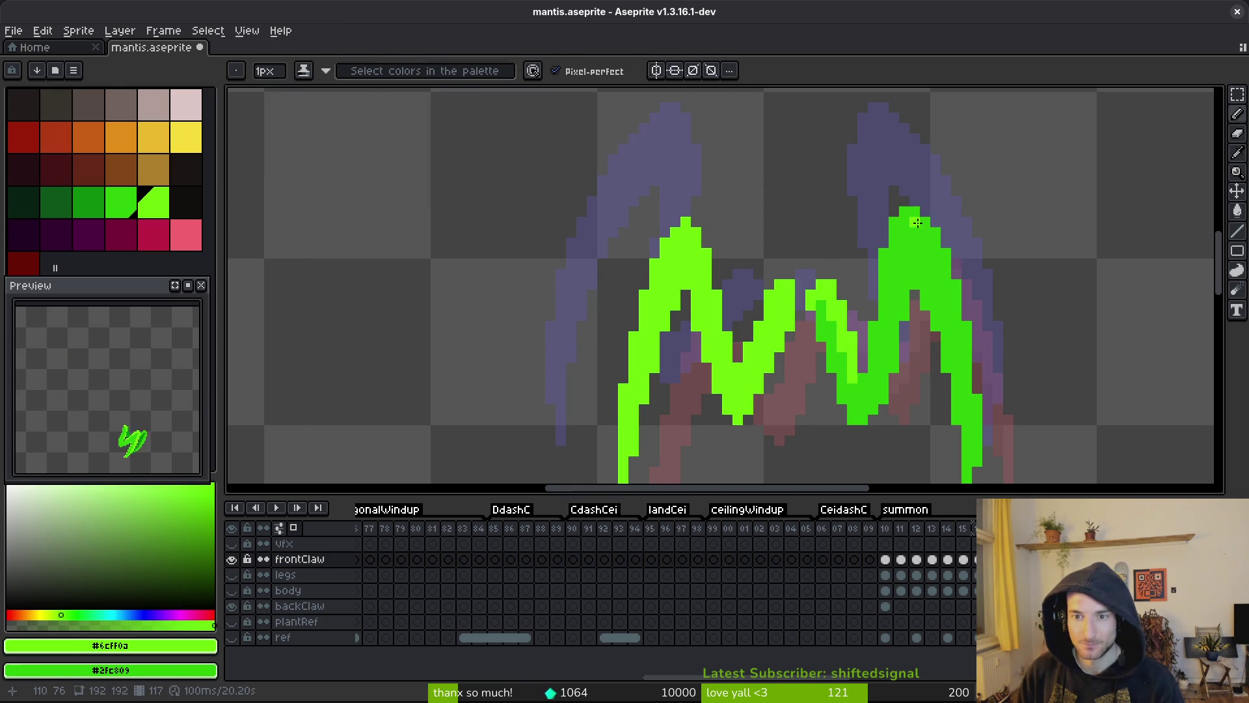
- Paint the right claw peak's top-left and right edges bright green, undoing bad strokes, then save
mouse_move(914, 210)
left_mouse_down()
mouse_move(895, 246)
mouse_move(913, 239)
mouse_move(947, 318)
left_mouse_up()
left_click_drag(928, 262, 968, 388)
key("ctrl+z")
mouse_move(950, 325)
left_mouse_down()
mouse_move(974, 463)
mouse_move(973, 390)
left_mouse_up()
key("ctrl+z")
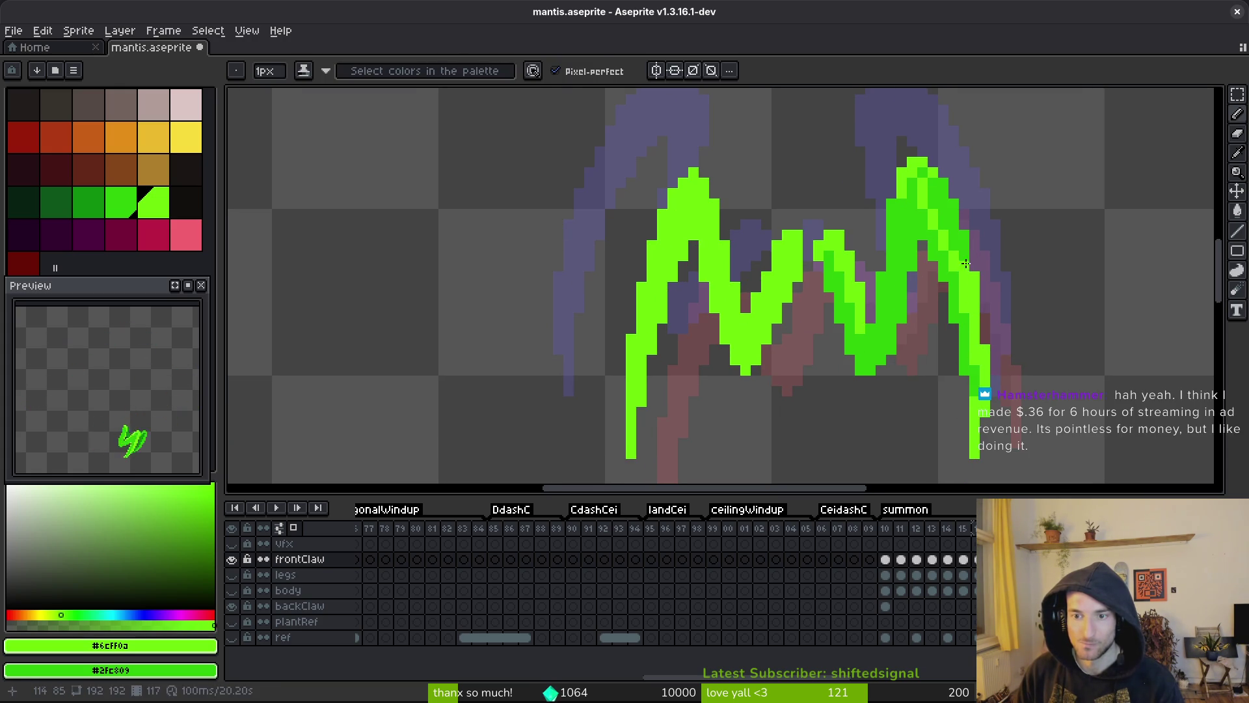
key("g")
key("b")
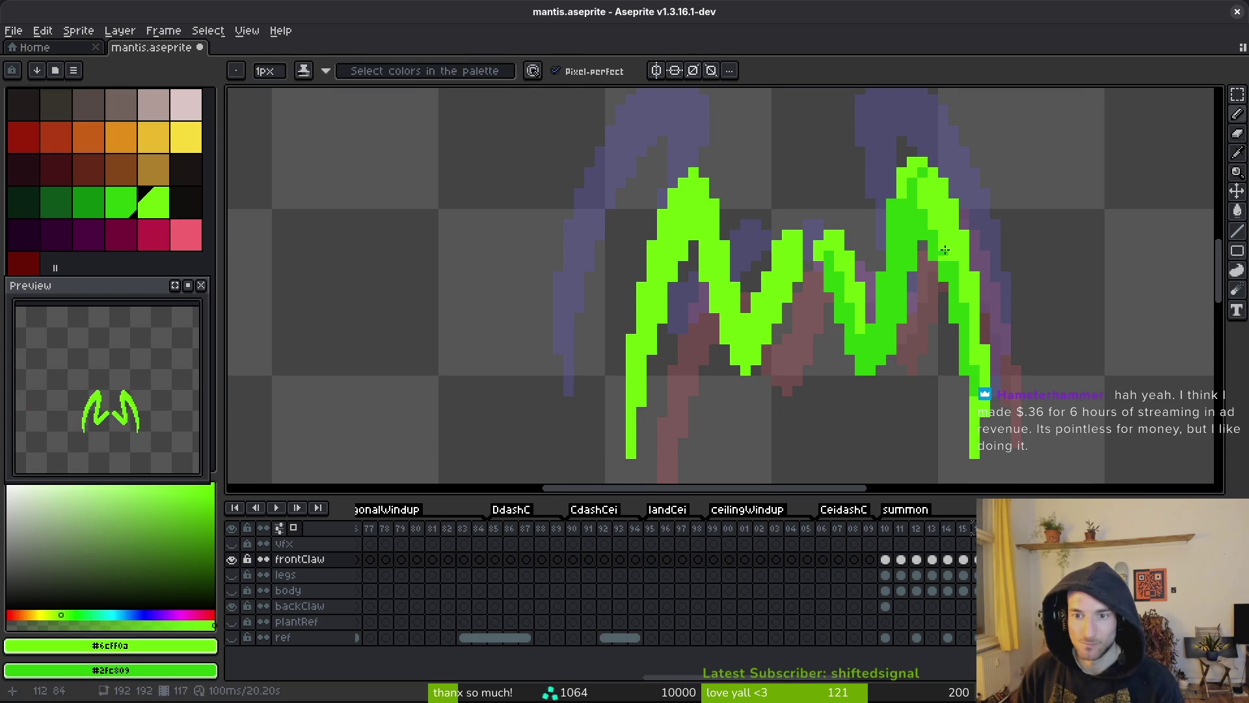
key("ctrl+s")
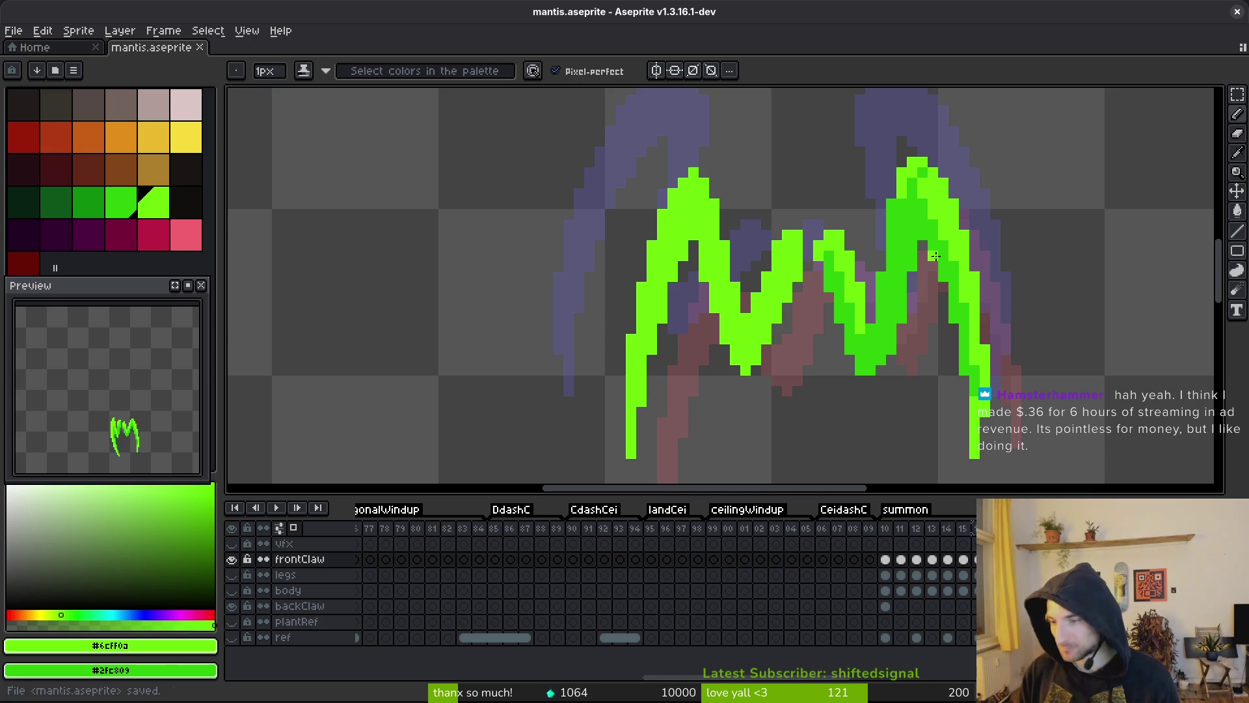
- Paint a green stroke down the right claw and its column bright green, then save
scroll(911, 241, "up", 2)
left_click_drag(909, 194, 857, 397)
left_click_drag(883, 201, 888, 159)
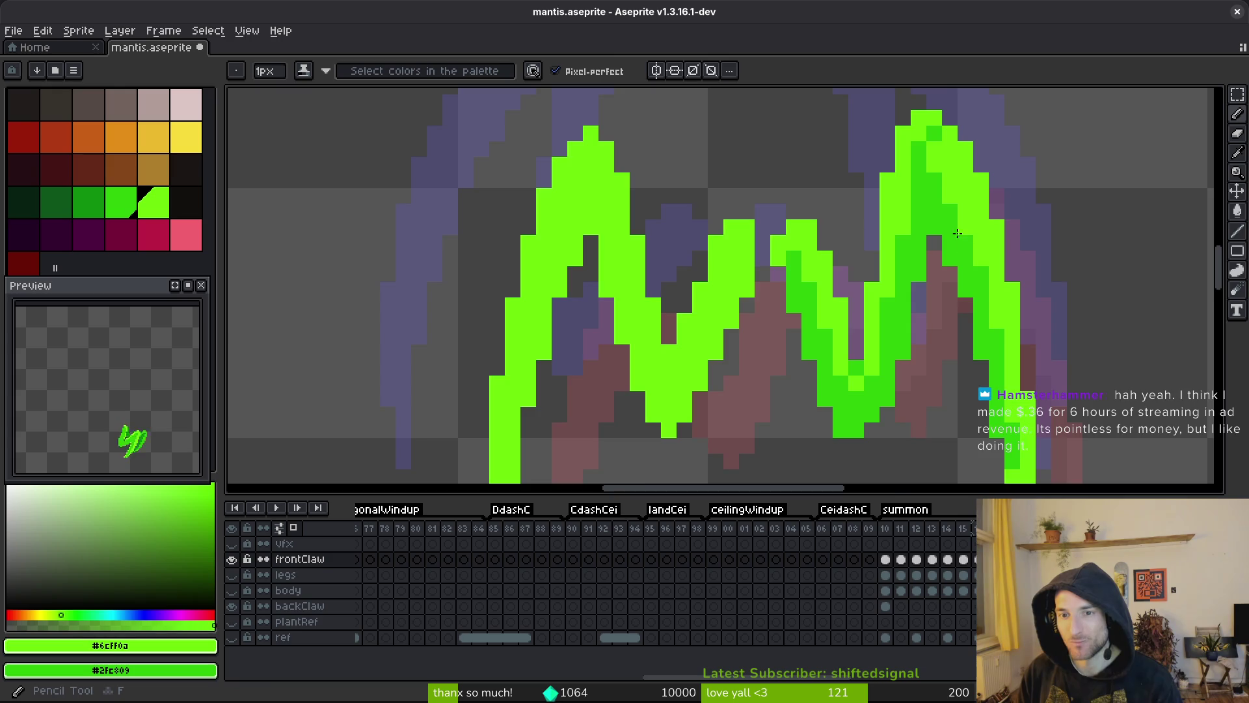
scroll(961, 239, "down", 5)
key("alt")
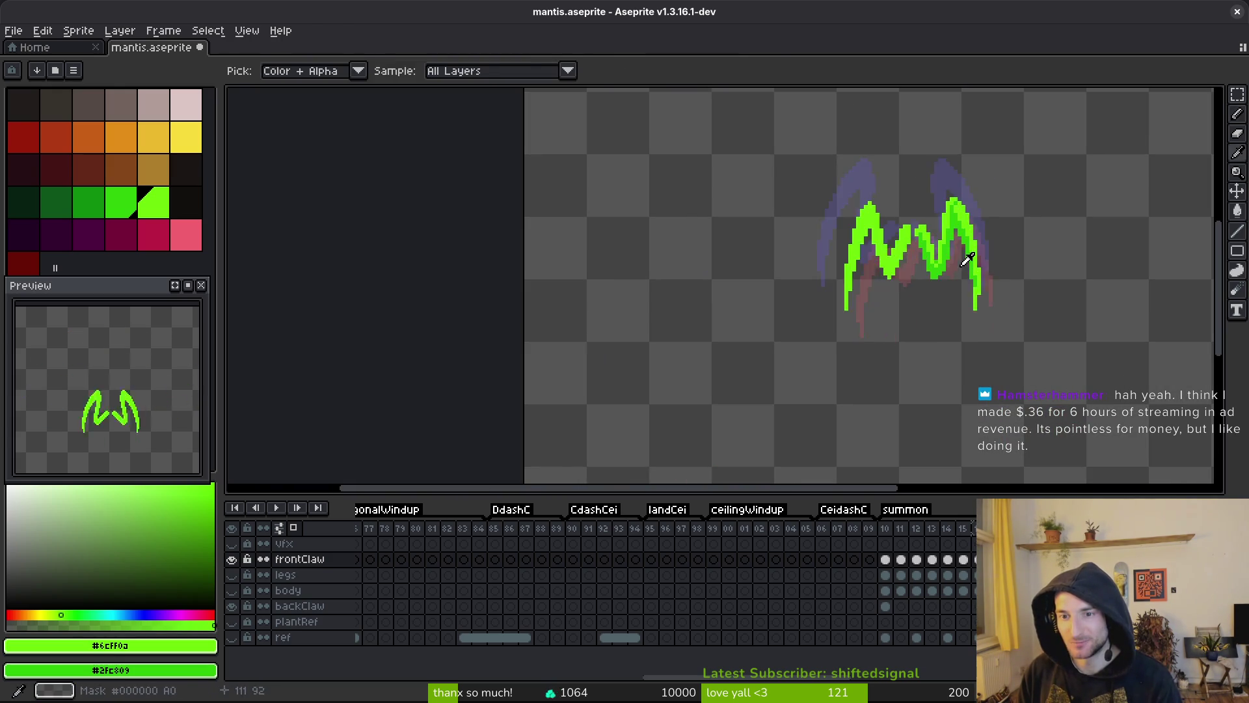
scroll(949, 254, "up", 3)
key("ctrl+s")
- Draw a darker-green diagonal shading line across the claw and save the sprite
scroll(878, 215, "up", 3)
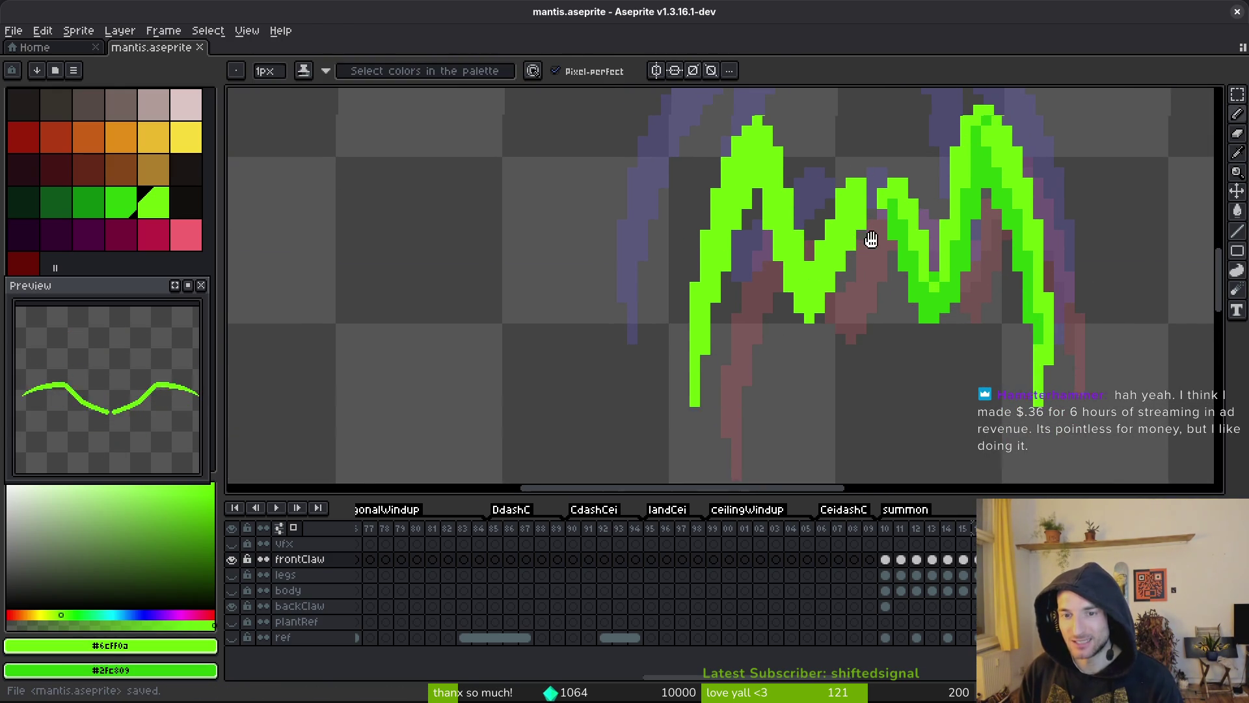
scroll(830, 205, "down", 2)
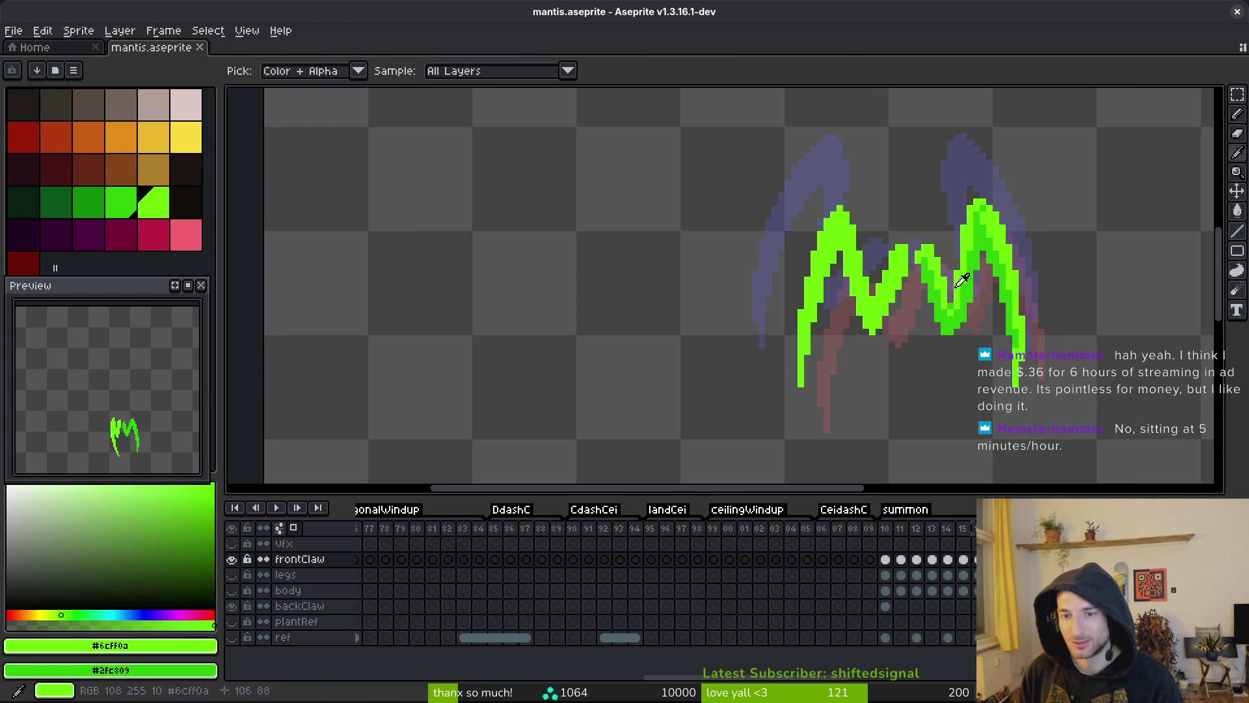
scroll(900, 264, "up", 3)
mouse_move(914, 247)
left_mouse_down()
mouse_move(849, 380)
mouse_move(817, 376)
mouse_move(771, 203)
mouse_move(726, 252)
mouse_move(748, 205)
left_mouse_up()
left_click_drag(750, 255, 774, 194)
scroll(890, 337, "down", 2)
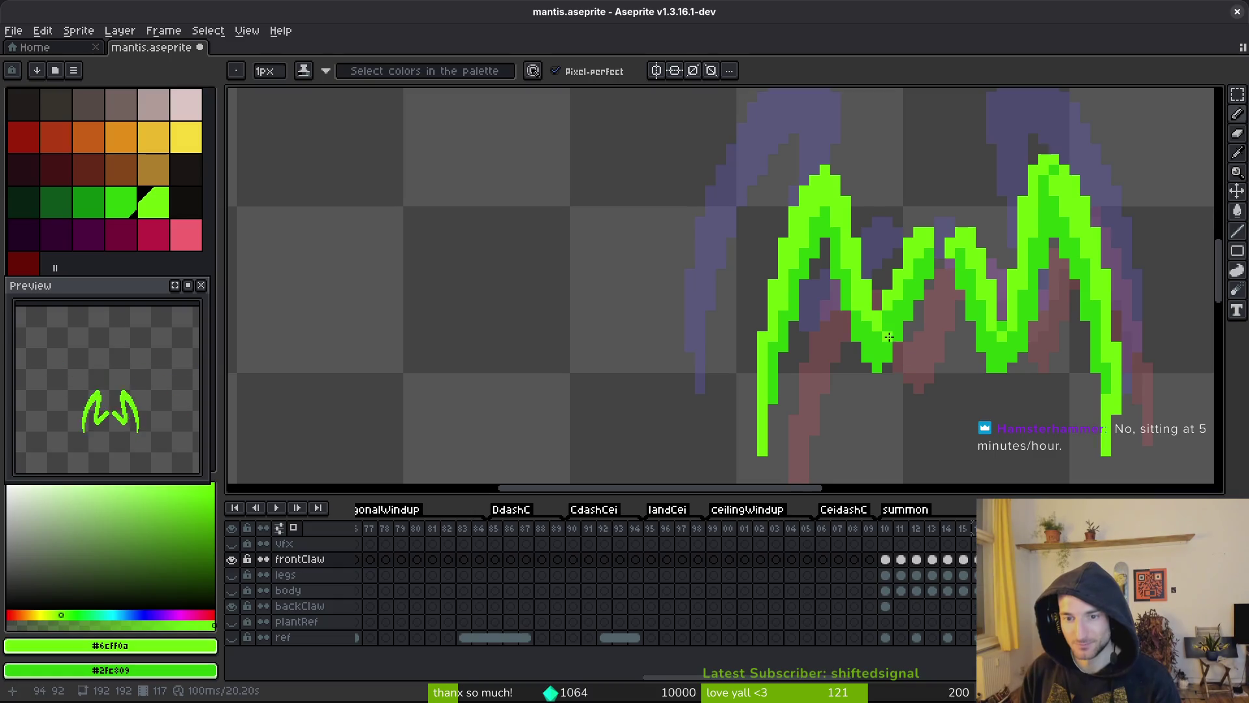
key("ctrl+s")
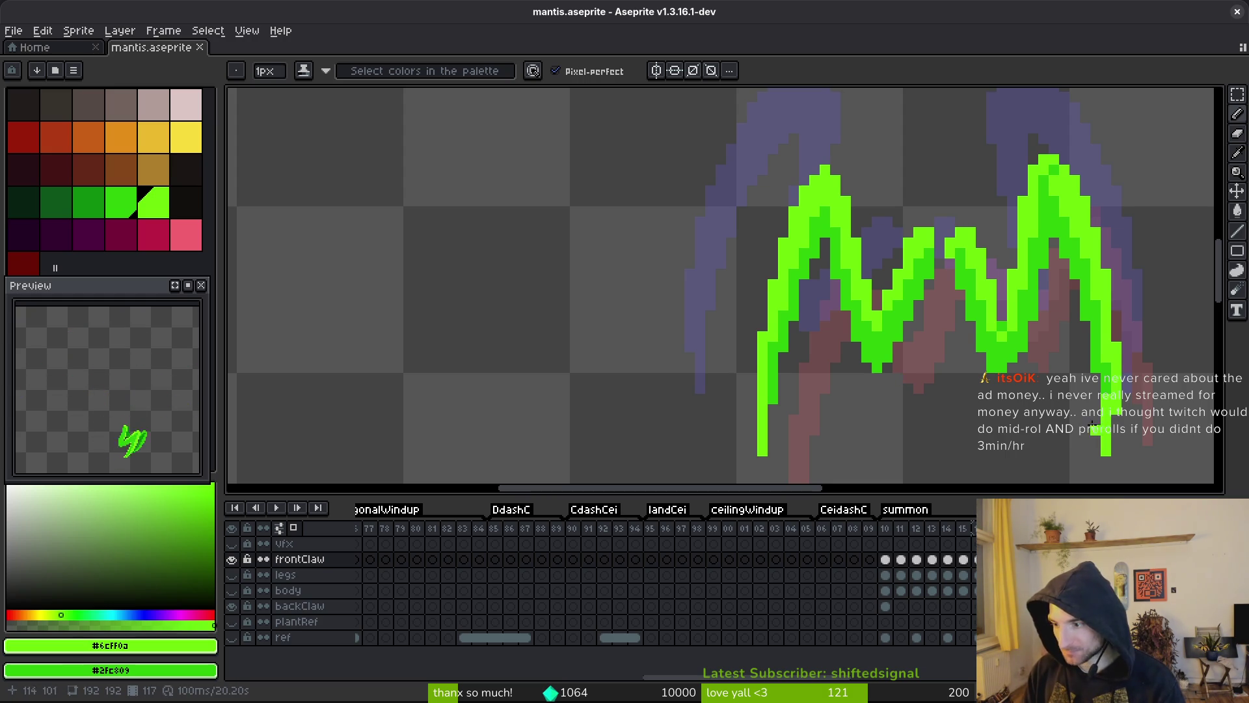
- Pan the view around the claw, save again, and bring the Twitch ads window forward
left_click_drag(1032, 368, 1029, 373)
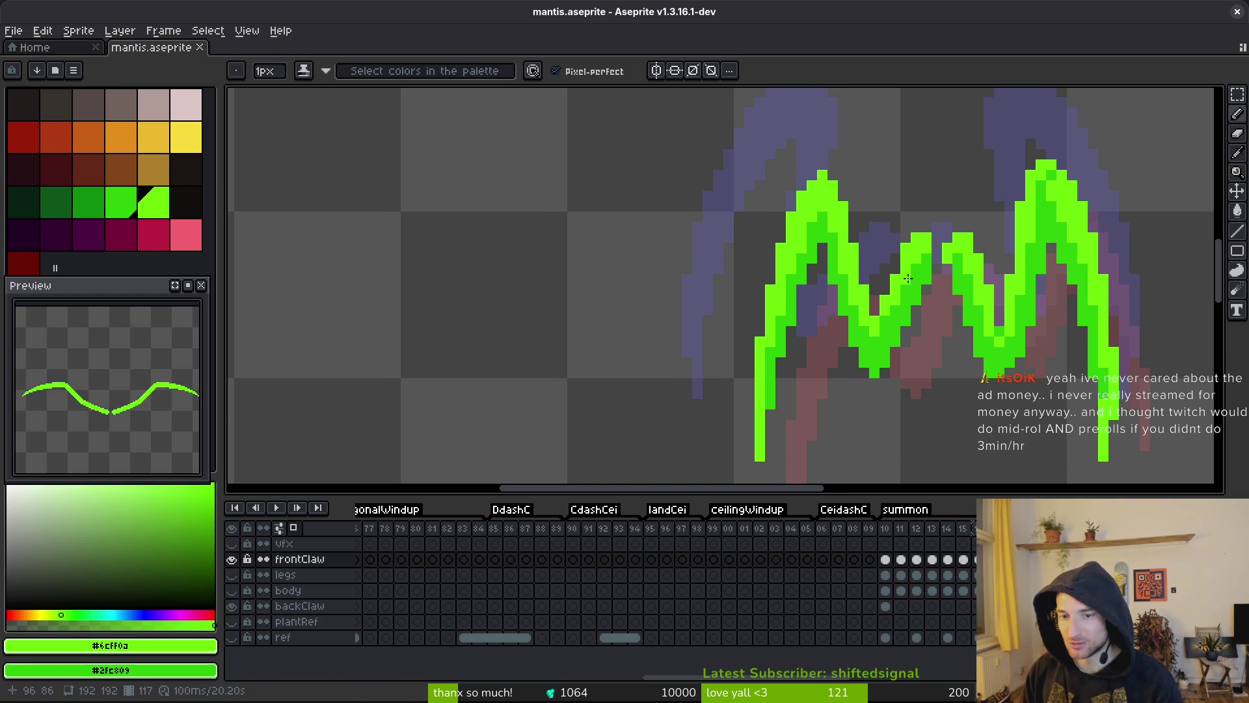
left_click_drag(976, 358, 965, 348)
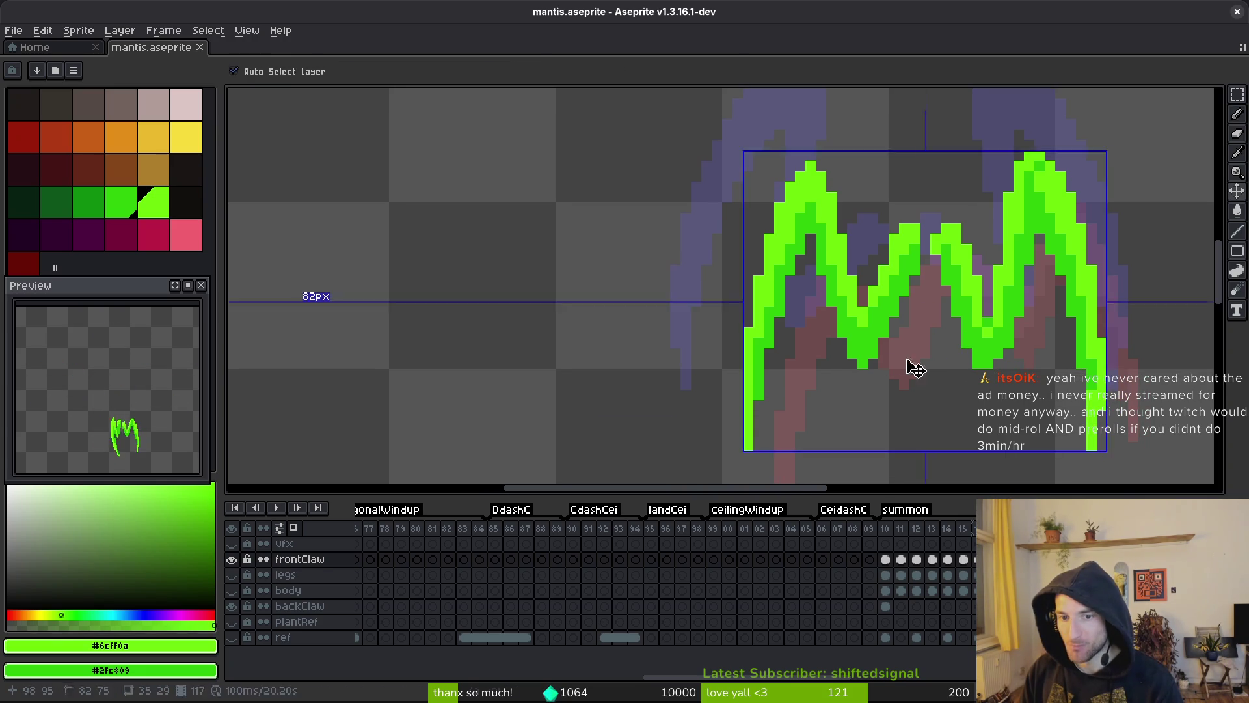
key("ctrl+s")
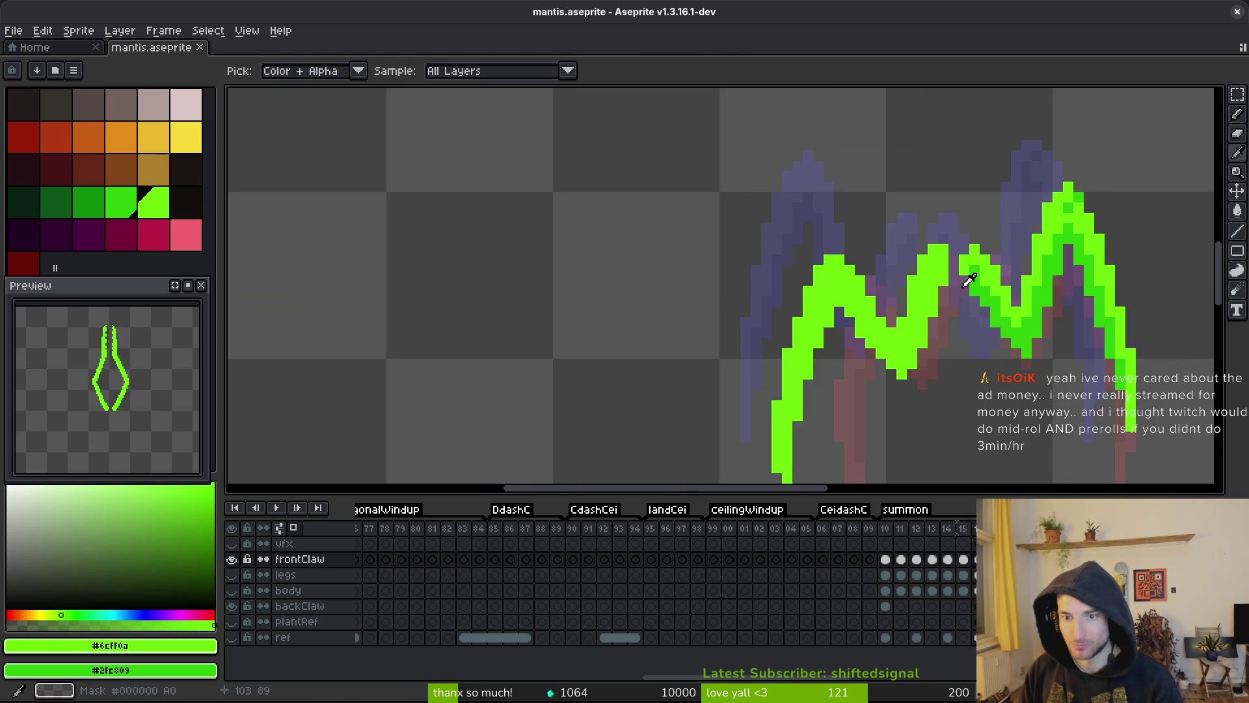
left_click_drag(907, 312, 875, 281)
key("ctrl+s")
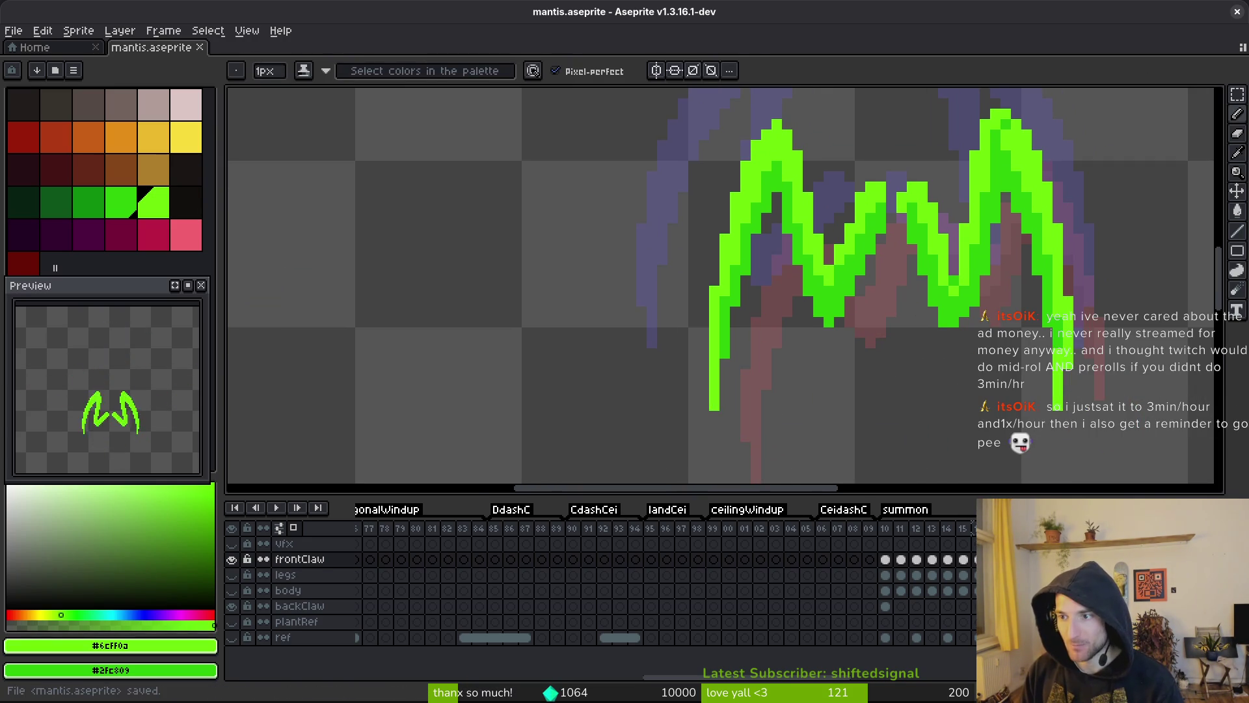
key("alt+Tab")
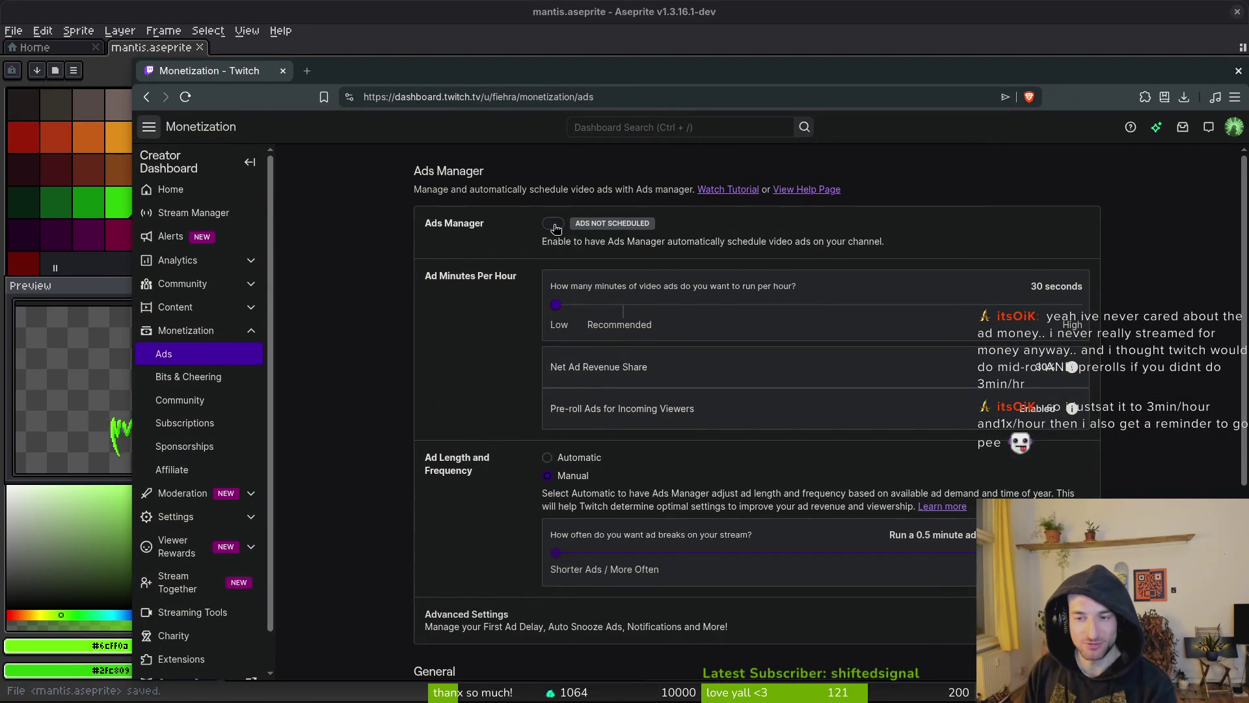
- Browse the Ads Manager page and Advanced Settings without changes, then return to Aseprite
scroll(562, 231, "down", 4)
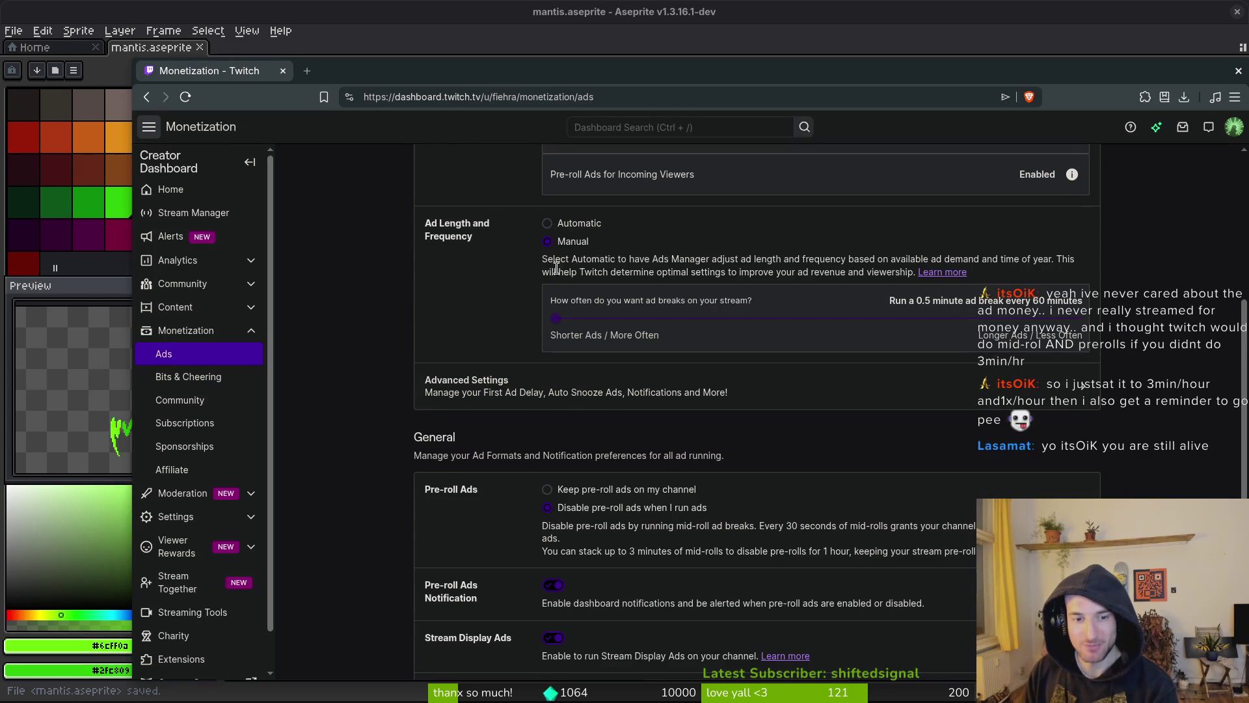
scroll(592, 426, "down", 1)
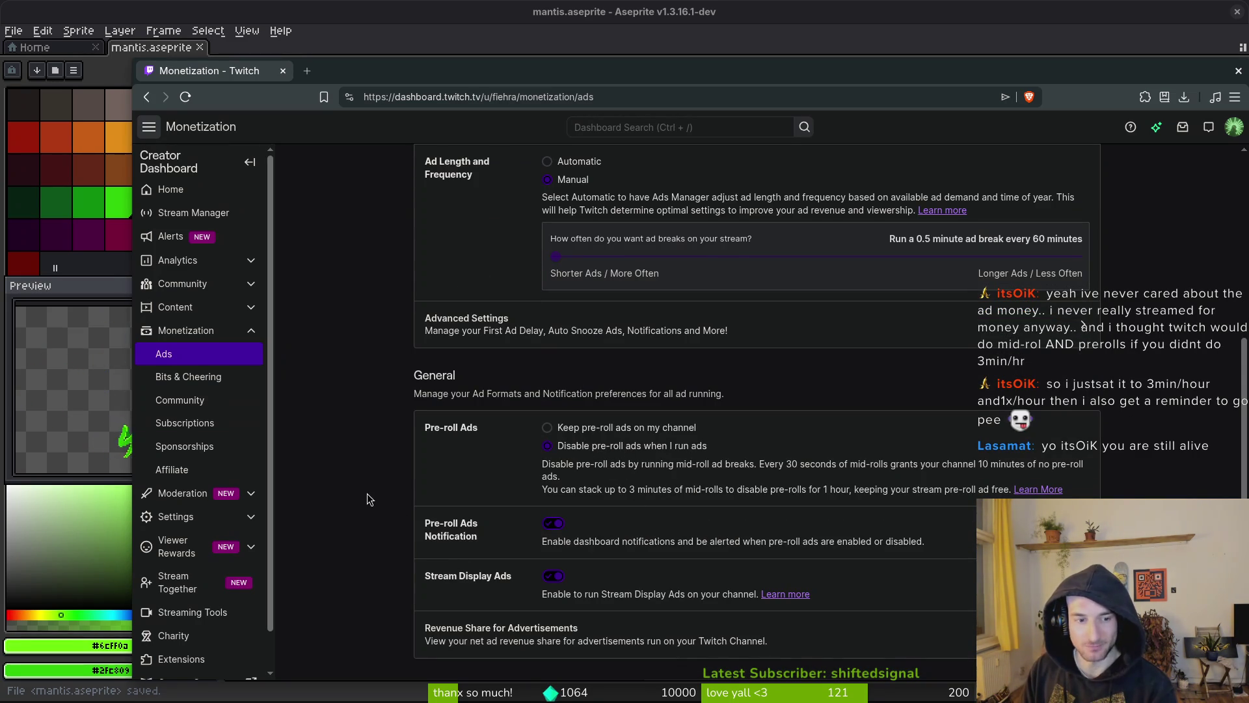
scroll(377, 501, "up", 4)
left_click(555, 478)
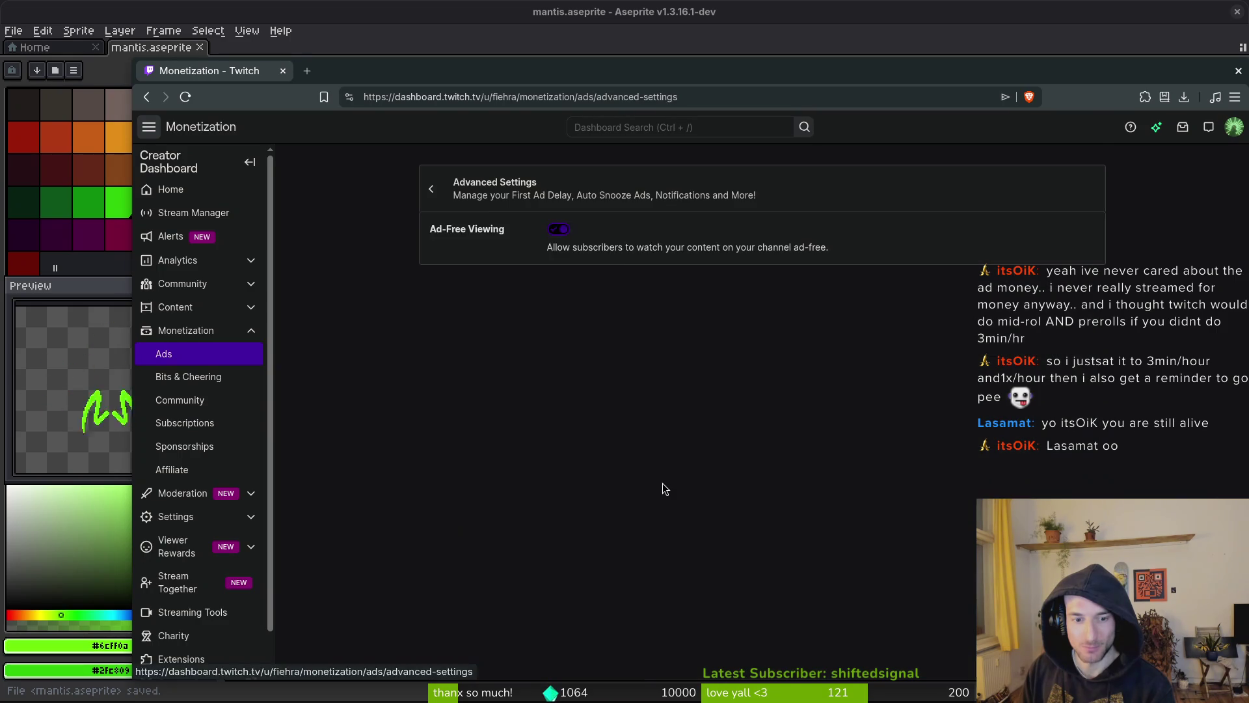
left_click(431, 189)
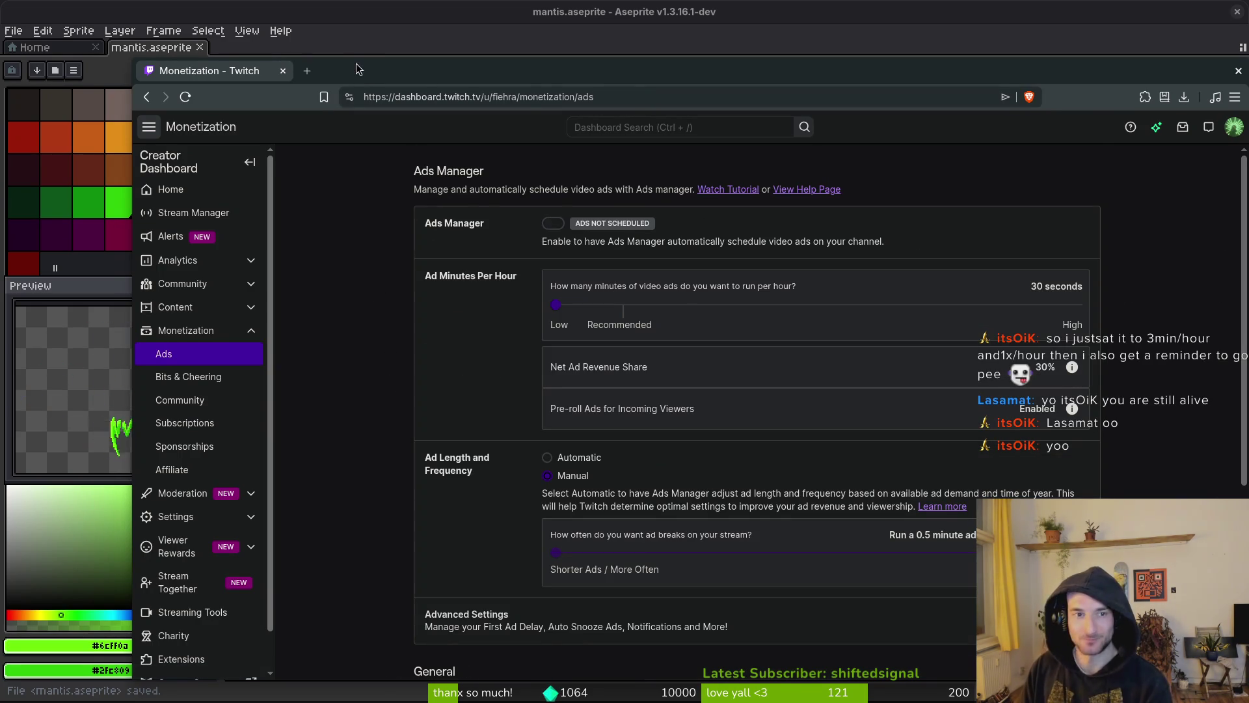
key("alt+Tab")
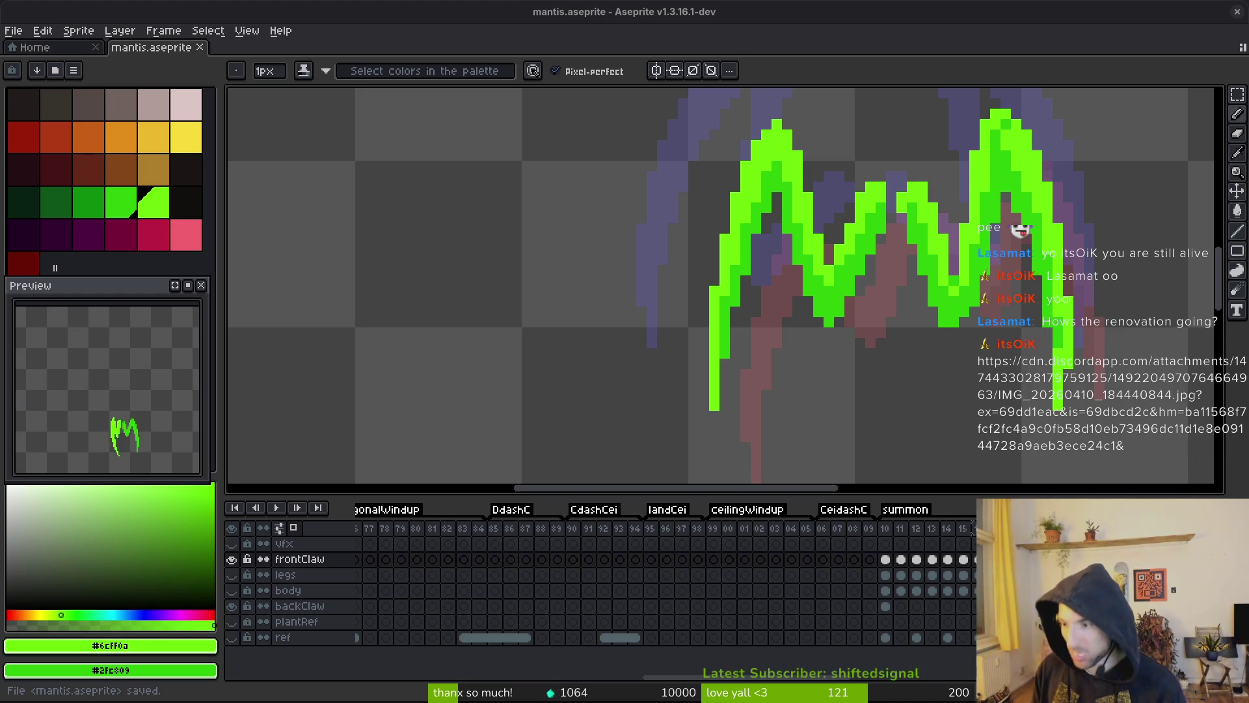
- Add a single green pixel to the claw on frame 15, save, and select the Move tool
scroll(948, 281, "down", 3)
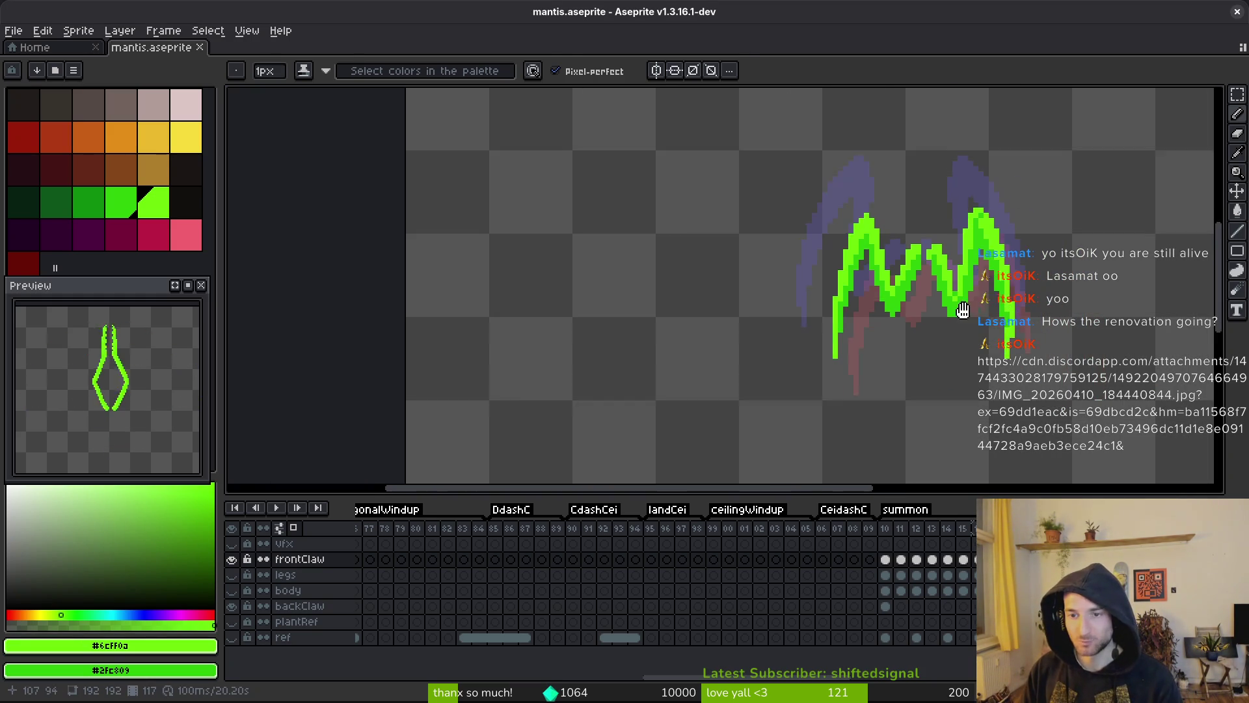
key("Right")
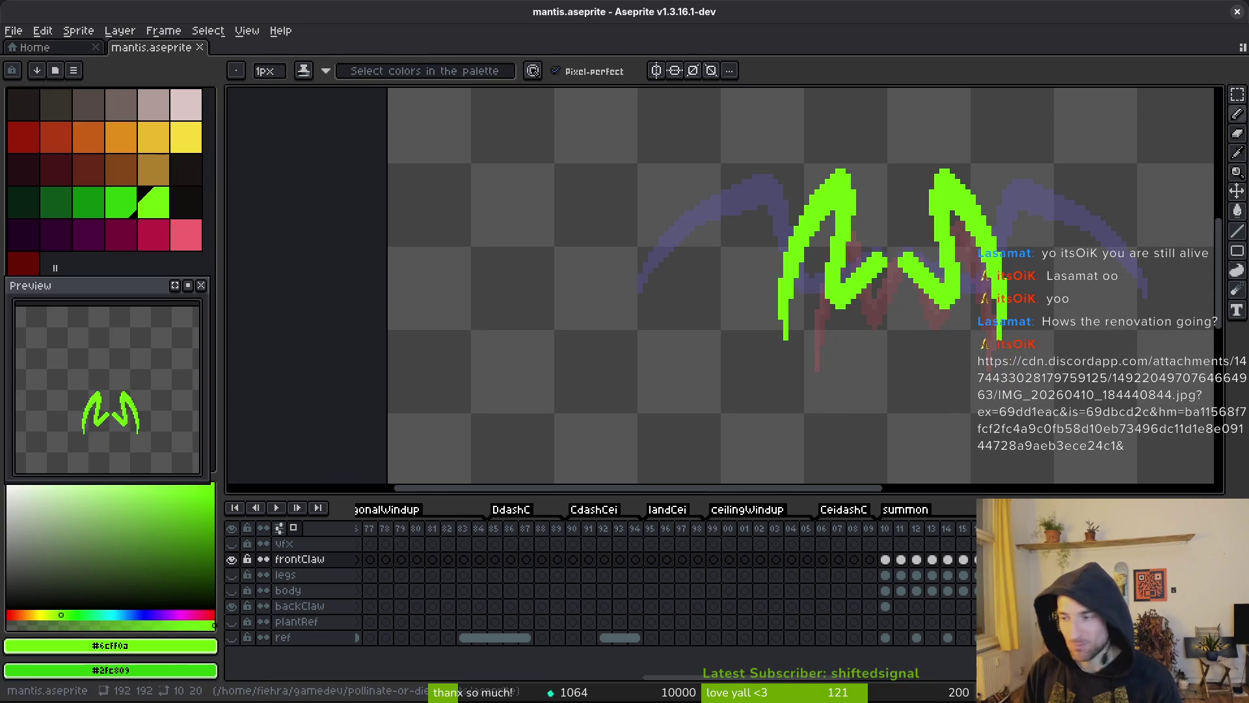
key("Left")
key("Left")
key("Left")
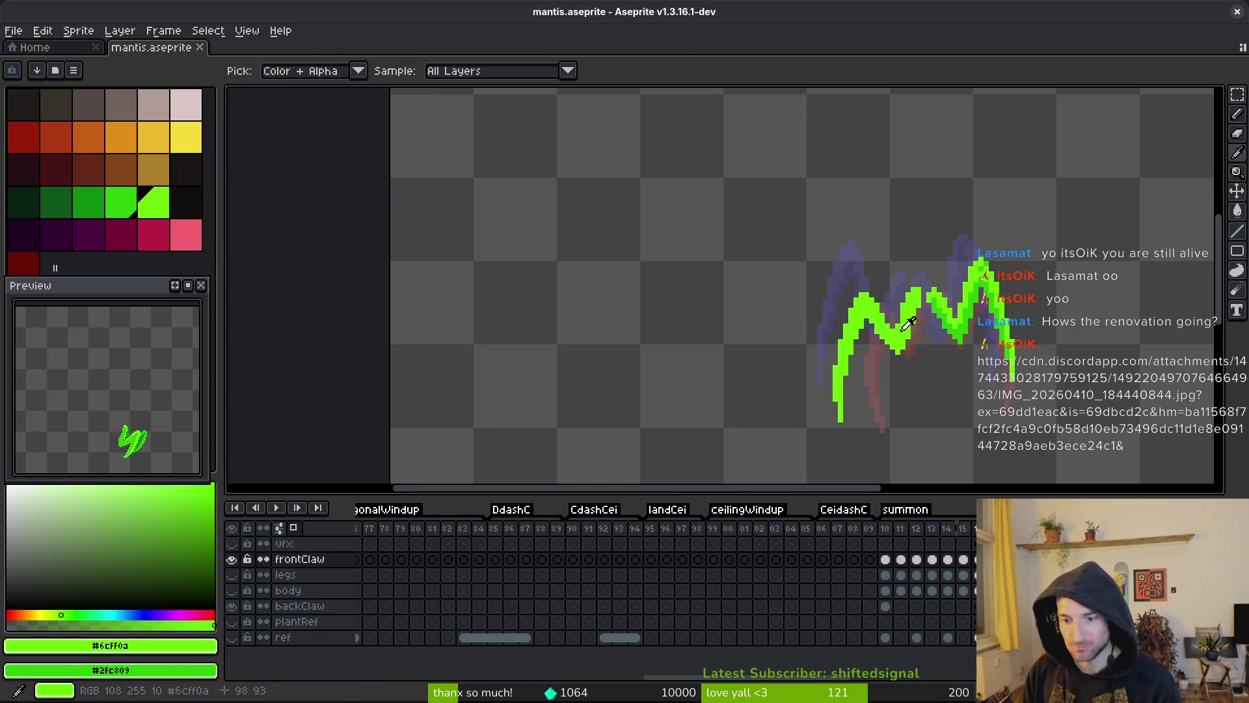
key("Right")
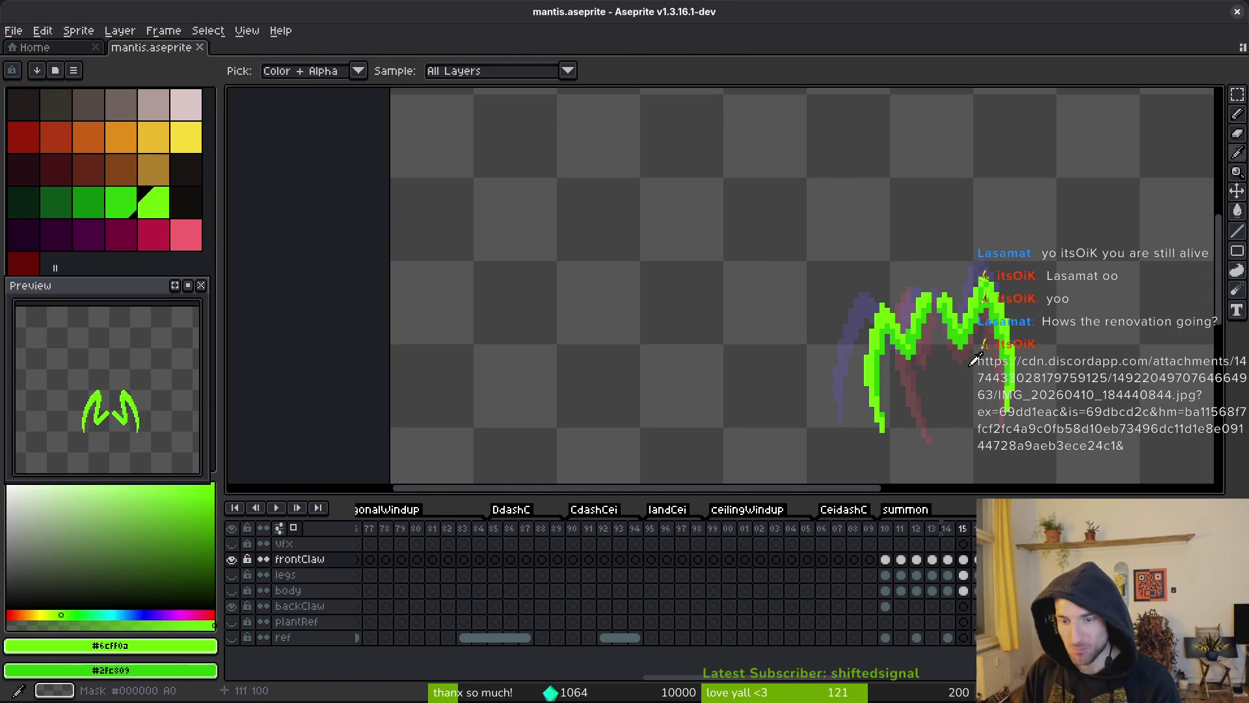
scroll(929, 323, "up", 3)
left_click(929, 324)
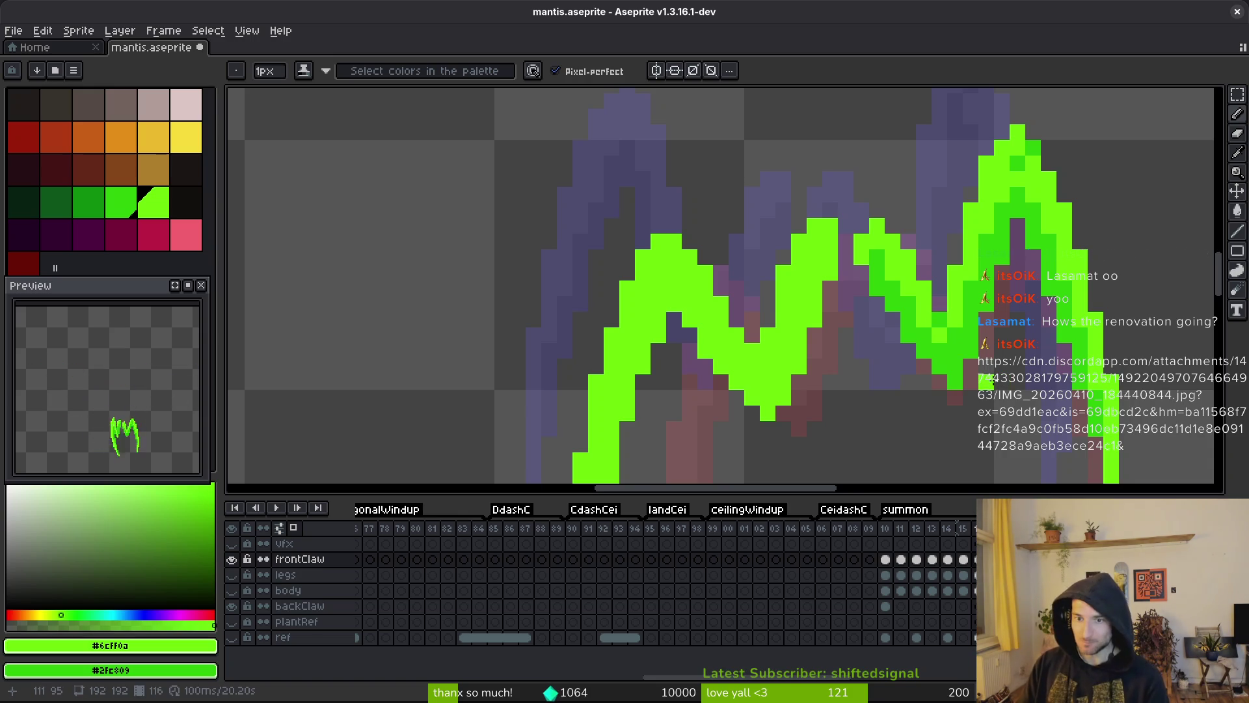
scroll(1002, 381, "down", 2)
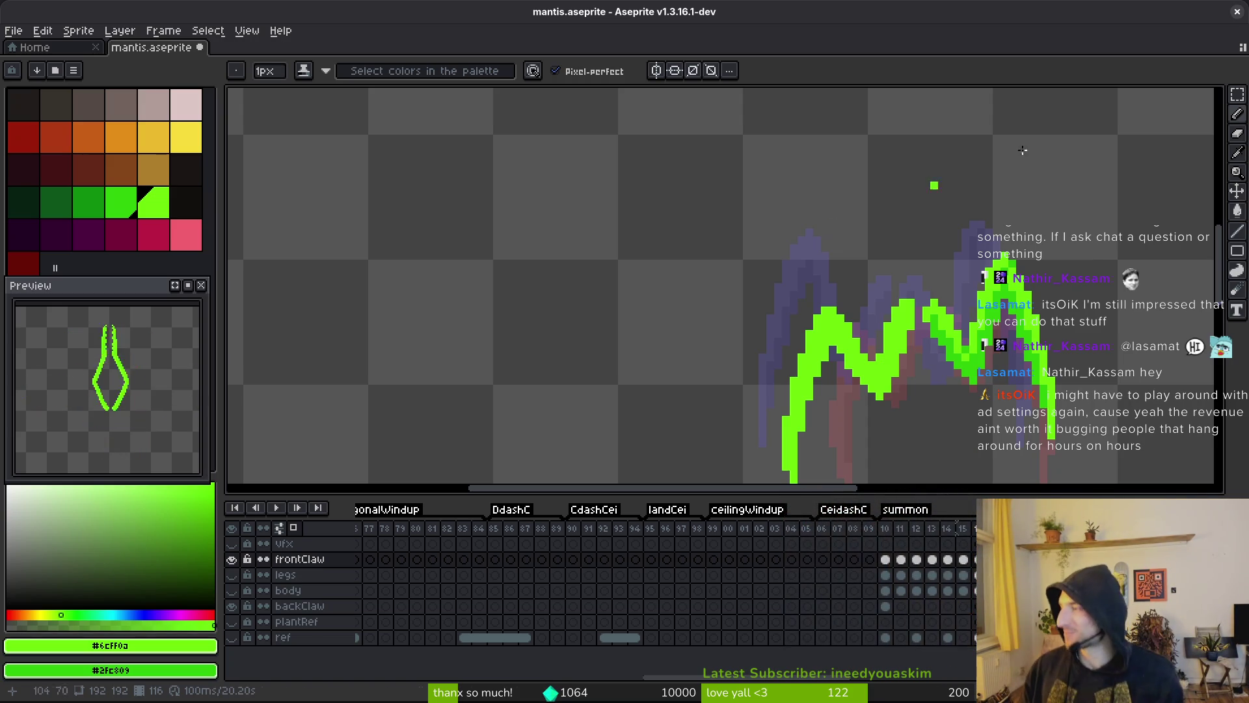
scroll(738, 315, "down", 3)
key("v")
key("ctrl+s")
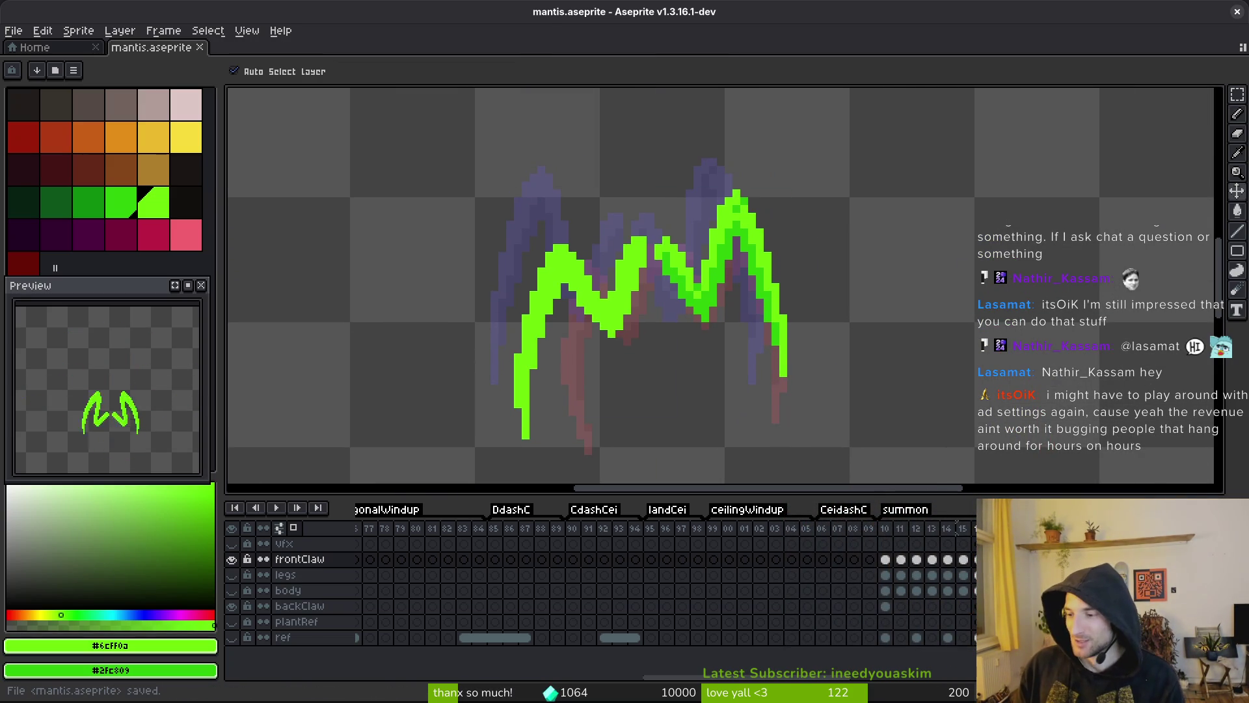
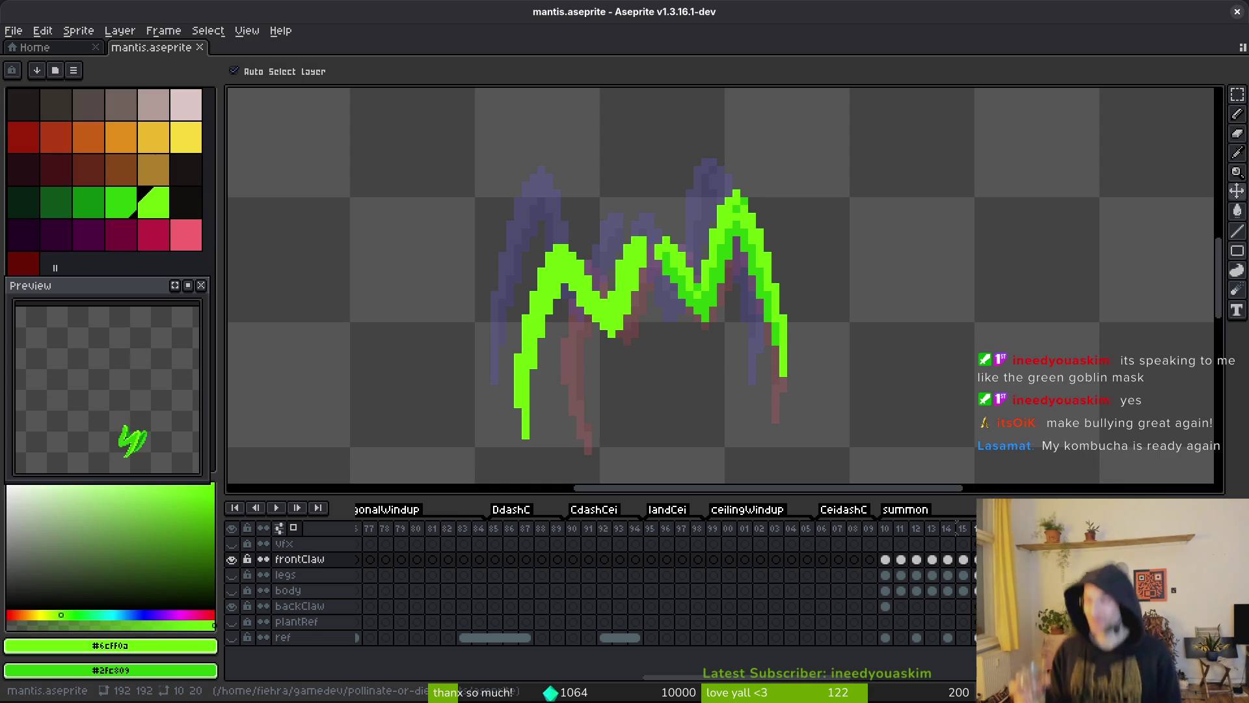
- Switch to the 1px pixel-perfect Pencil and scroll the timeline to summon frame 16
key("b")
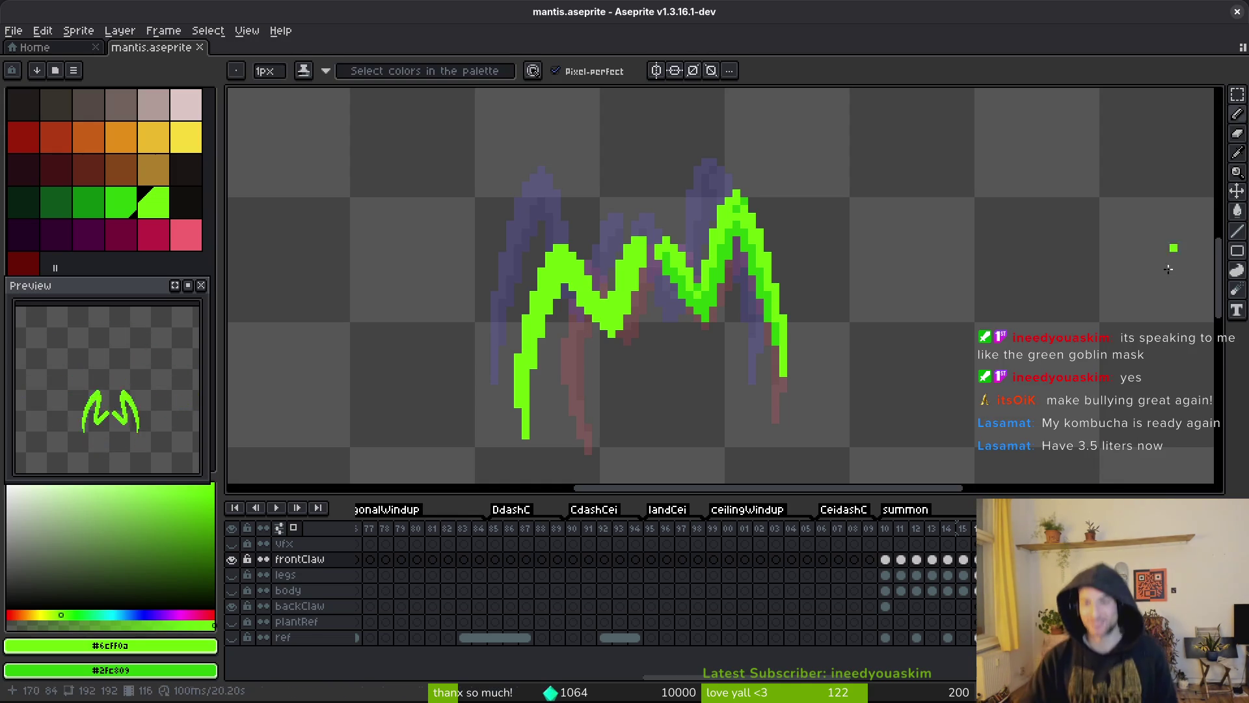
scroll(771, 608, "right", 5)
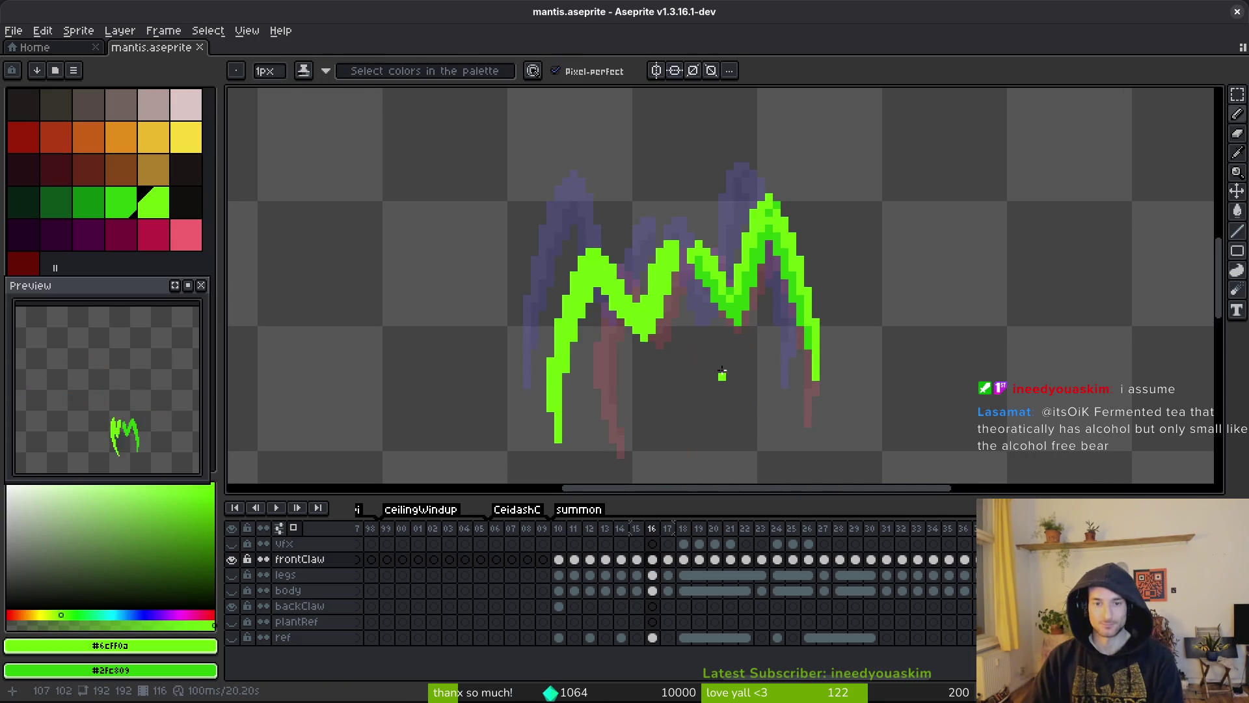
- Recolour a claw pixel and shade the inner claw strokes darker green on frame 16, then save
scroll(832, 231, "up", 1)
scroll(832, 231, "up", 1)
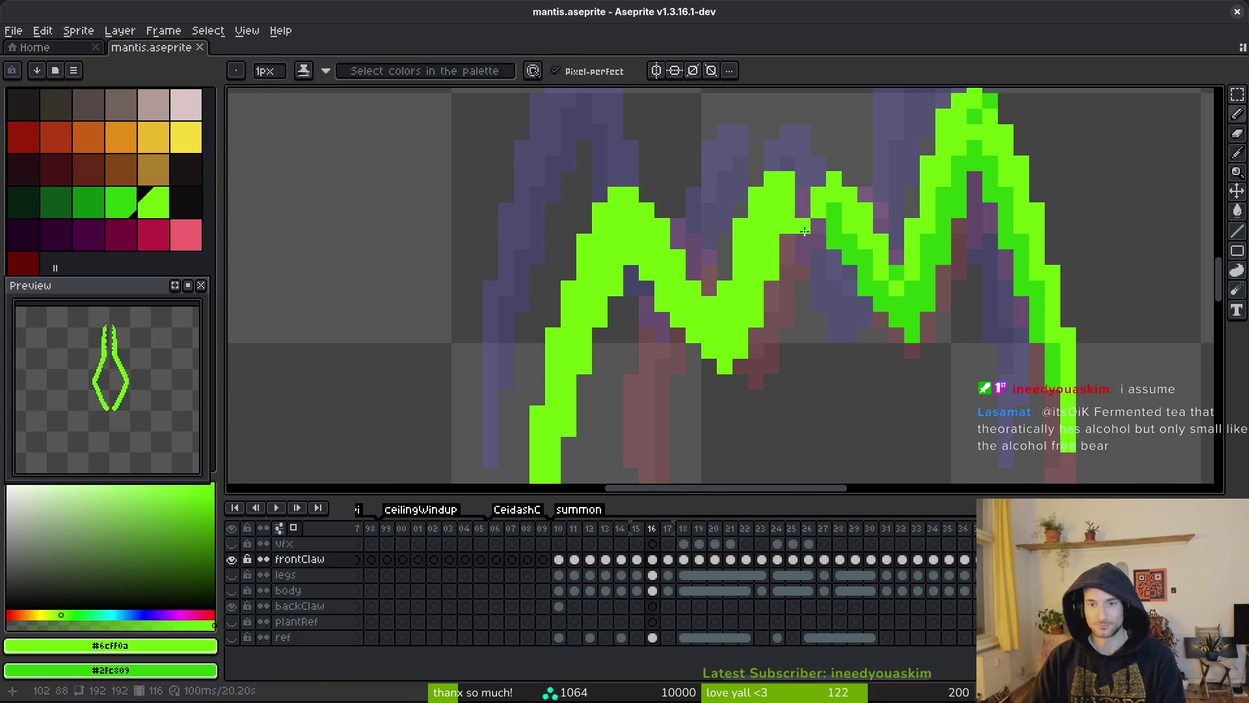
left_click(771, 237)
mouse_move(795, 210)
left_mouse_down()
mouse_move(802, 225)
mouse_move(787, 225)
mouse_move(725, 362)
mouse_move(723, 335)
left_mouse_up()
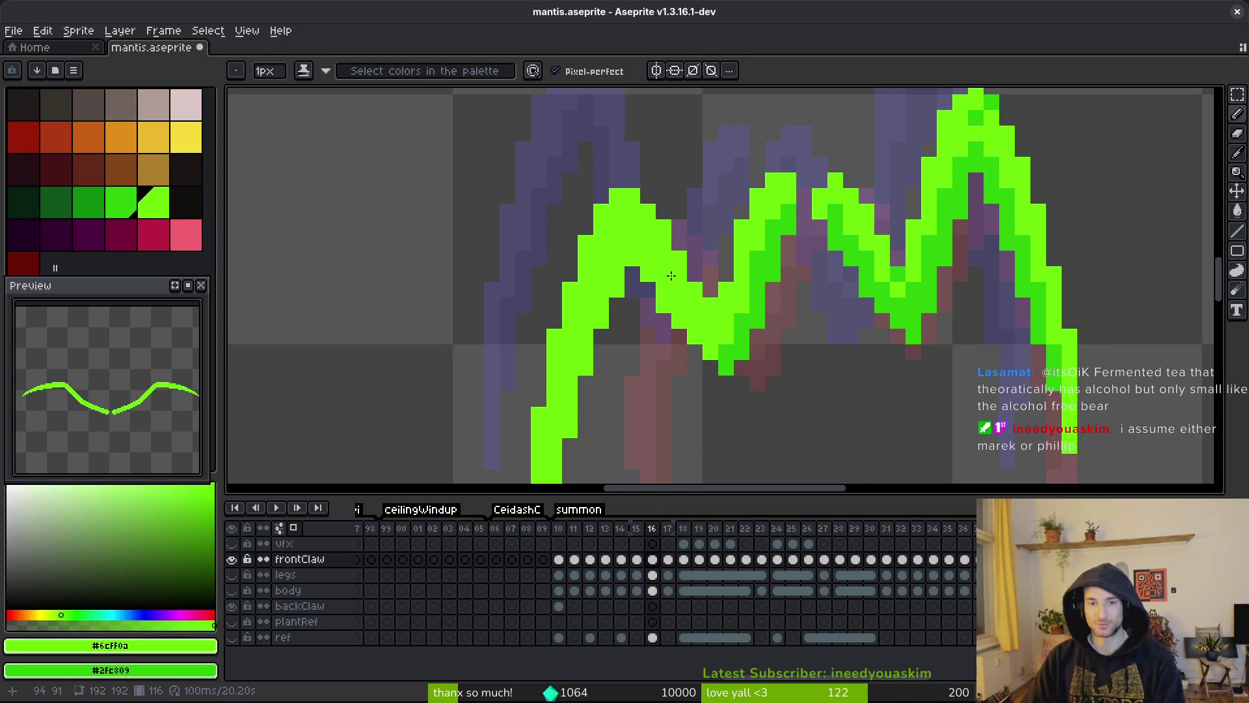
mouse_move(648, 257)
left_mouse_down()
mouse_move(709, 341)
mouse_move(702, 327)
mouse_move(721, 339)
left_mouse_up()
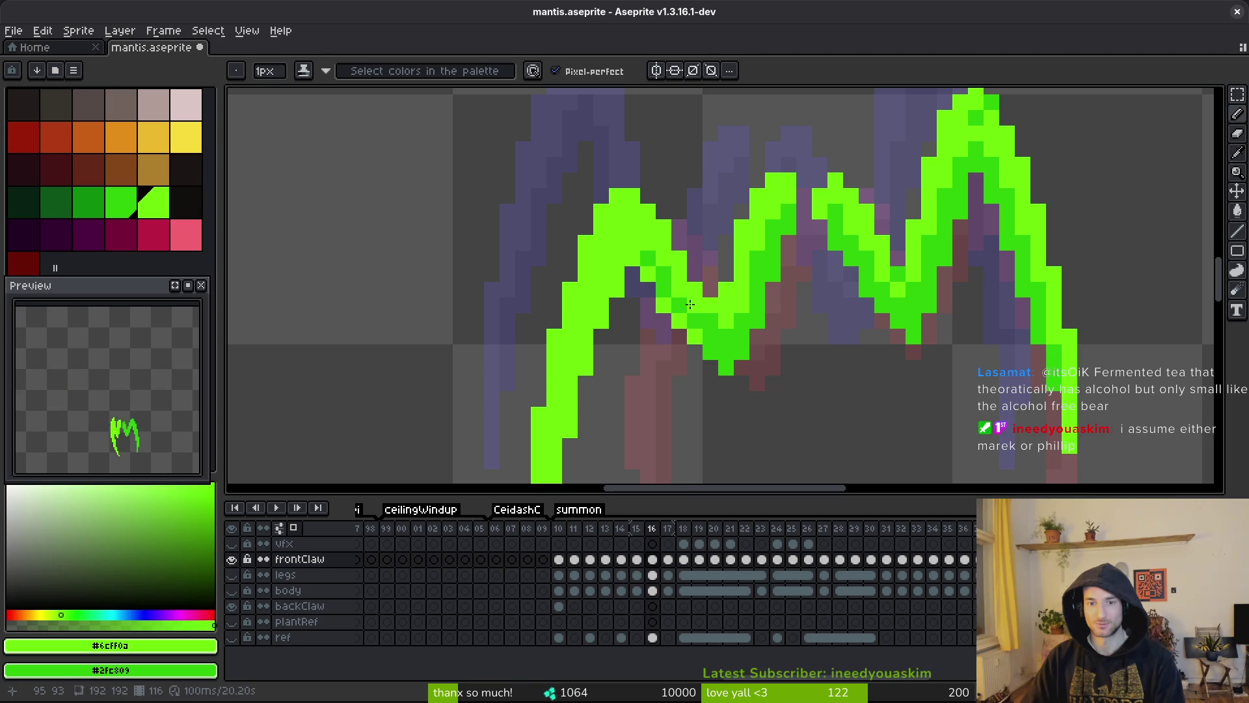
key("e")
key("b")
key("ctrl+s")
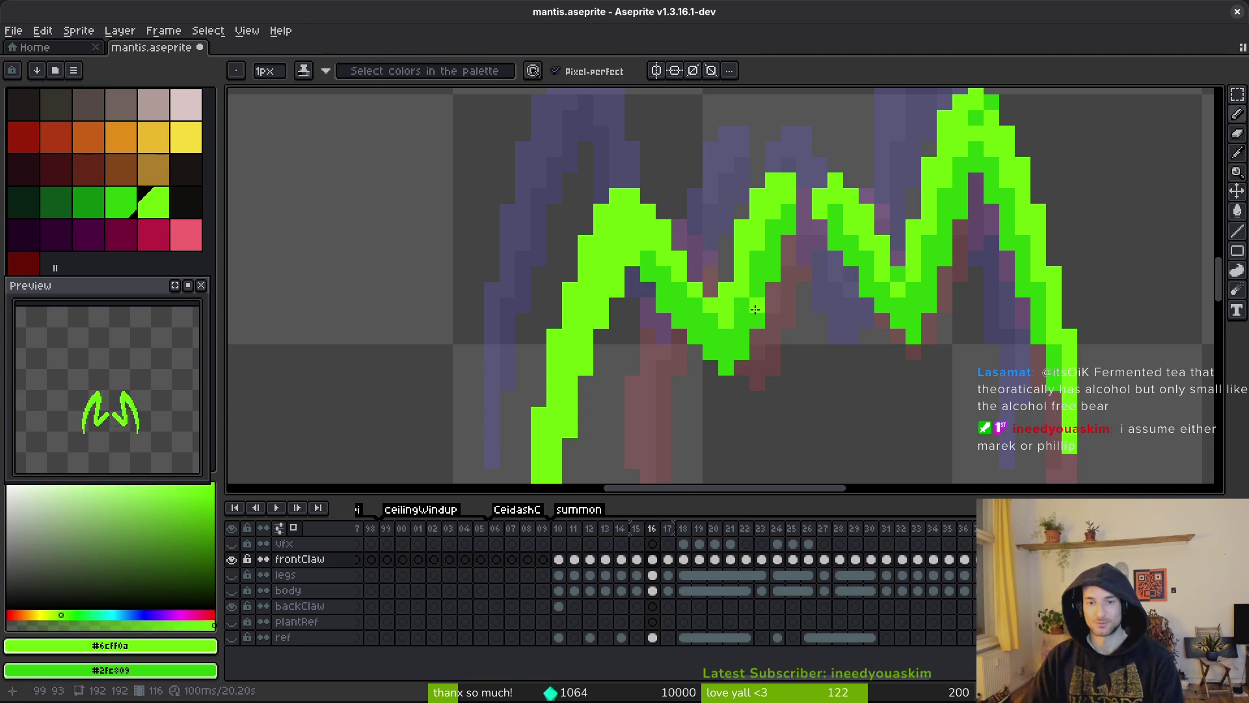
- Compare frame 16 with frame 15, touch up a claw pixel, and save
scroll(759, 315, "down", 3)
scroll(758, 315, "up", 2)
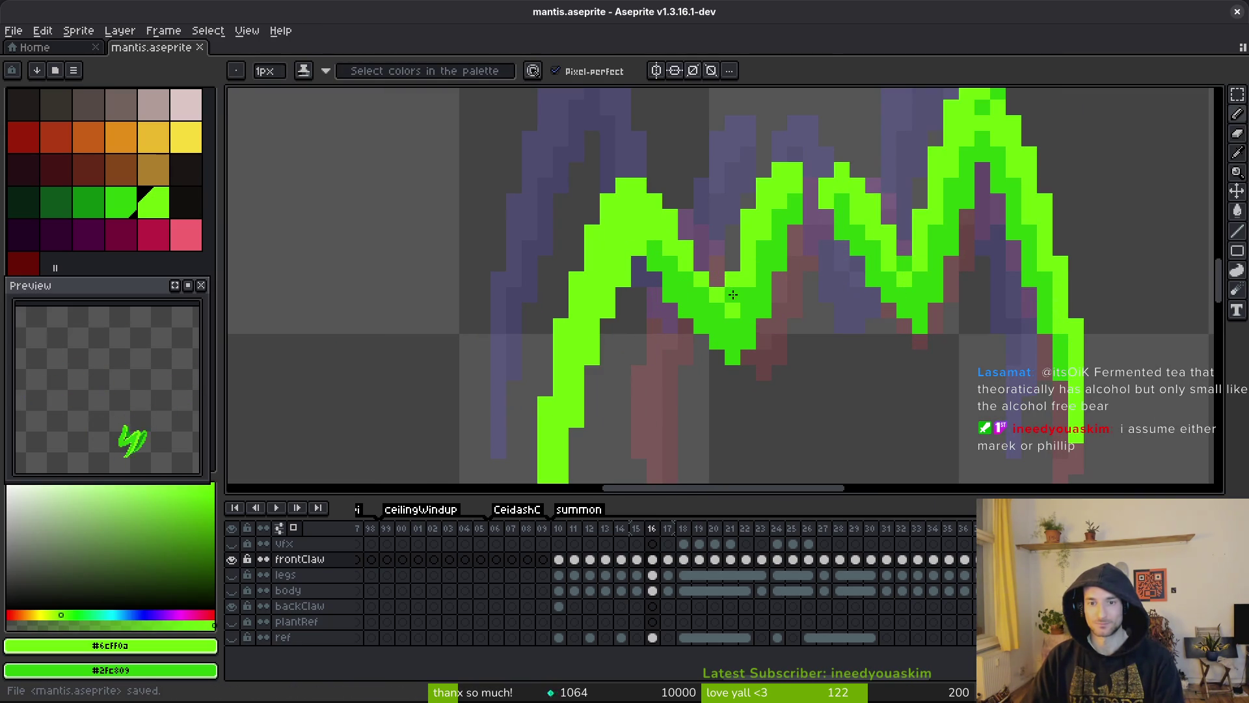
scroll(733, 295, "down", 3)
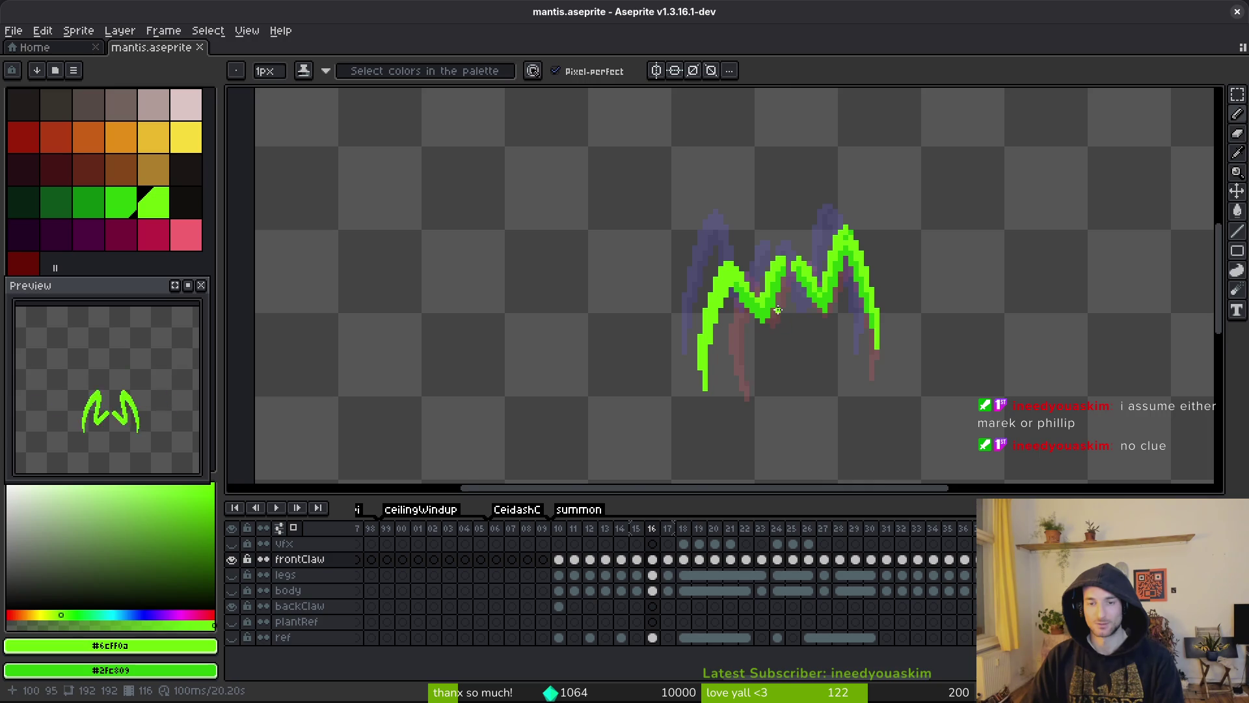
scroll(781, 320, "down", 1)
key("Left")
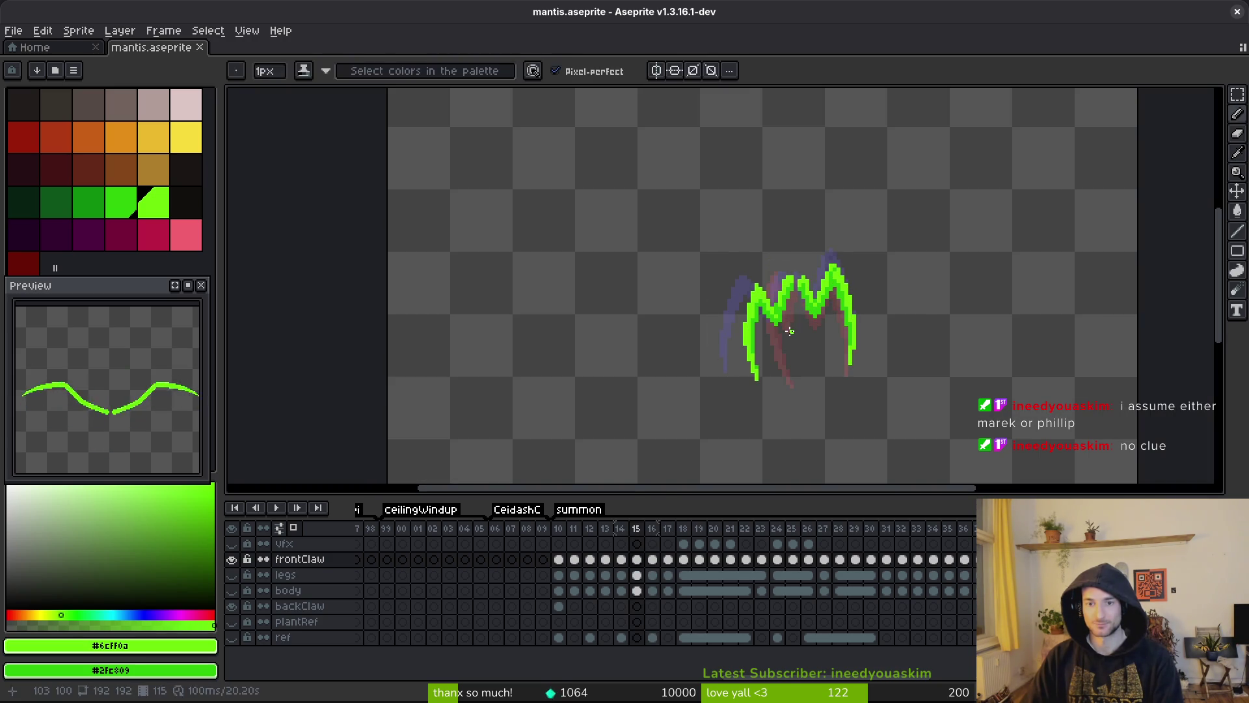
key("Right")
scroll(789, 330, "up", 4)
left_click(747, 284)
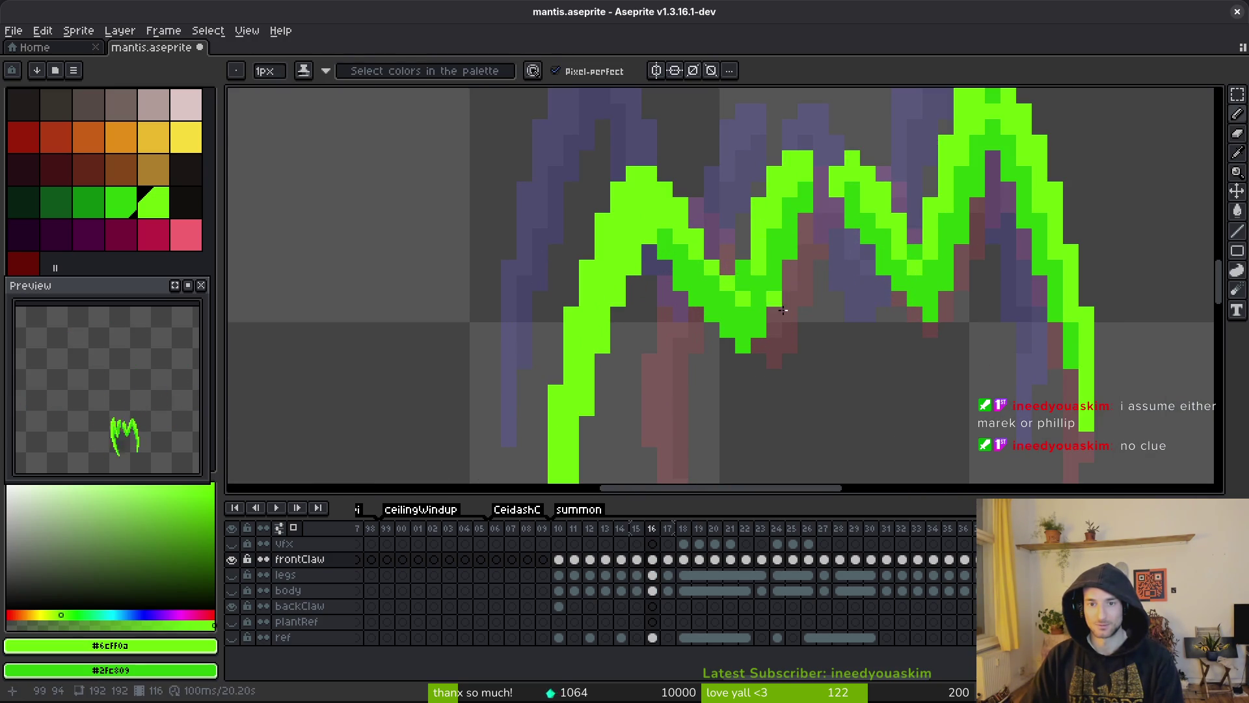
scroll(755, 290, "down", 3)
key("ctrl+s")
- Touch up a claw pixel and shade a claw column darker green, then save
scroll(731, 264, "up", 3)
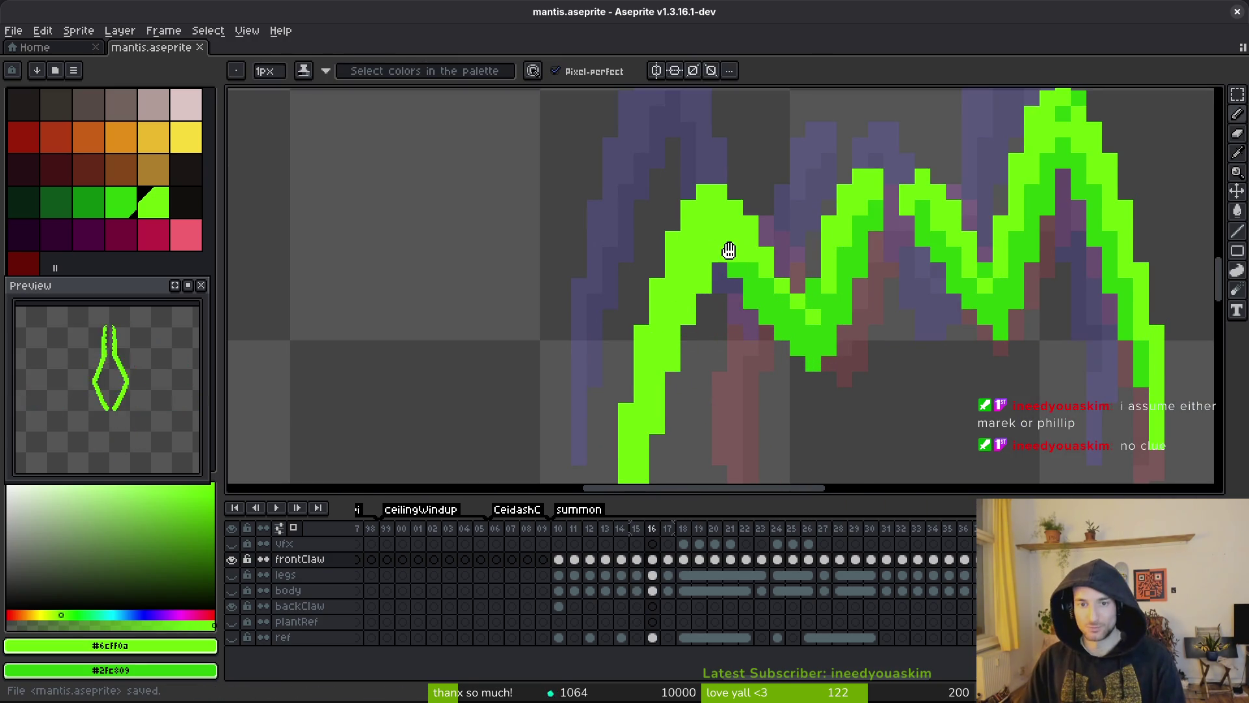
left_click(731, 264)
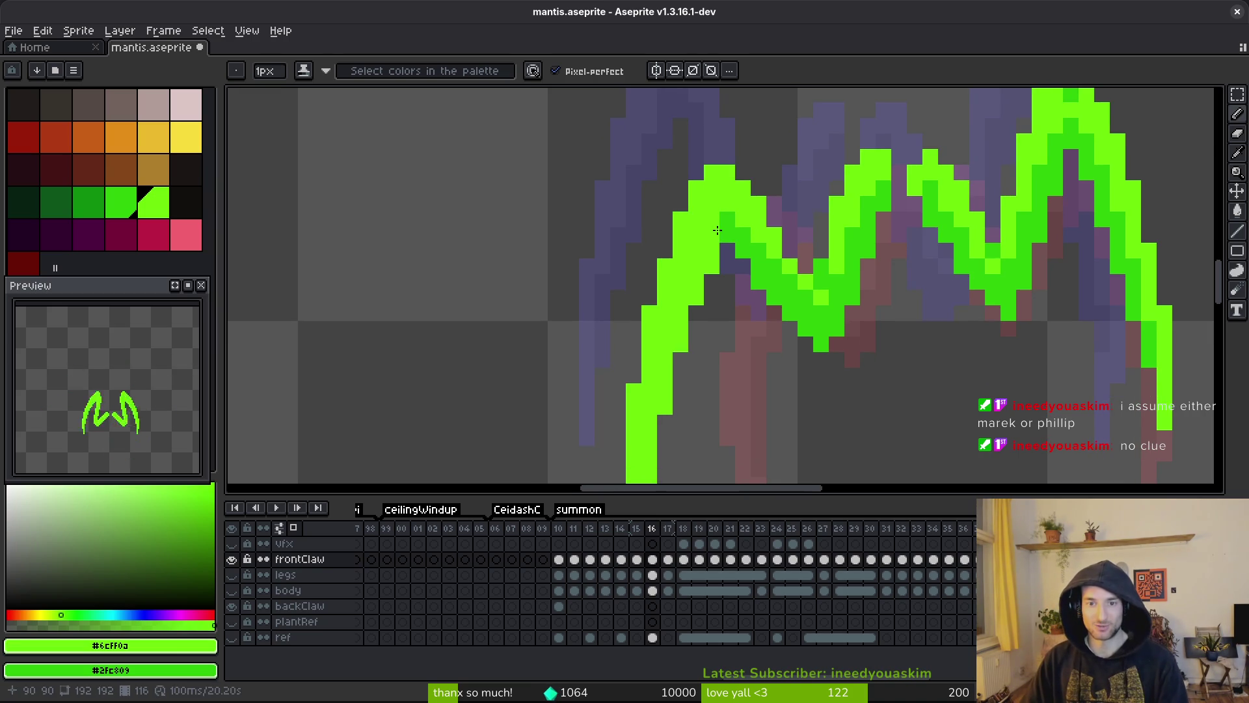
key("e")
key("b")
mouse_move(689, 293)
left_mouse_down()
mouse_move(680, 352)
mouse_move(646, 255)
mouse_move(663, 253)
mouse_move(646, 339)
left_mouse_up()
key("ctrl+s")
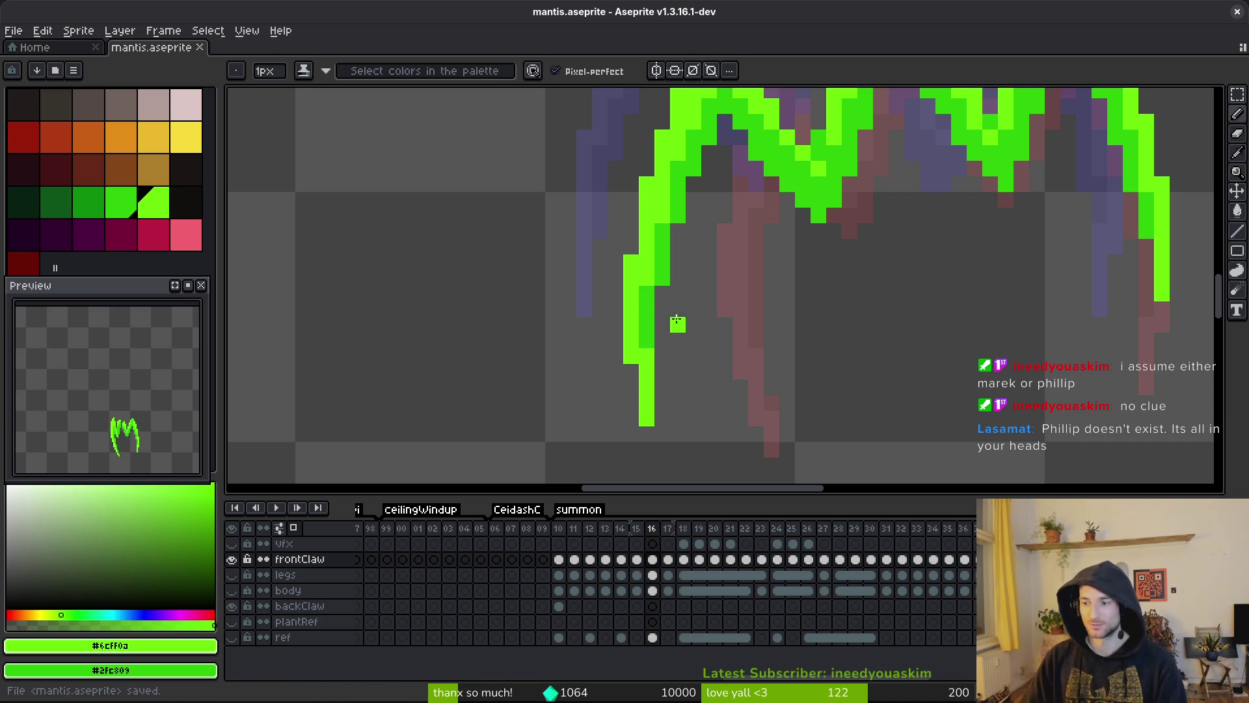
- Darken a pixel on the left claw, add a light-green claw pixel, and save
left_click(642, 352)
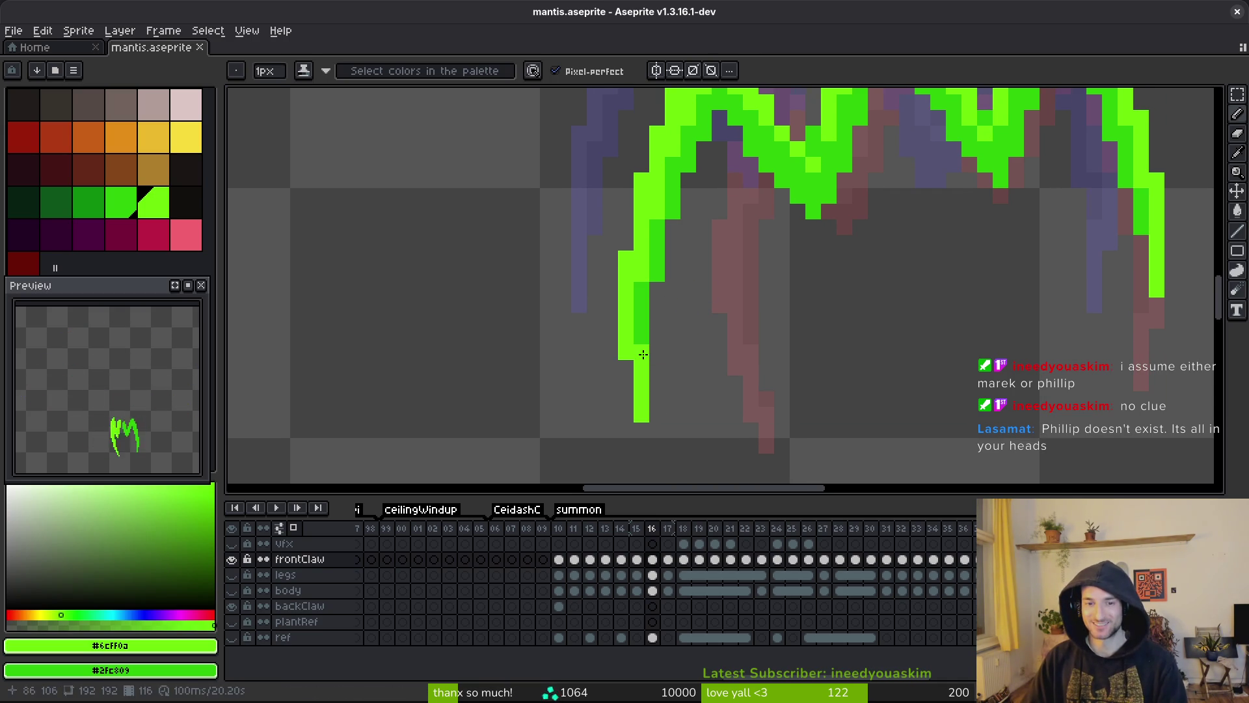
scroll(659, 223, "down", 2)
scroll(659, 223, "up", 2)
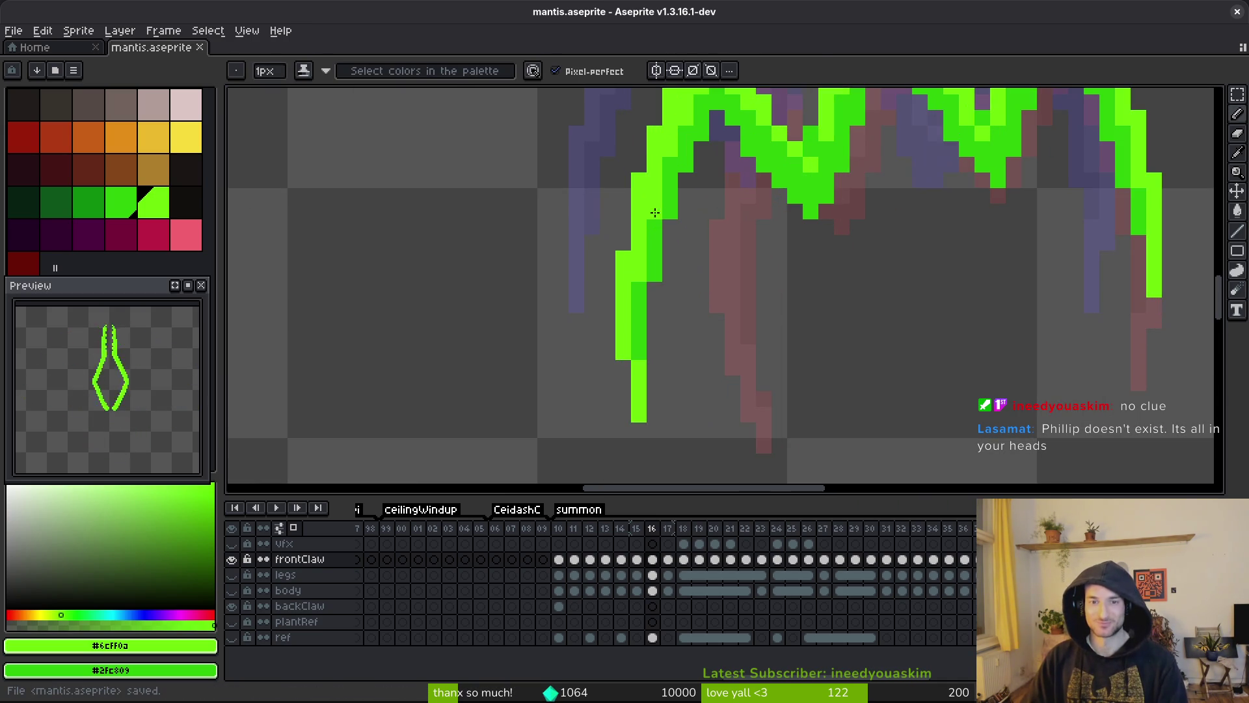
left_click(648, 277)
scroll(649, 277, "down", 3)
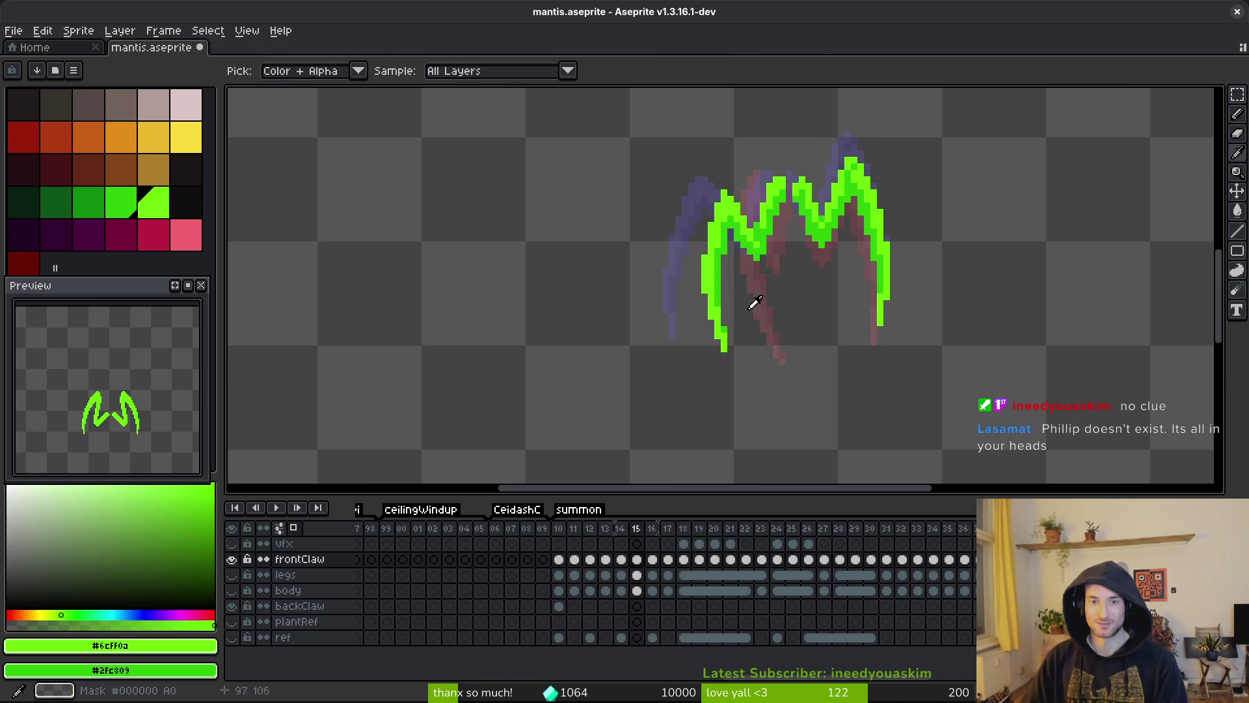
scroll(753, 359, "up", 1)
scroll(660, 346, "up", 1)
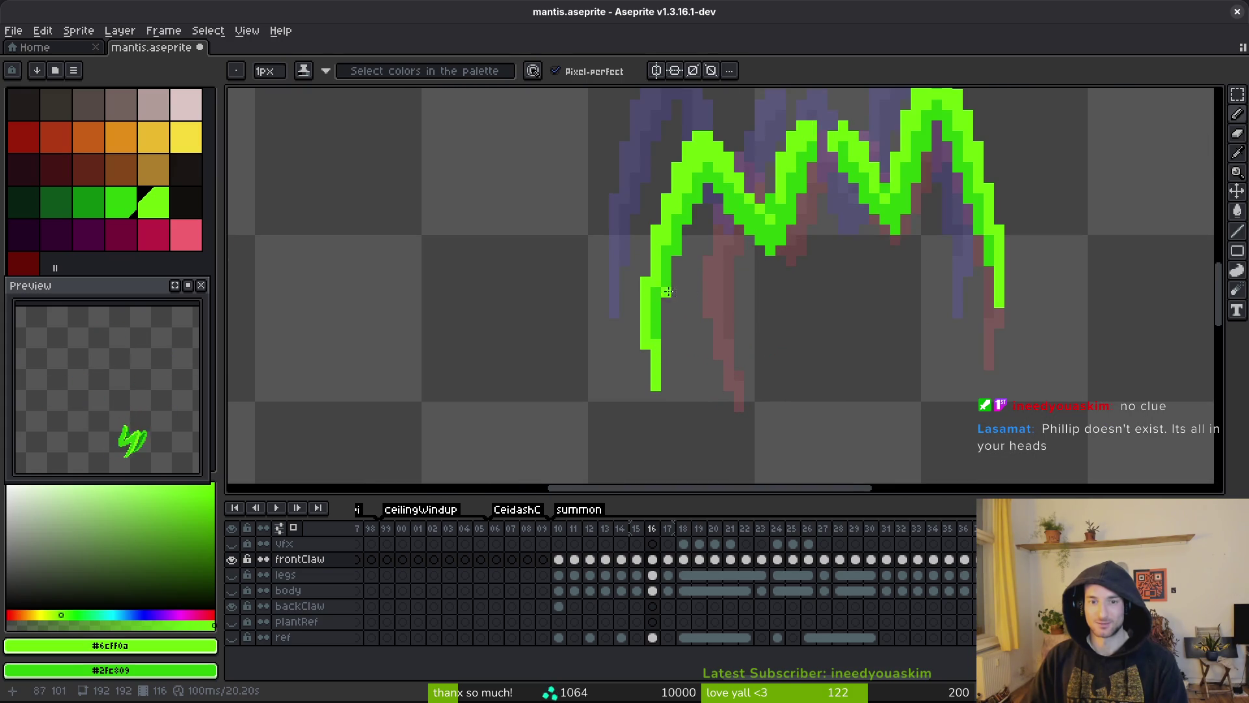
scroll(657, 291, "down", 3)
scroll(733, 278, "up", 2)
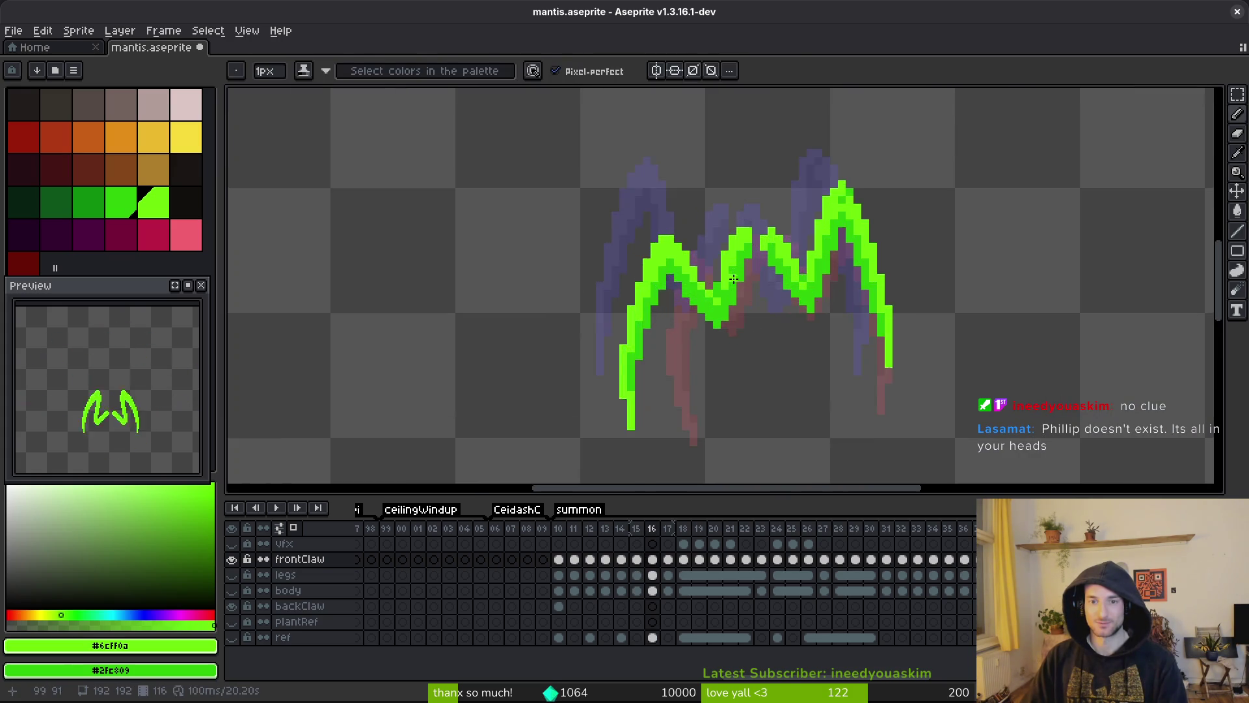
scroll(711, 298, "up", 2)
key("ctrl+s")
scroll(742, 322, "down", 3)
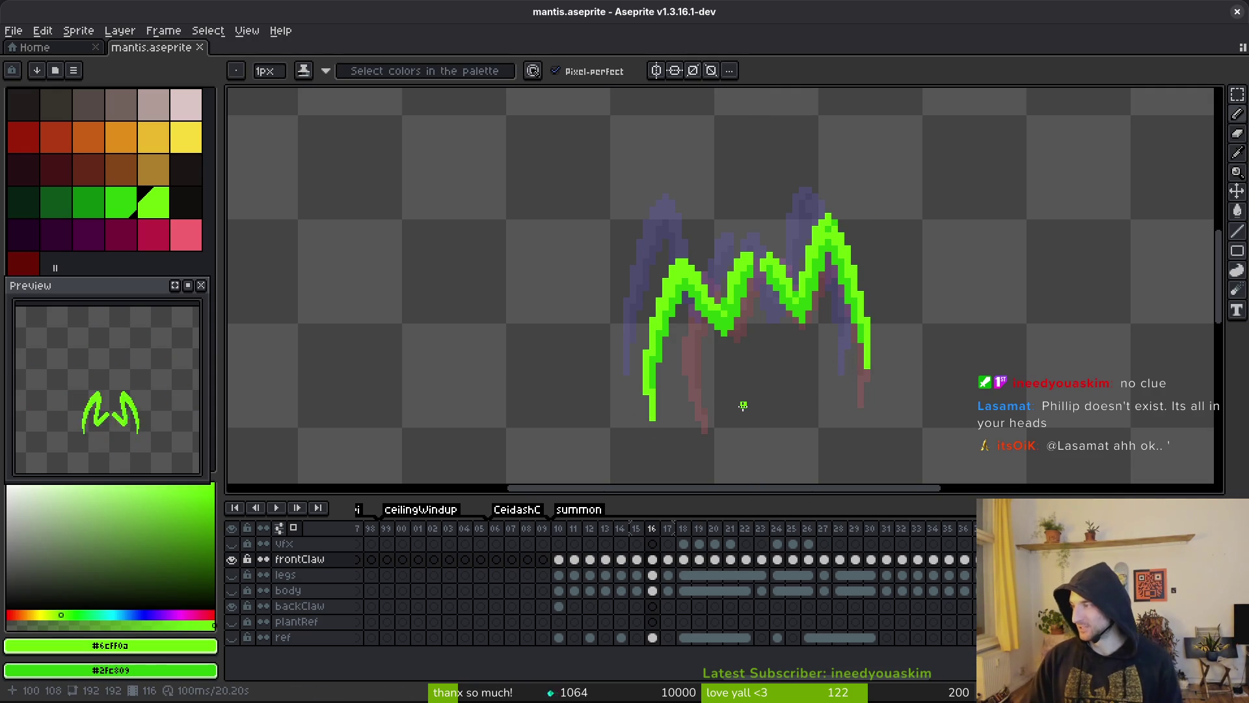
key("ctrl+s")
- Flip between frames 16 and 17 to check the claw motion, ending on frame 18
scroll(742, 253, "up", 2)
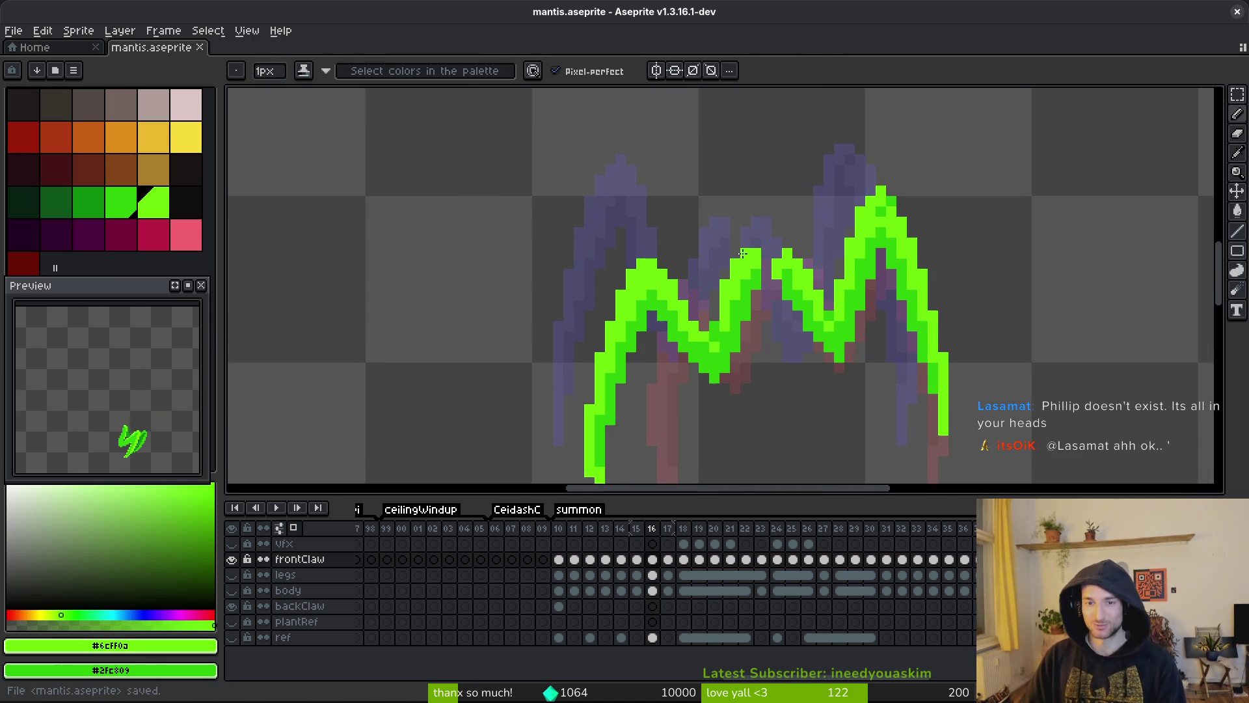
key("Right")
scroll(780, 299, "down", 3)
key("Left")
key("Right")
key("Right")
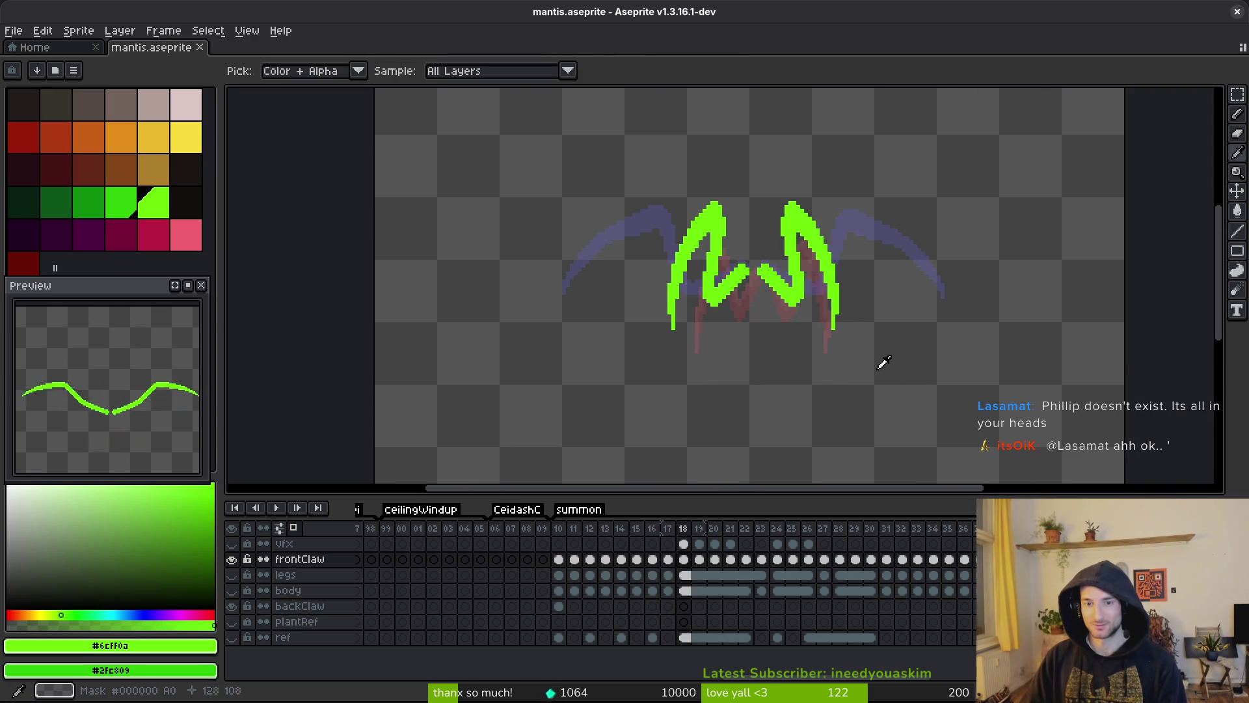
key("Left")
key("Left")
key("Left")
key("Right")
key("Right")
key("b")
scroll(832, 342, "down", 3)
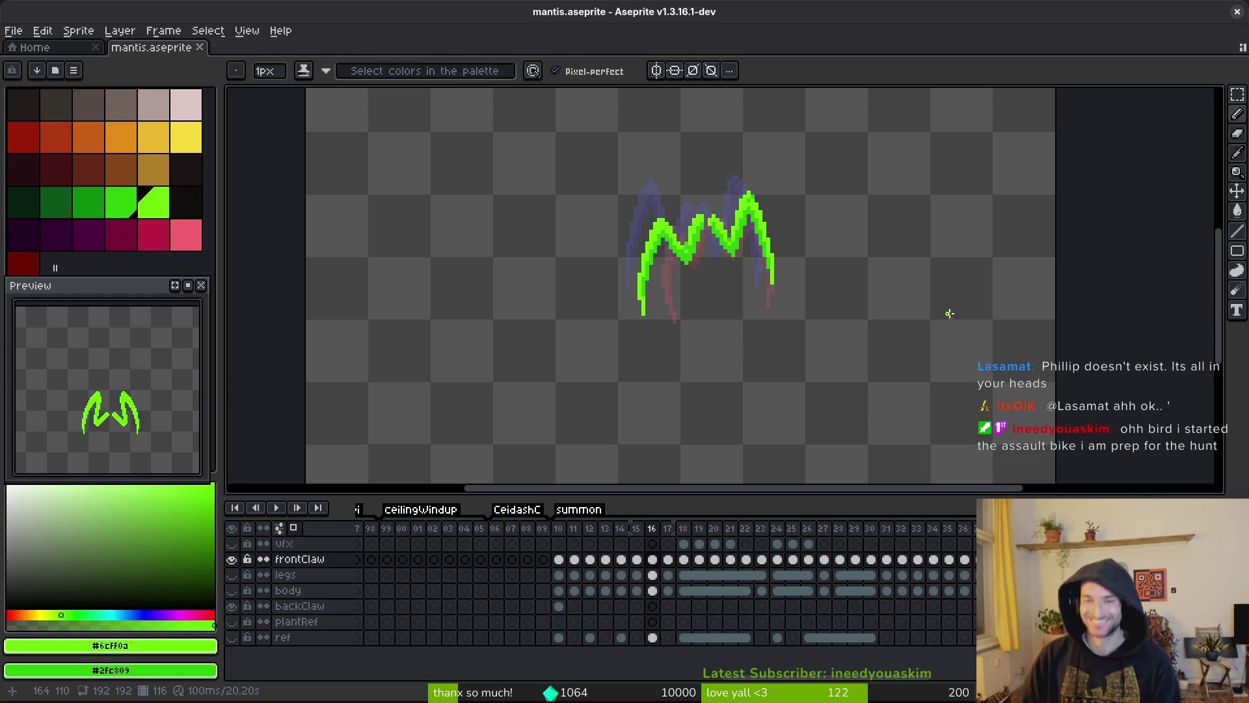
key("Right")
left_click_drag(914, 336, 956, 360)
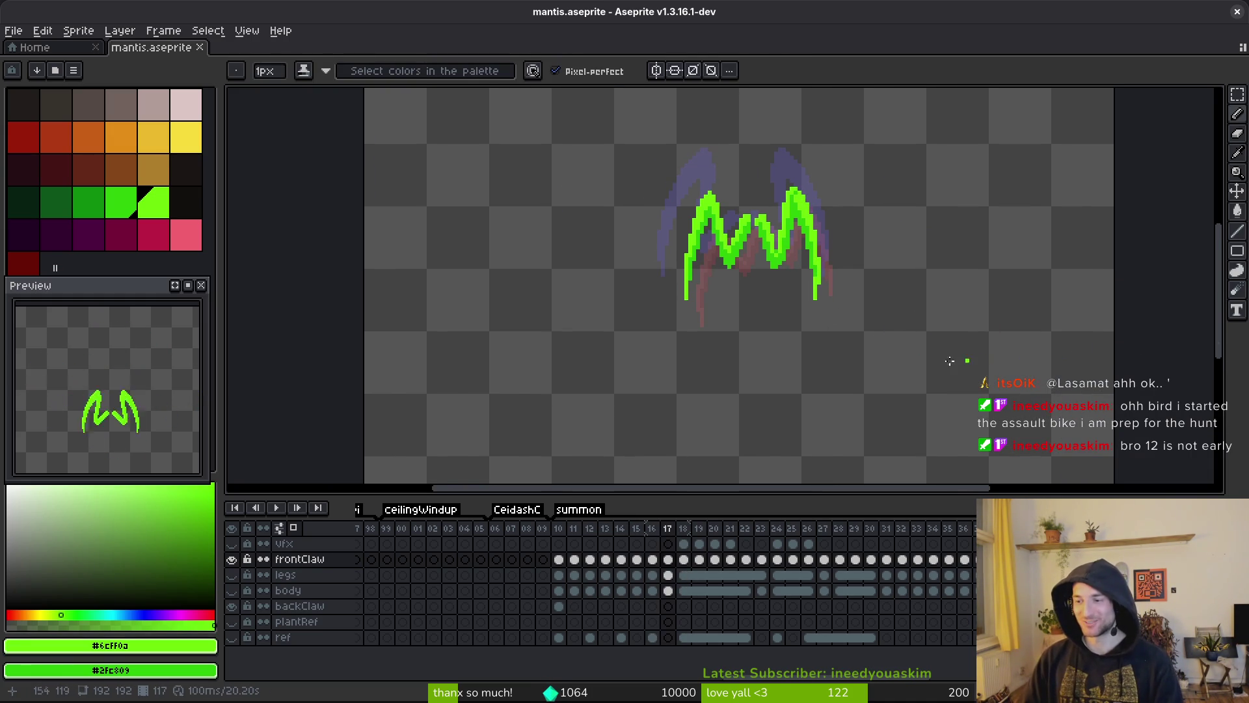
left_click_drag(775, 306, 812, 312)
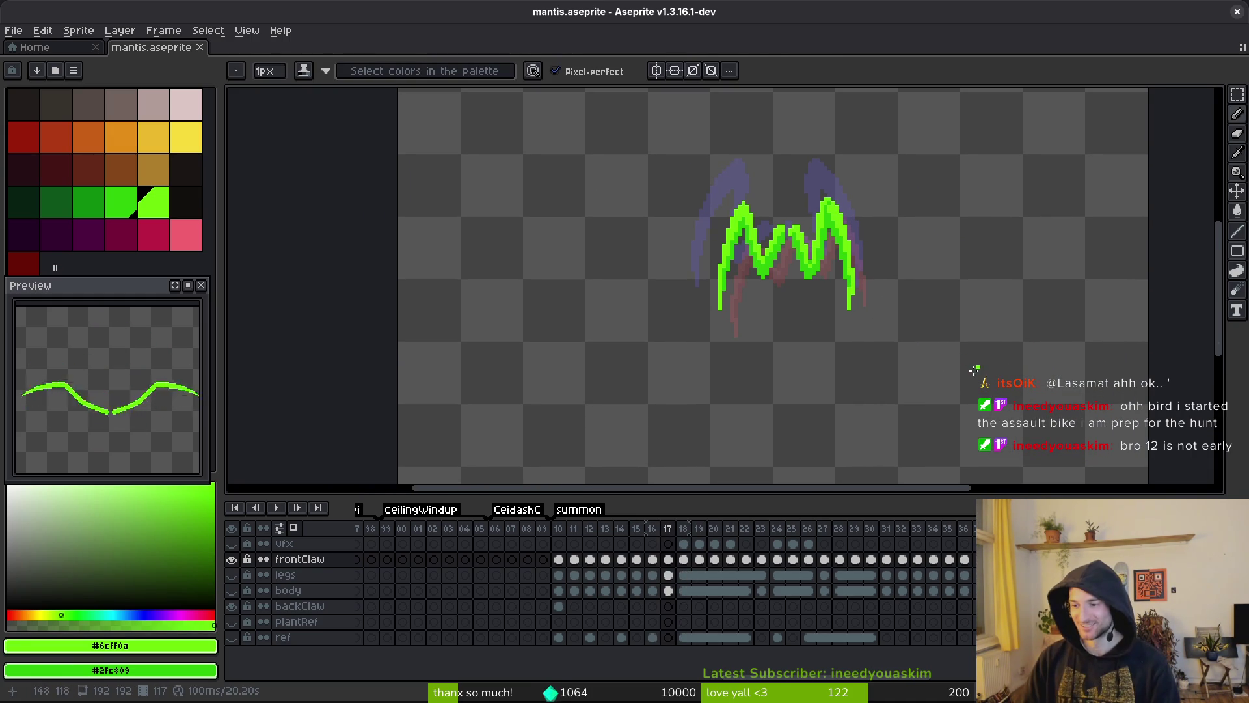
left_click_drag(812, 320, 827, 320)
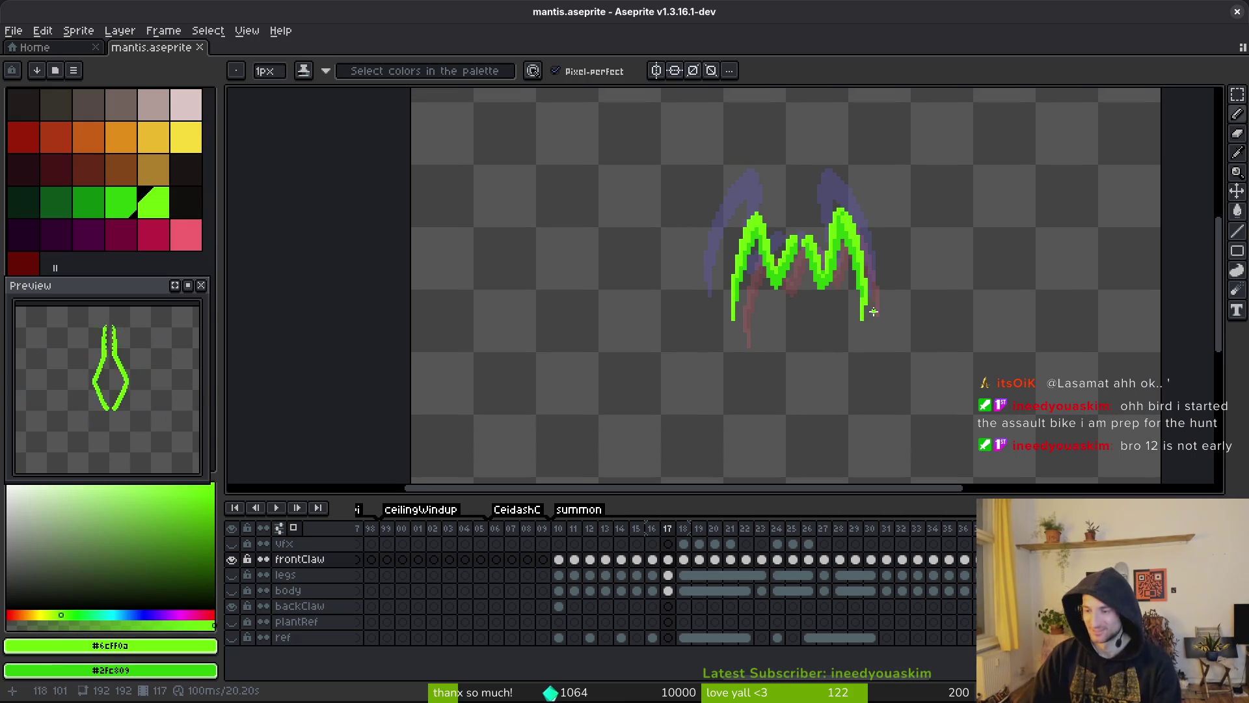
scroll(872, 312, "up", 2)
key("Right")
key("Left")
key("Right")
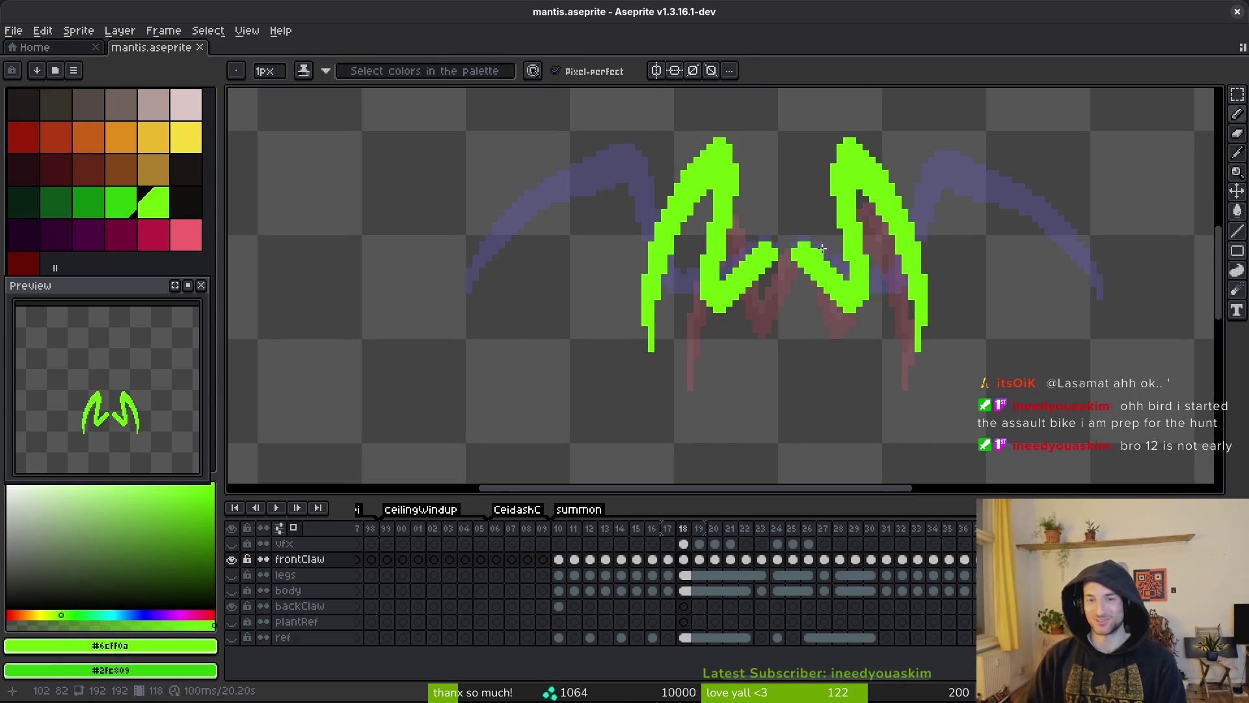
- On frame 18, shade the right claw with two darker green strokes
key("Left")
scroll(781, 257, "up", 3)
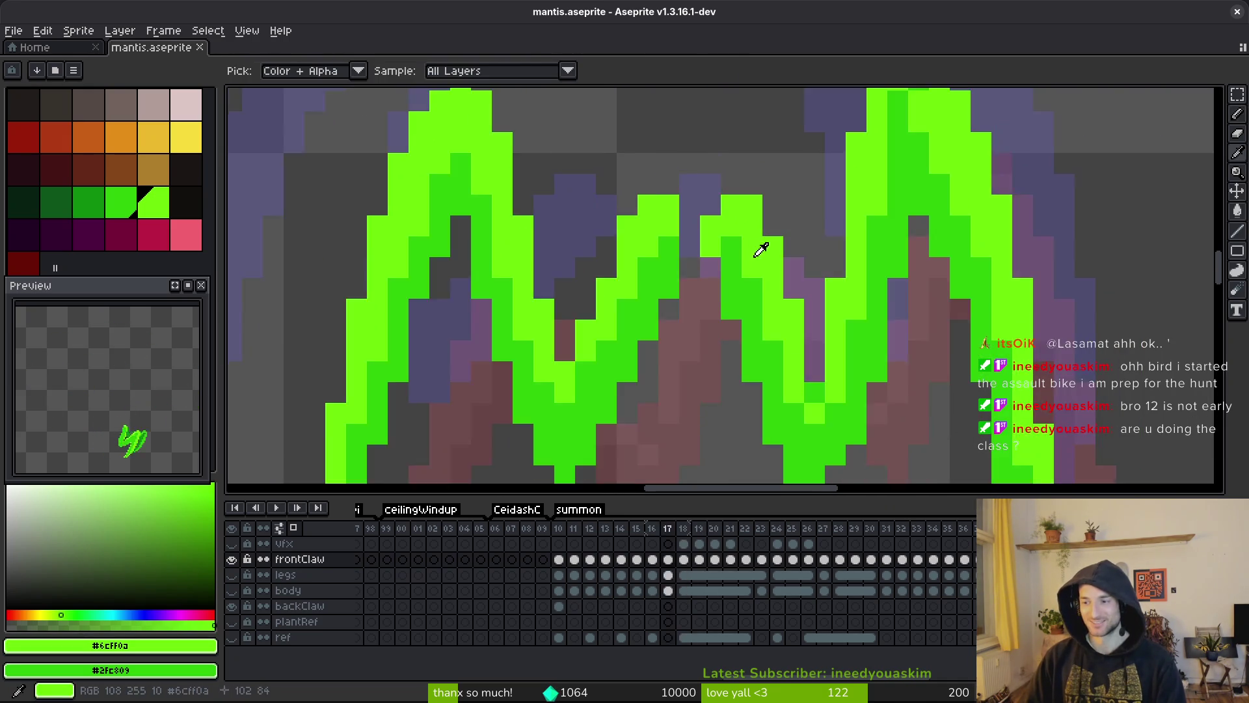
key("Right")
mouse_move(602, 185)
left_mouse_down()
mouse_move(715, 260)
mouse_move(767, 312)
mouse_move(757, 317)
left_mouse_up()
left_click_drag(644, 228, 784, 346)
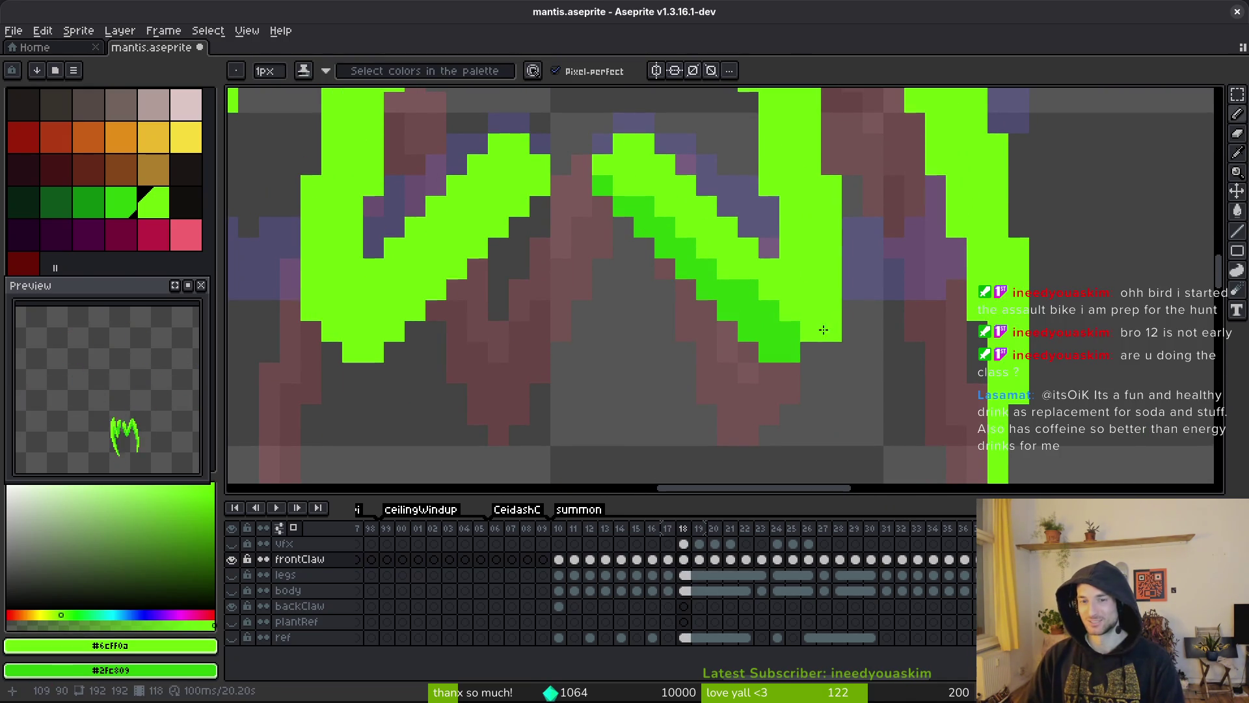
scroll(814, 301, "down", 1)
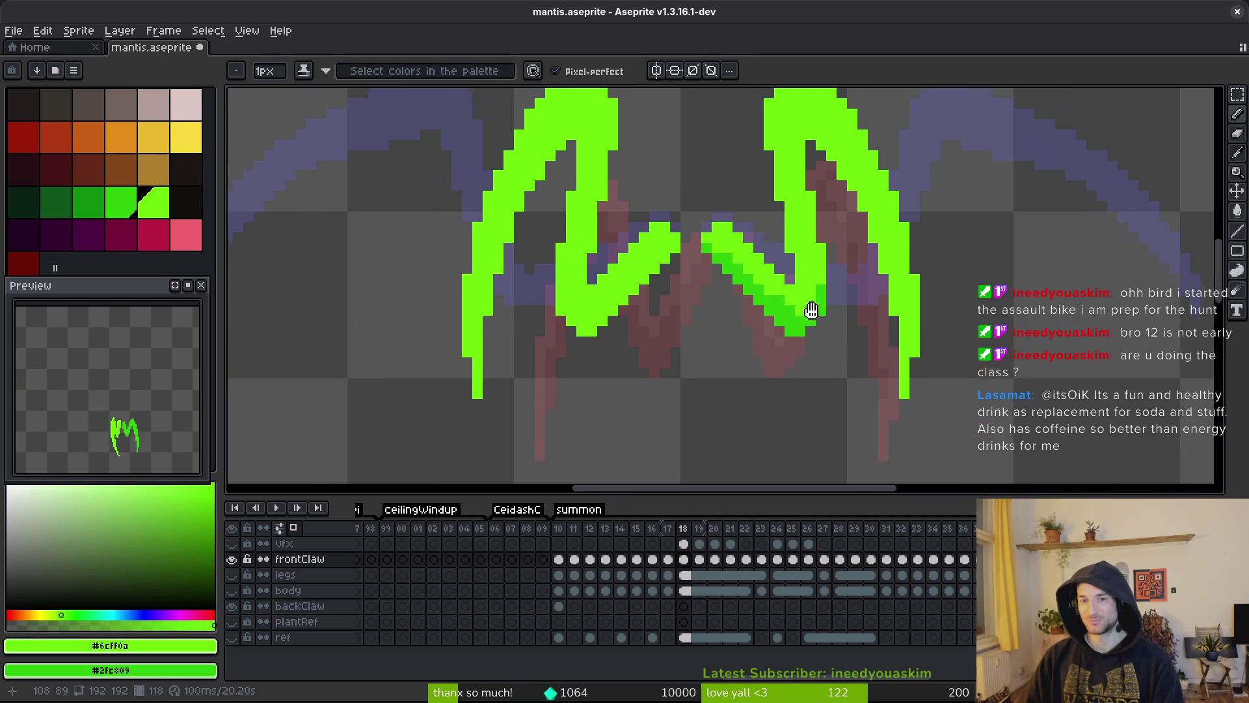
scroll(825, 176, "up", 1)
- Shade down the right claw and paint darker green pixels into it
mouse_move(762, 155)
left_mouse_down()
mouse_move(799, 331)
mouse_move(763, 195)
mouse_move(763, 137)
mouse_move(779, 134)
mouse_move(780, 183)
left_mouse_up()
scroll(775, 153, "up", 1)
scroll(780, 182, "up", 2)
mouse_move(801, 232)
left_mouse_down()
mouse_move(801, 250)
mouse_move(804, 221)
mouse_move(820, 254)
left_mouse_up()
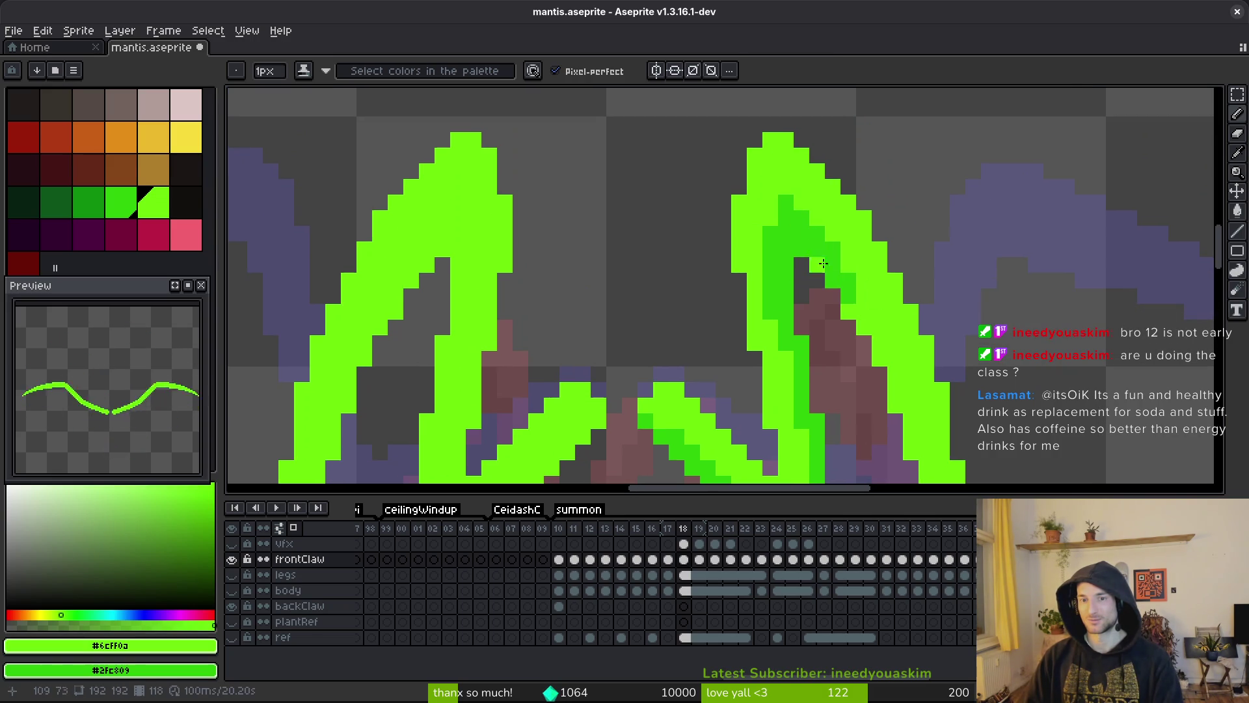
scroll(820, 255, "down", 4)
scroll(820, 254, "right", 3)
- Shade the right claw's inner edge darker green up toward its top, then save
left_click_drag(768, 173, 846, 435)
scroll(839, 378, "down", 3)
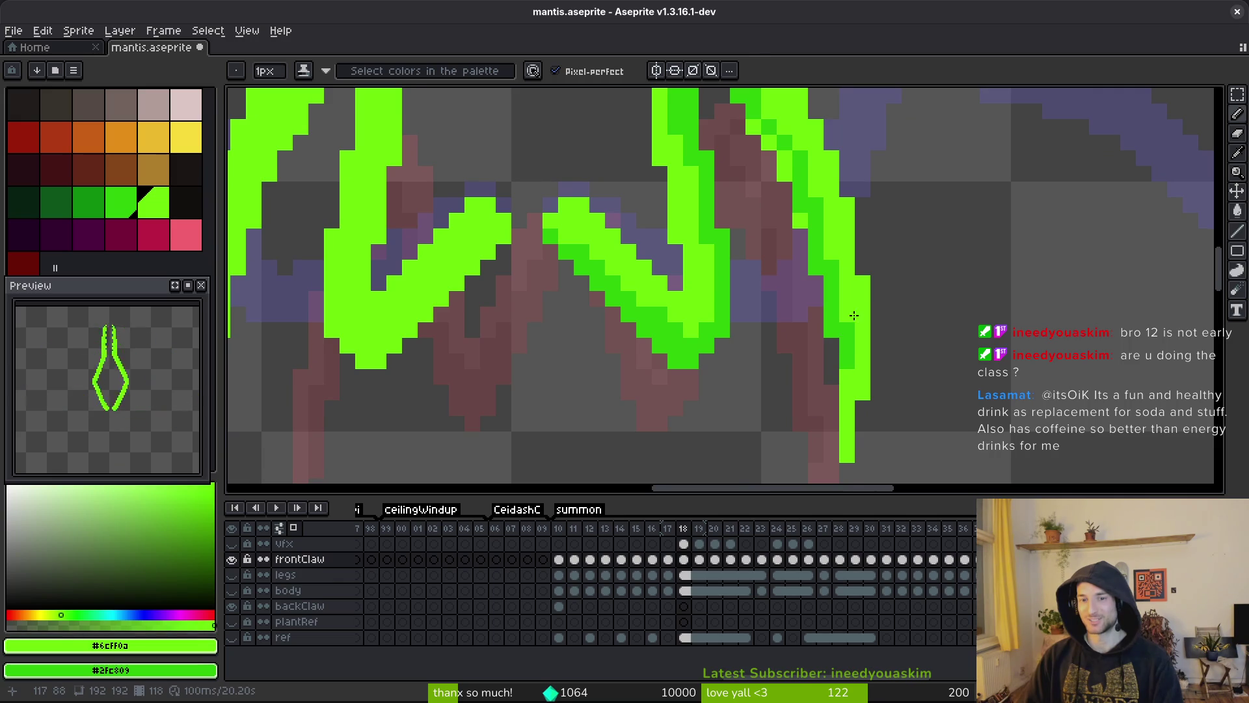
scroll(855, 315, "up", 2)
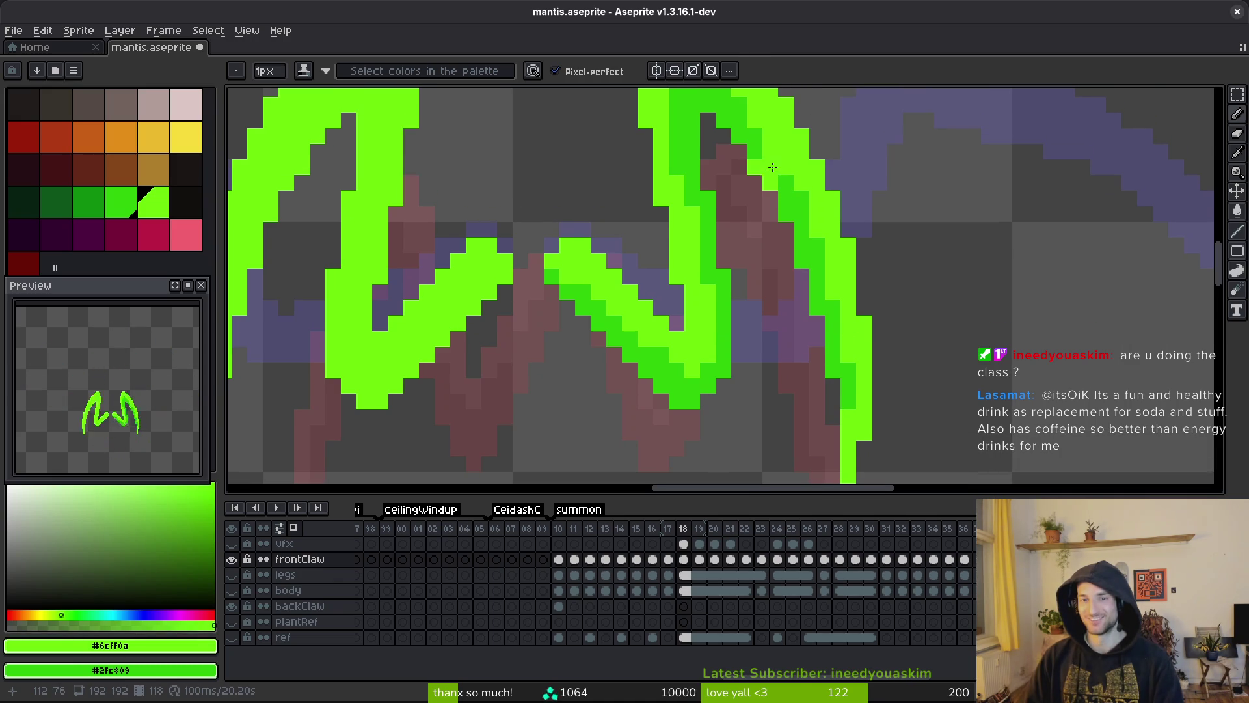
left_click_drag(763, 174, 765, 139)
scroll(765, 138, "up", 3)
mouse_move(768, 209)
left_mouse_down()
mouse_move(768, 182)
mouse_move(728, 136)
left_mouse_up()
scroll(729, 137, "down", 2)
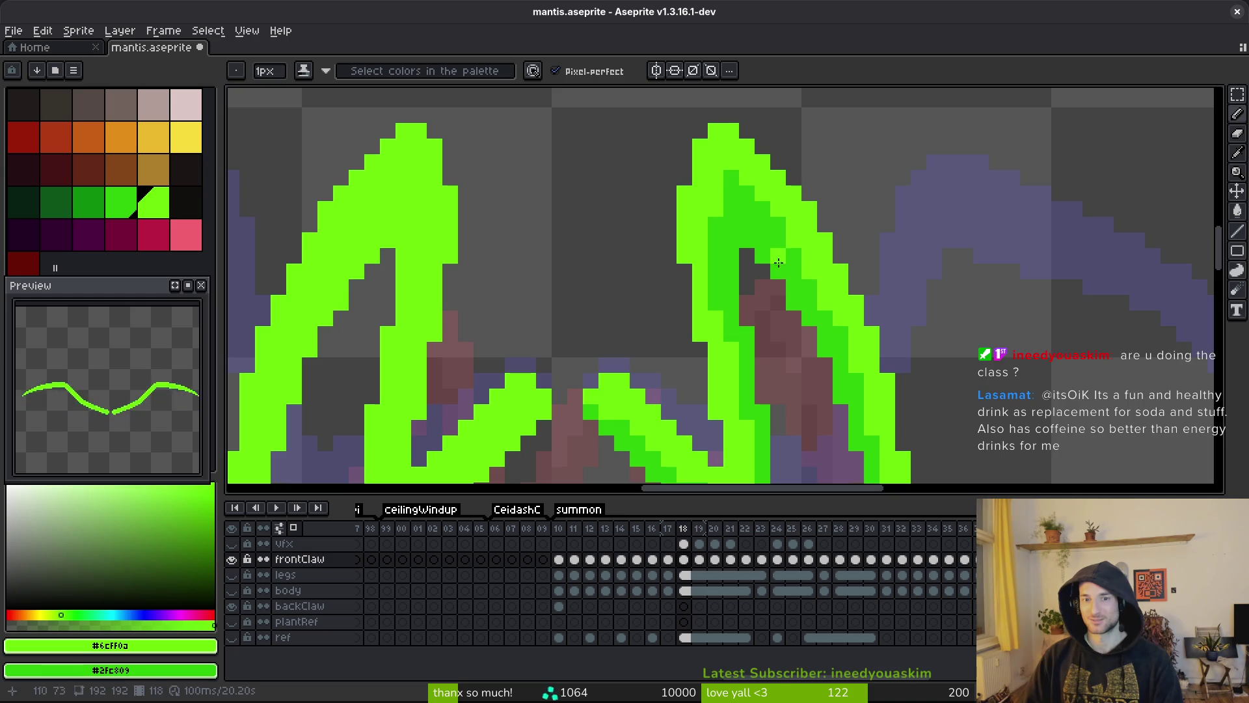
scroll(800, 277, "down", 3)
key("ctrl+s")
- Paint a diagonal darker green band from the claw tip upward and down its left edge, then save
scroll(814, 340, "down", 2)
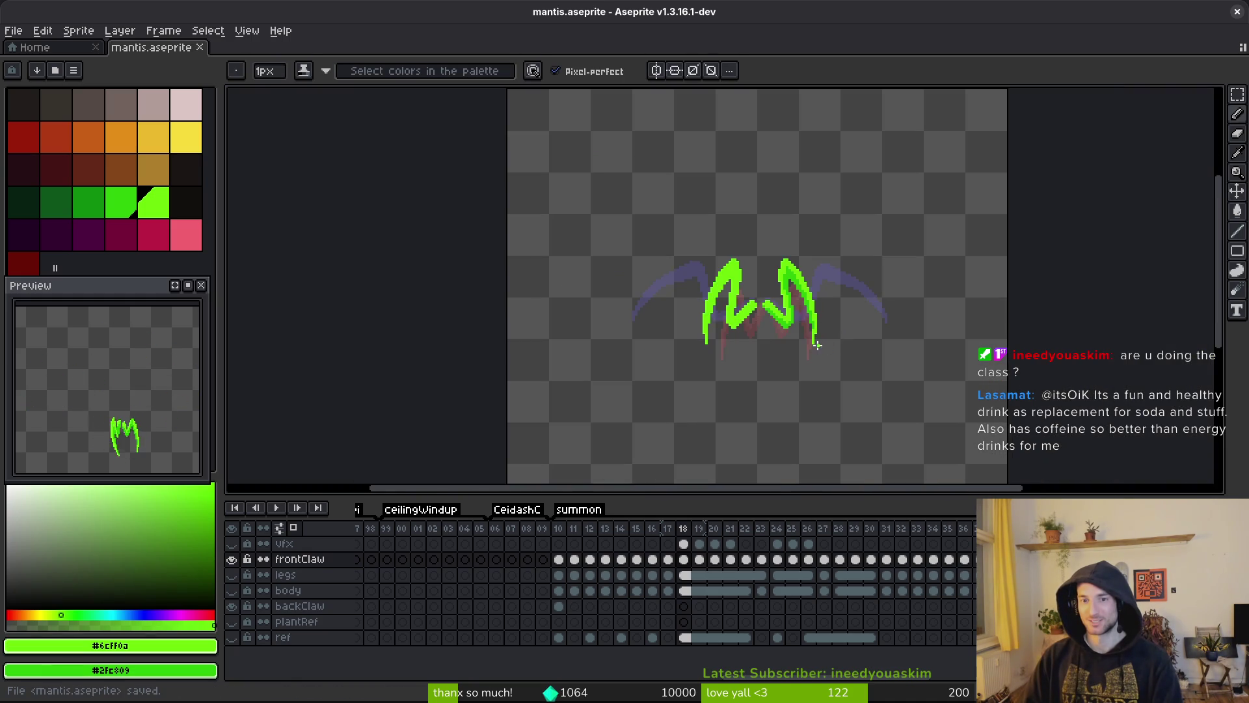
scroll(788, 309, "up", 3)
scroll(788, 309, "up", 1)
scroll(800, 312, "down", 2)
scroll(808, 331, "up", 1)
scroll(800, 332, "down", 1)
scroll(776, 334, "up", 1)
scroll(804, 244, "up", 4)
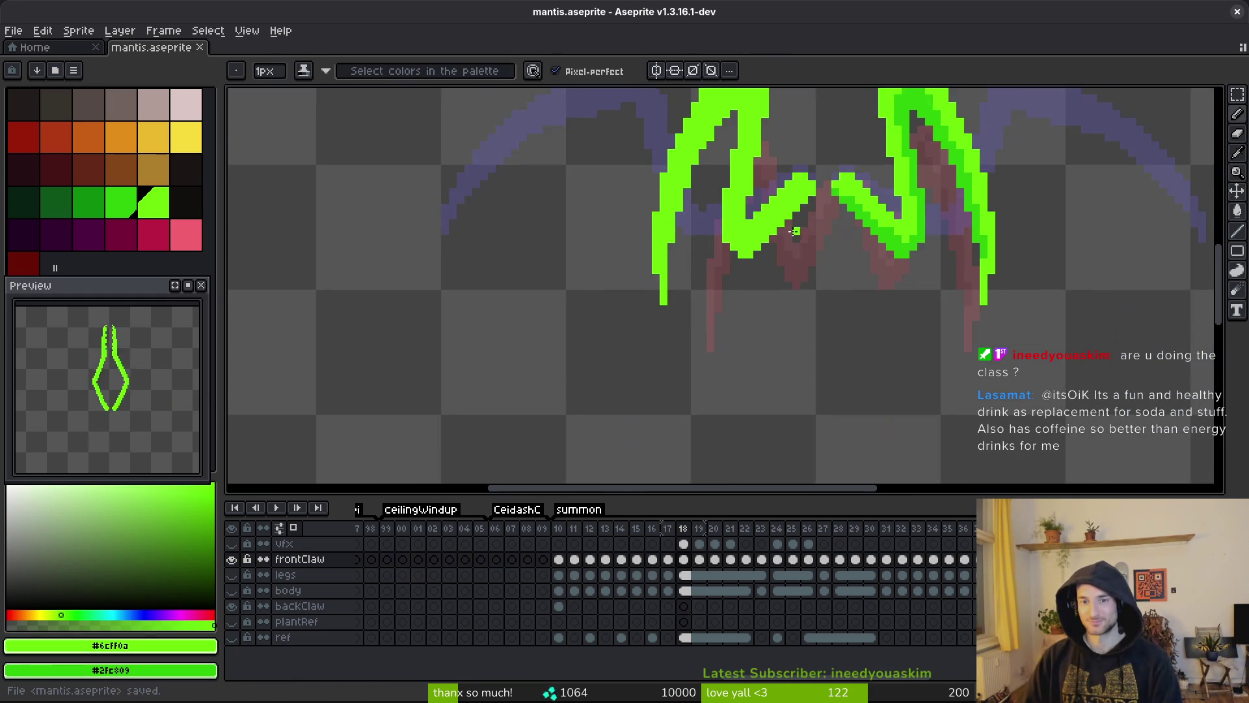
left_click_drag(948, 214, 825, 339)
mouse_move(779, 389)
left_mouse_down()
mouse_move(771, 366)
mouse_move(904, 263)
left_mouse_up()
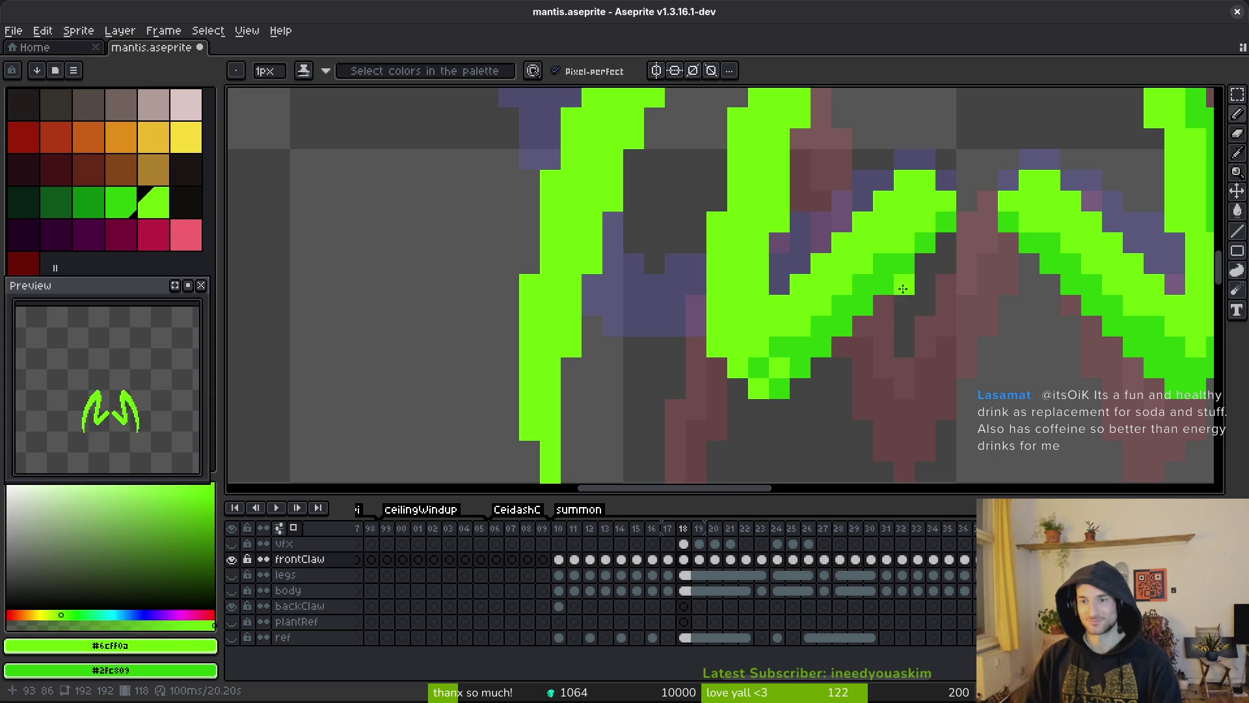
mouse_move(762, 358)
left_mouse_down()
mouse_move(716, 303)
mouse_move(716, 345)
mouse_move(756, 385)
left_mouse_up()
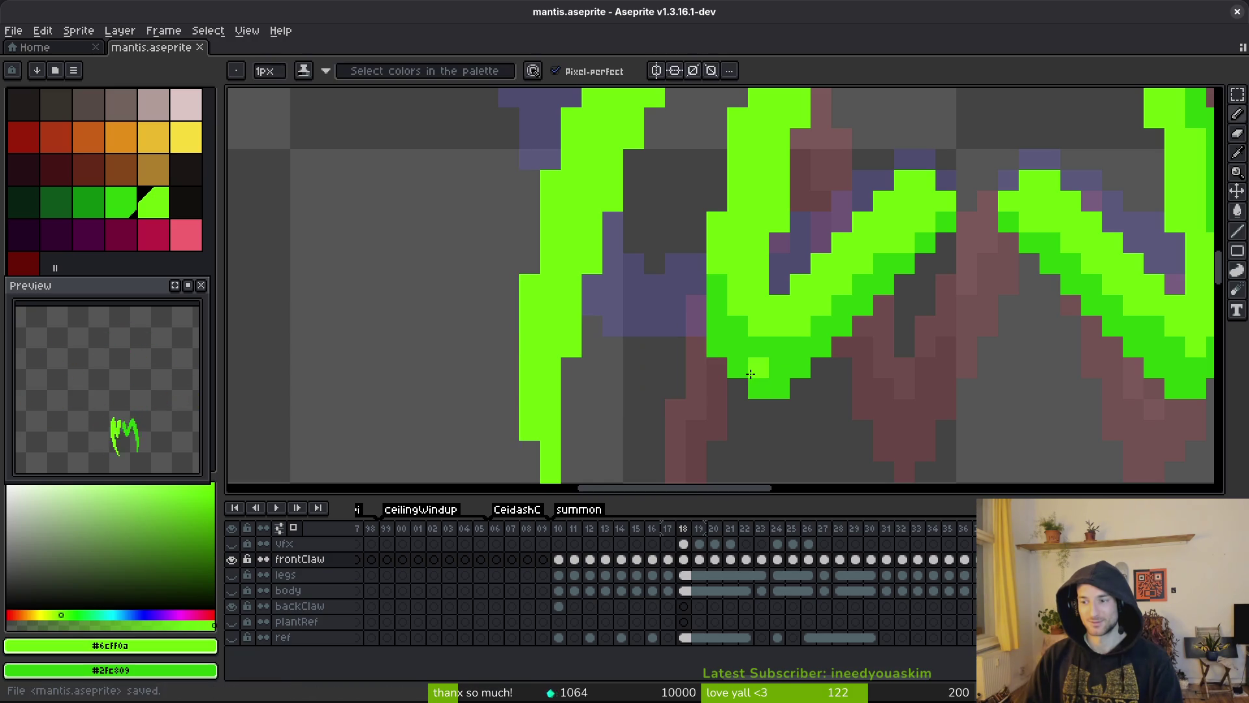
key("ctrl+s")
scroll(767, 383, "up", 3)
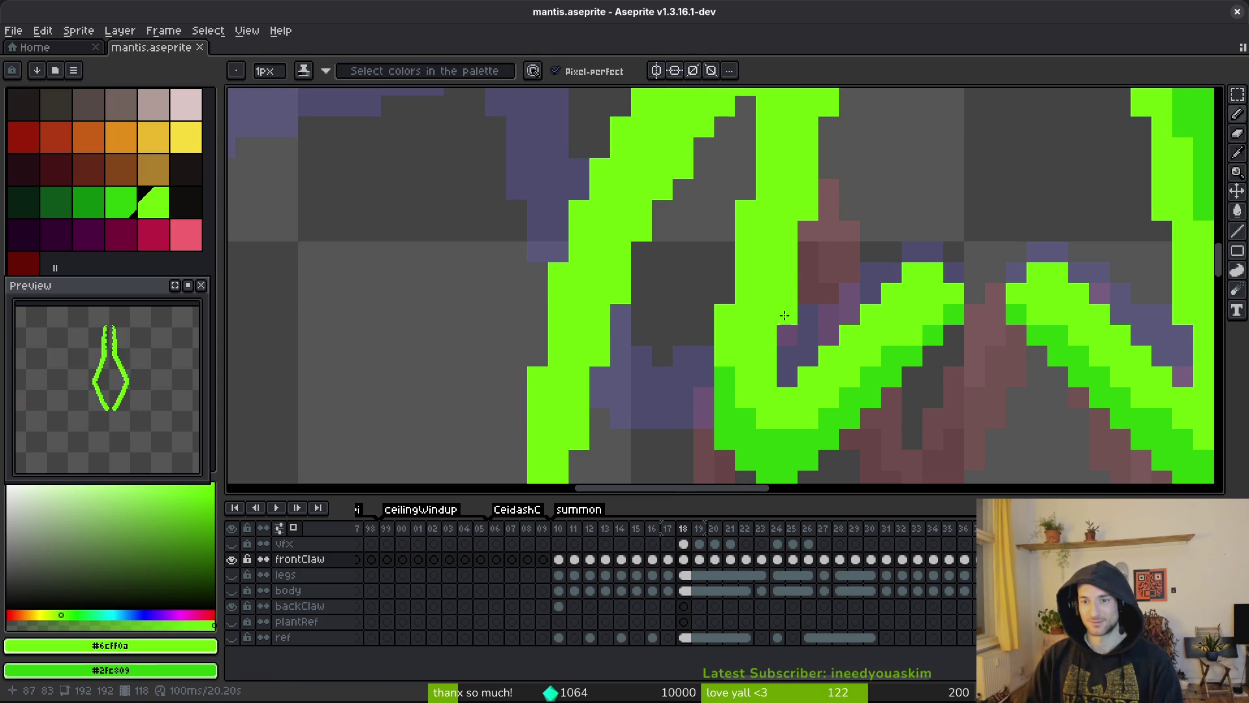
- Paint darker green strokes down the left claw's inner column and near its top
scroll(780, 319, "down", 3)
scroll(785, 356, "up", 2)
left_click_drag(772, 153, 771, 224)
left_click_drag(749, 328, 750, 340)
left_click(771, 250)
left_click_drag(756, 151, 768, 132)
scroll(768, 131, "up", 2)
left_click_drag(802, 187, 792, 151)
mouse_move(798, 202)
left_mouse_down()
mouse_move(797, 214)
mouse_move(776, 172)
mouse_move(793, 156)
mouse_move(758, 208)
mouse_move(768, 199)
left_mouse_up()
scroll(798, 215, "down", 1)
- Touch up inner-column pixels and shade the claw's inner edge diagonally in darker green
left_click(777, 183)
left_click(761, 198)
left_click(777, 153)
scroll(793, 162, "down", 1)
left_click_drag(789, 157, 738, 253)
mouse_move(784, 182)
left_mouse_down()
mouse_move(748, 215)
mouse_move(706, 371)
left_mouse_up()
left_click(770, 202)
left_click(770, 202)
scroll(761, 198, "down", 2)
scroll(701, 276, "down", 3)
- Shade the lower part of the left claw's inner edge, then save
mouse_move(701, 276)
left_mouse_down()
mouse_move(698, 339)
mouse_move(711, 301)
left_mouse_up()
left_click(728, 318)
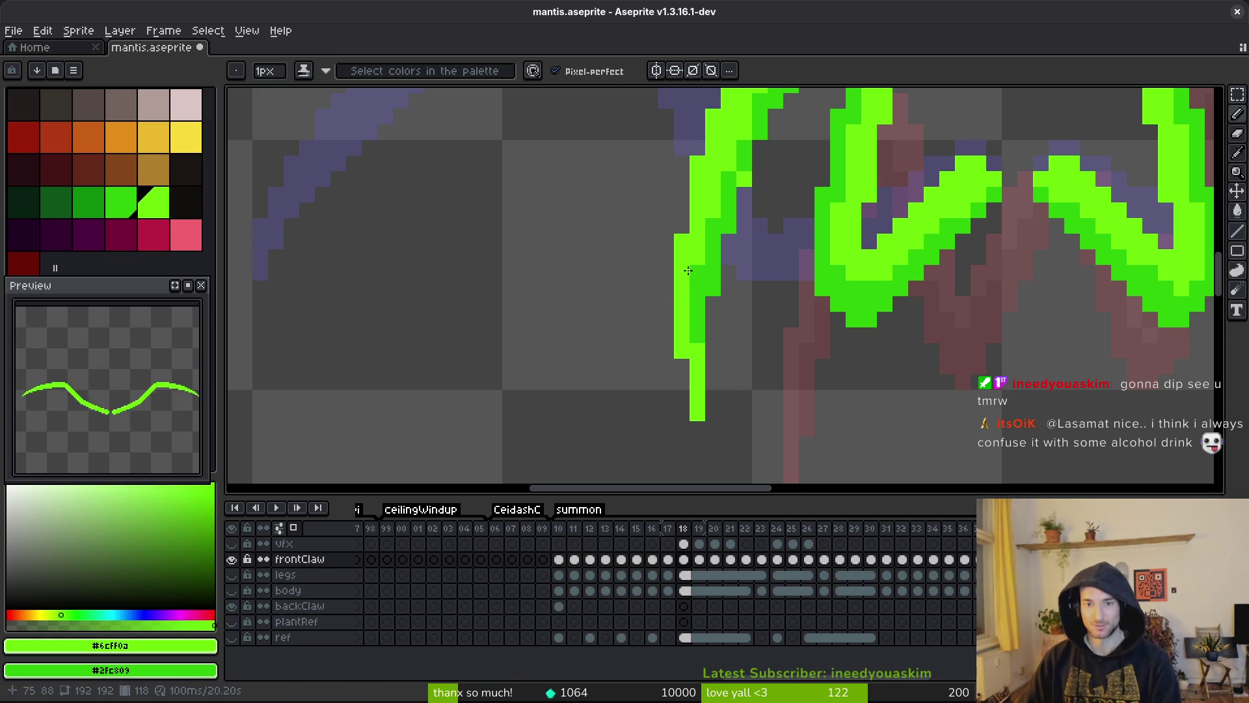
scroll(734, 366, "up", 3)
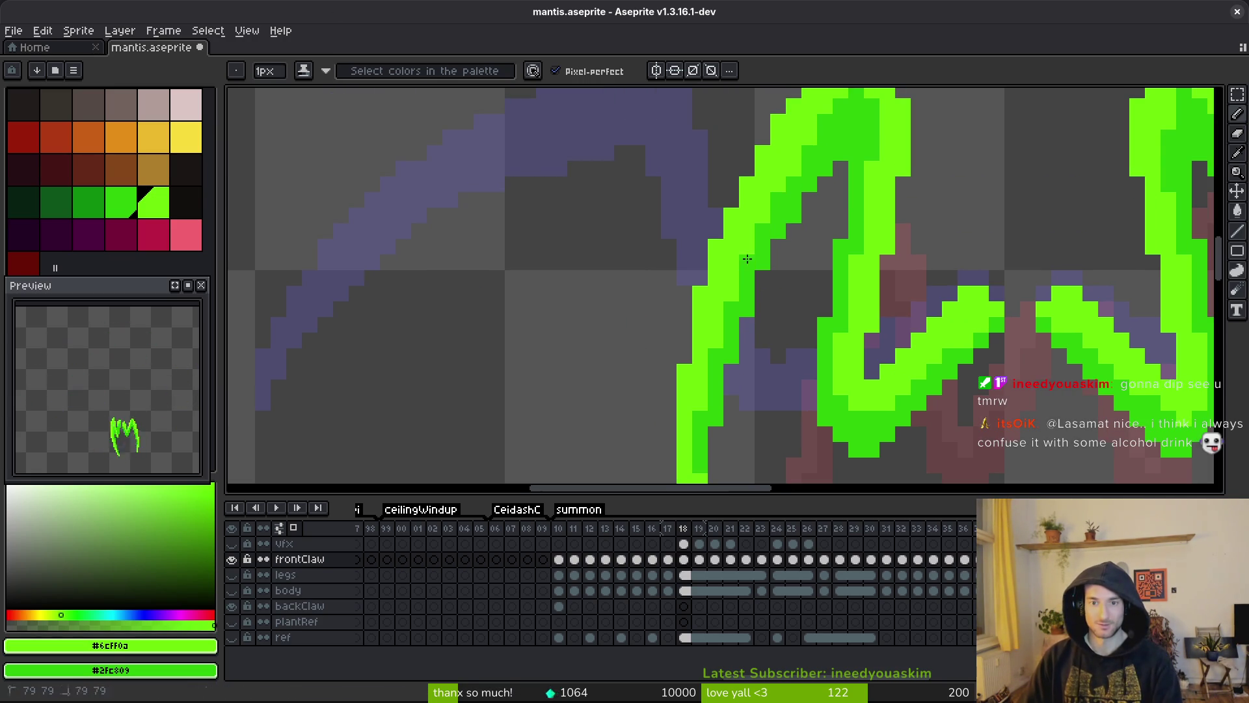
scroll(747, 258, "up", 2)
key("ctrl+s")
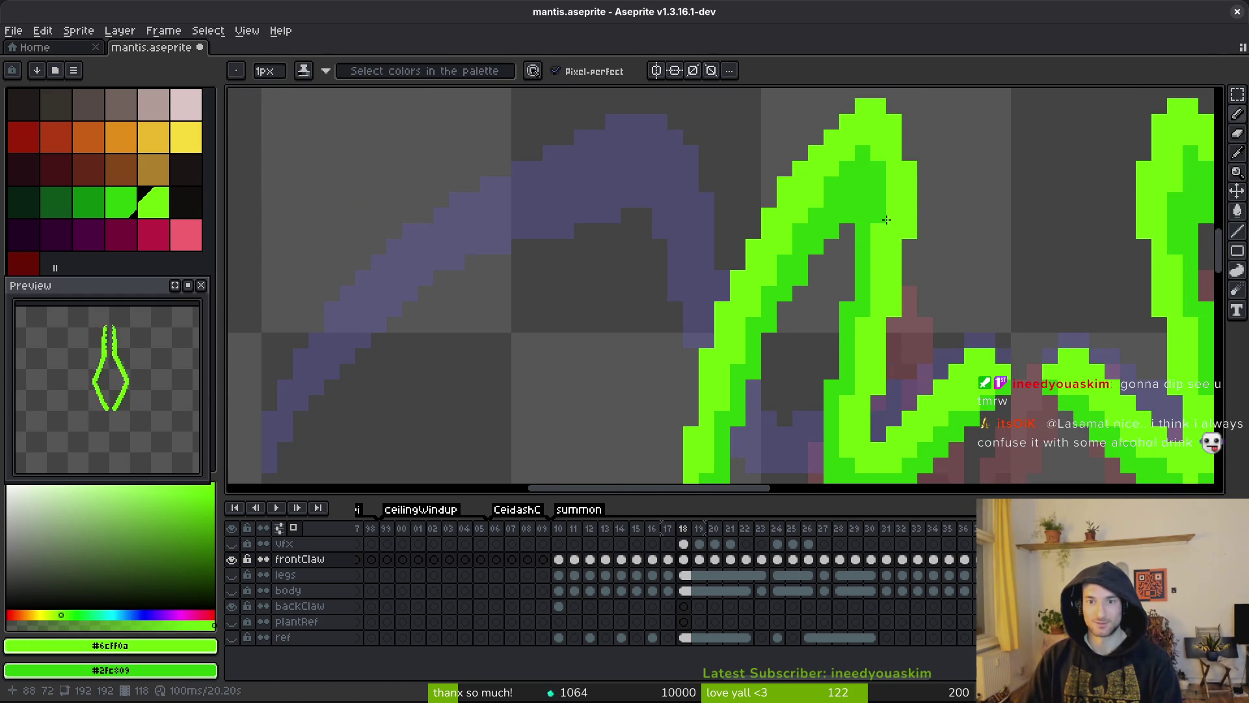
scroll(876, 248, "down", 3)
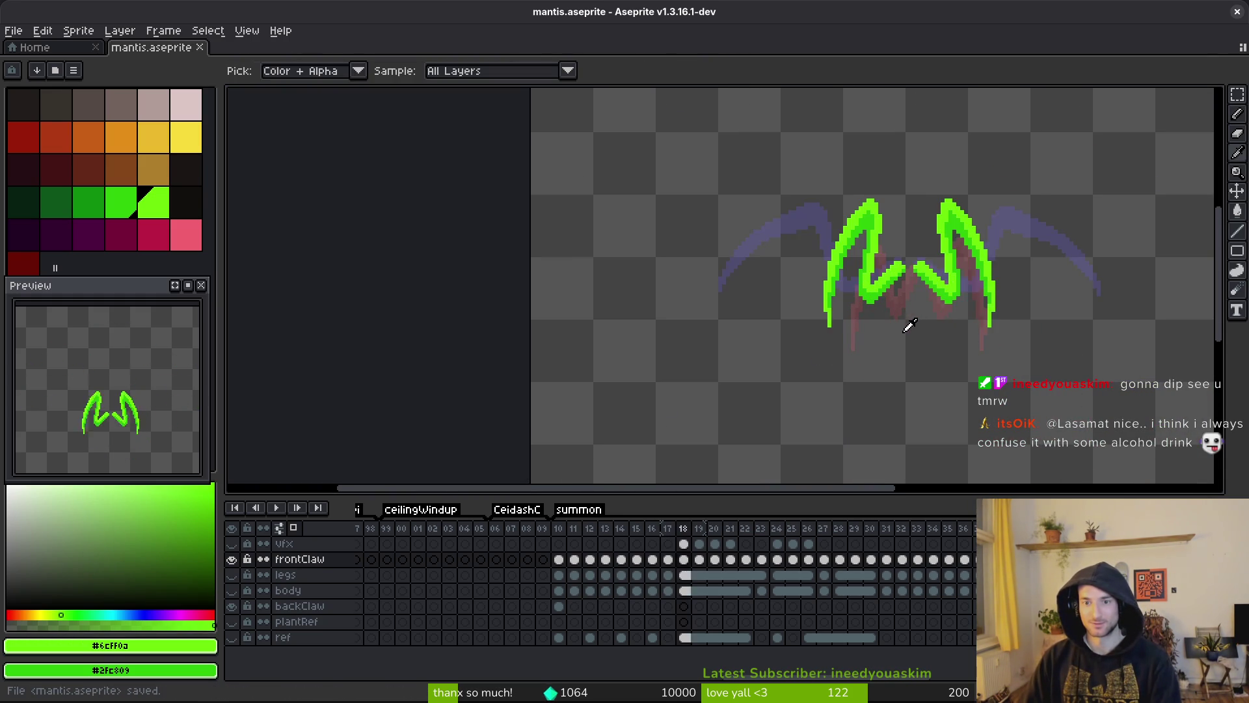
- Compare frame 18 against frame 17, then add a darker green stroke across the claw
key("comma")
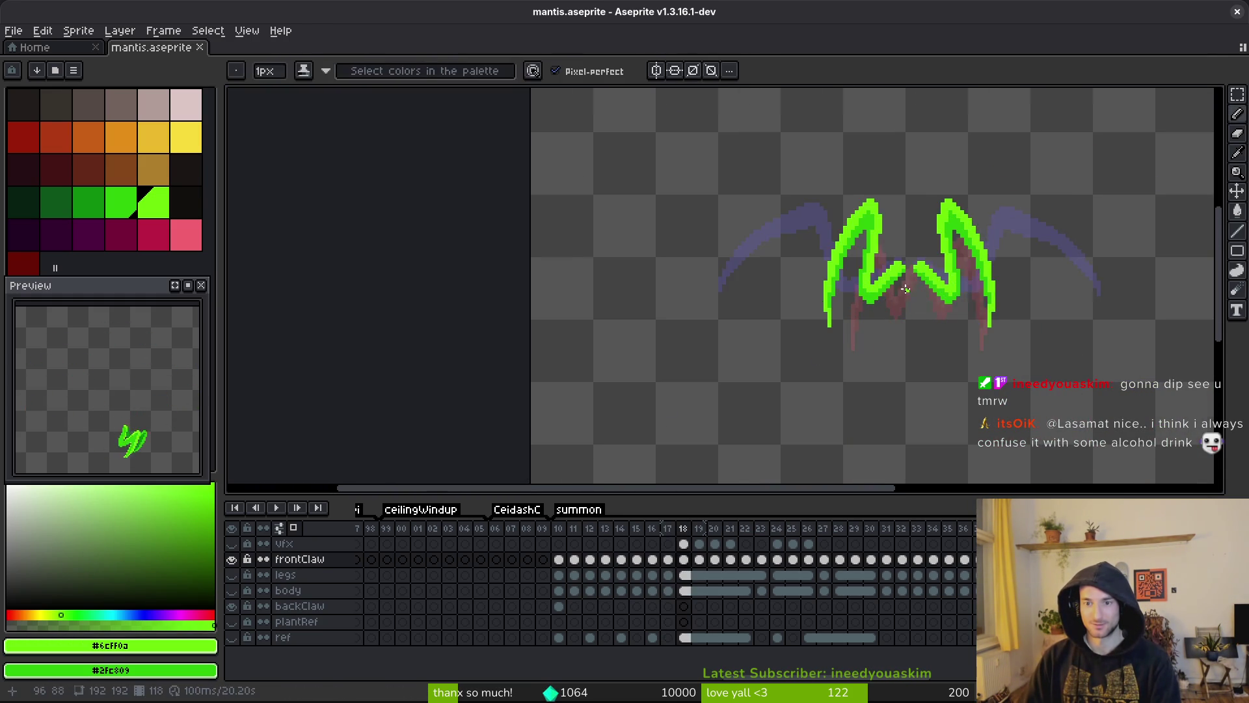
scroll(911, 348, "up", 2)
key("period")
scroll(846, 293, "up", 2)
key("b")
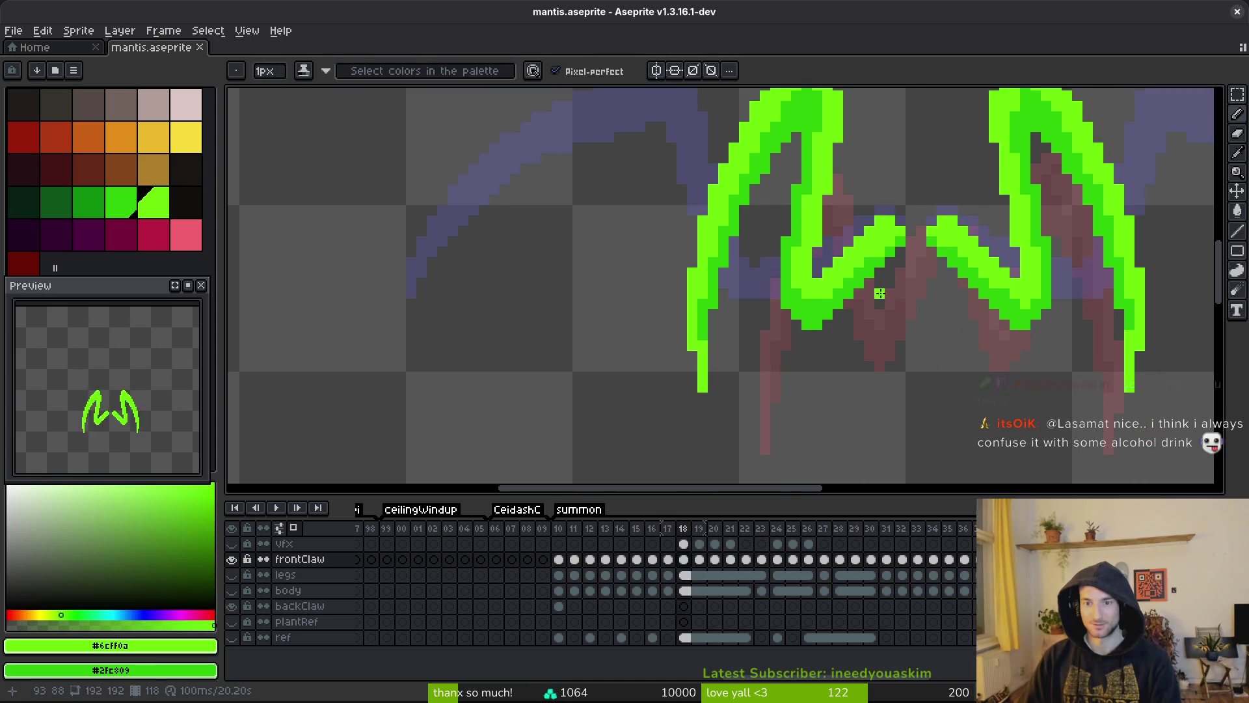
mouse_move(820, 264)
left_mouse_down()
mouse_move(755, 313)
mouse_move(751, 300)
left_mouse_up()
scroll(752, 276, "down", 6)
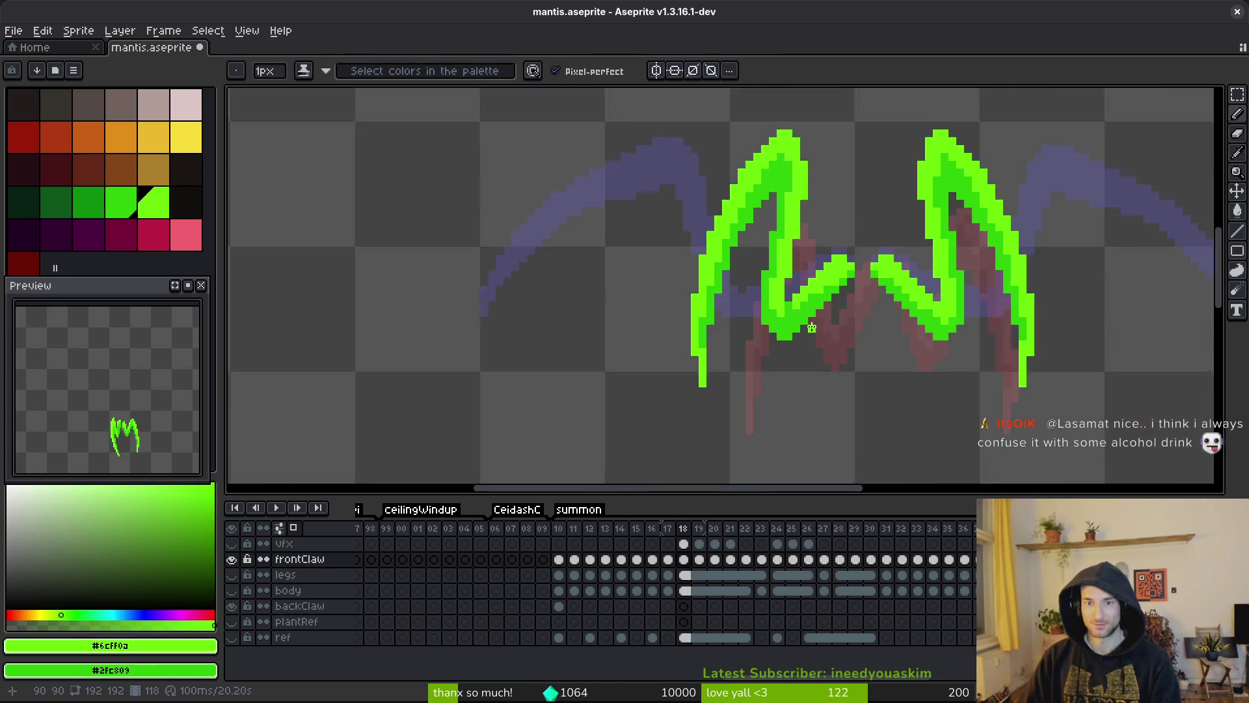
scroll(779, 282, "up", 5)
scroll(779, 282, "down", 5)
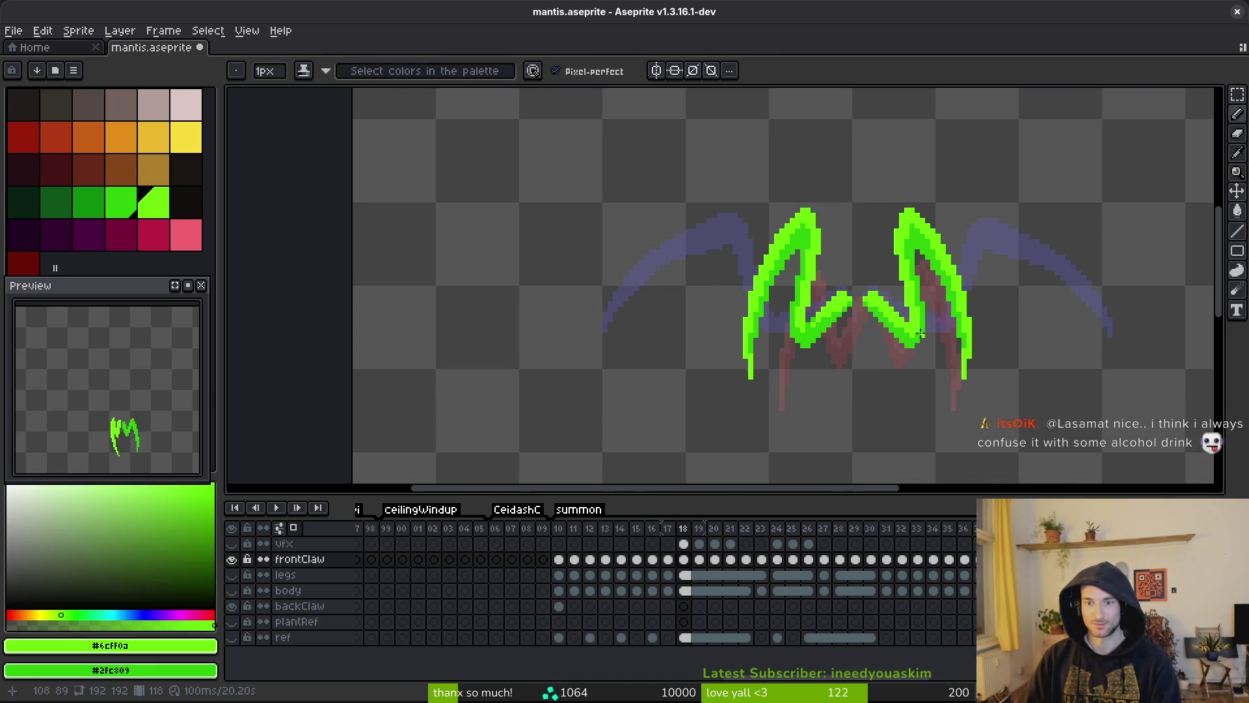
scroll(864, 343, "up", 5)
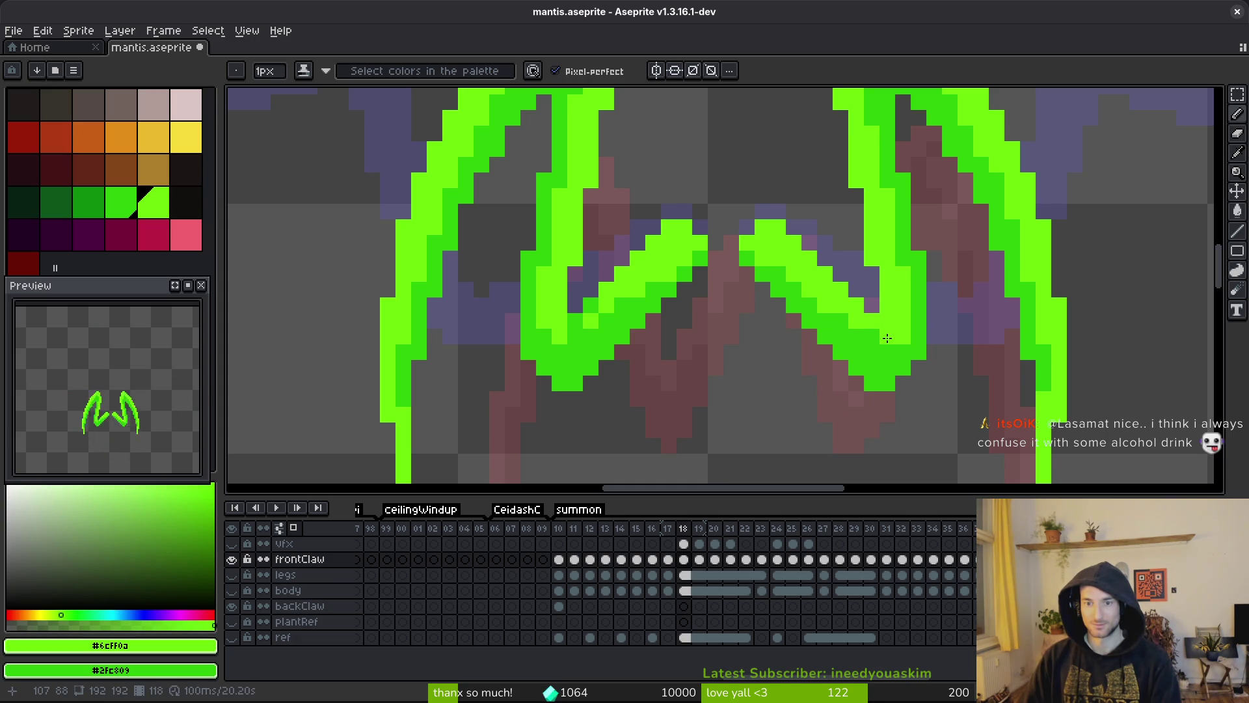
scroll(909, 370, "down", 2)
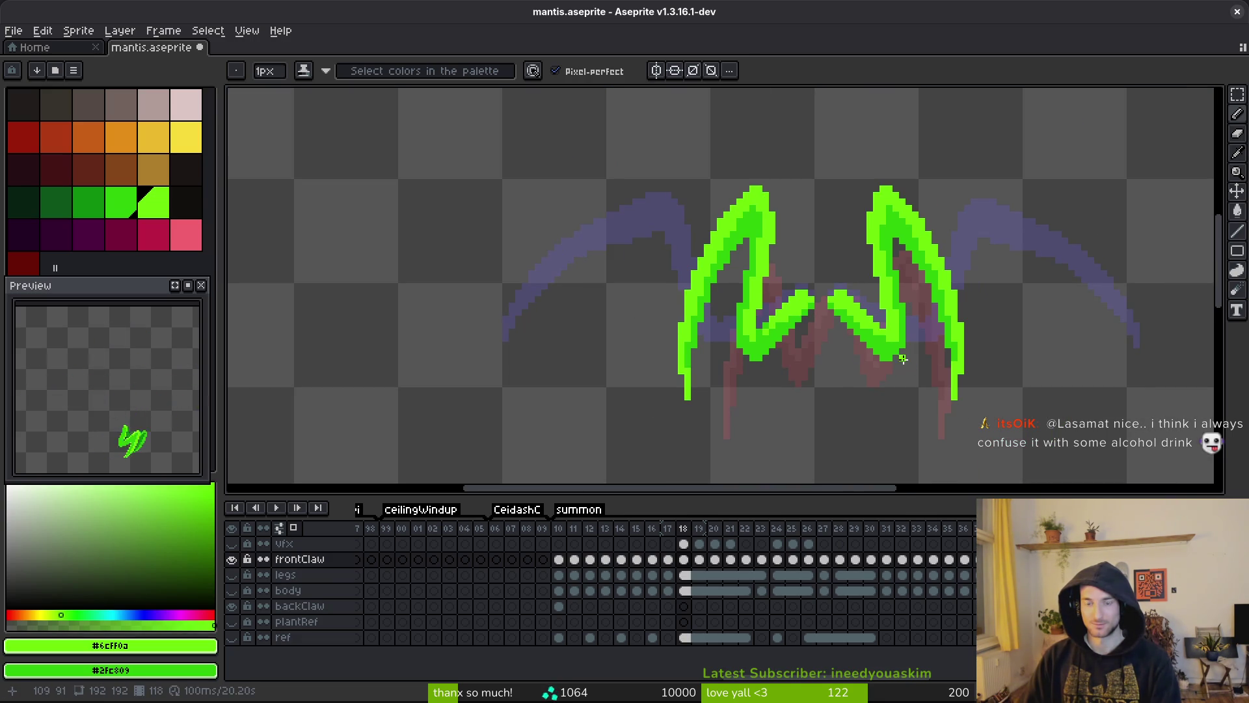
- Flip through neighbouring frames, settle on frame 17, save, and switch to the browser
key("i")
key("Return")
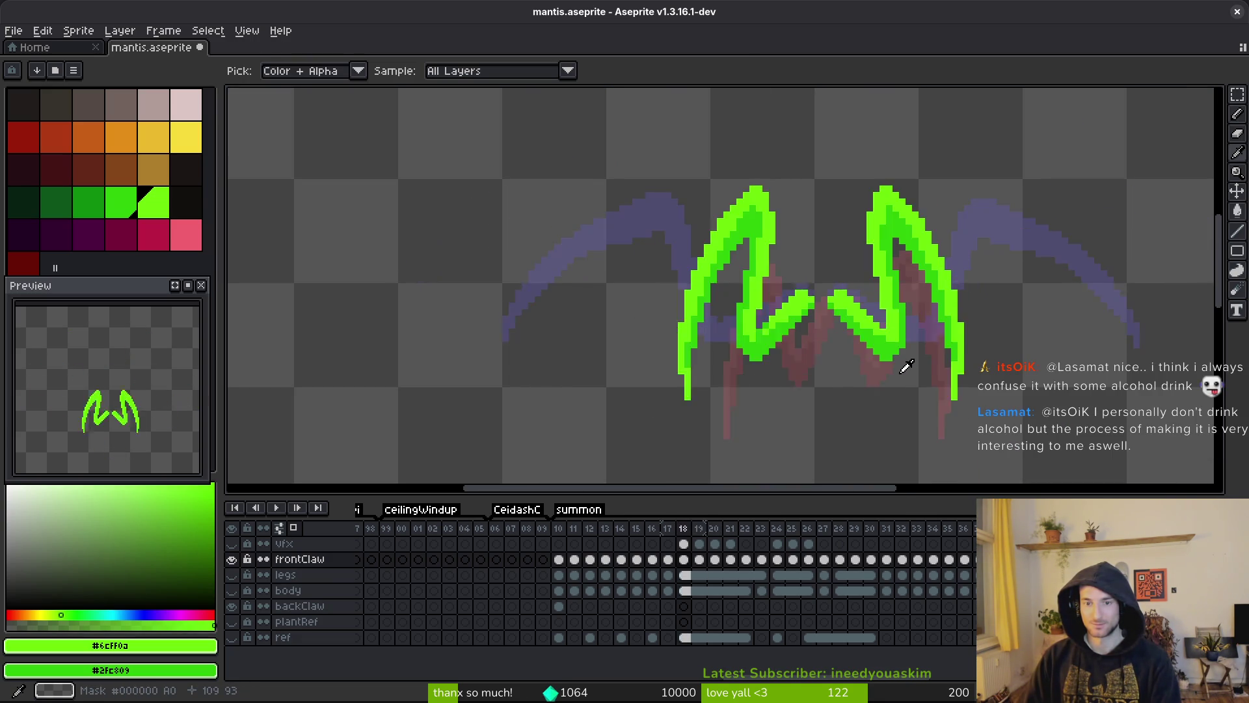
key("Return")
key("b")
key("Left")
key("ctrl+s")
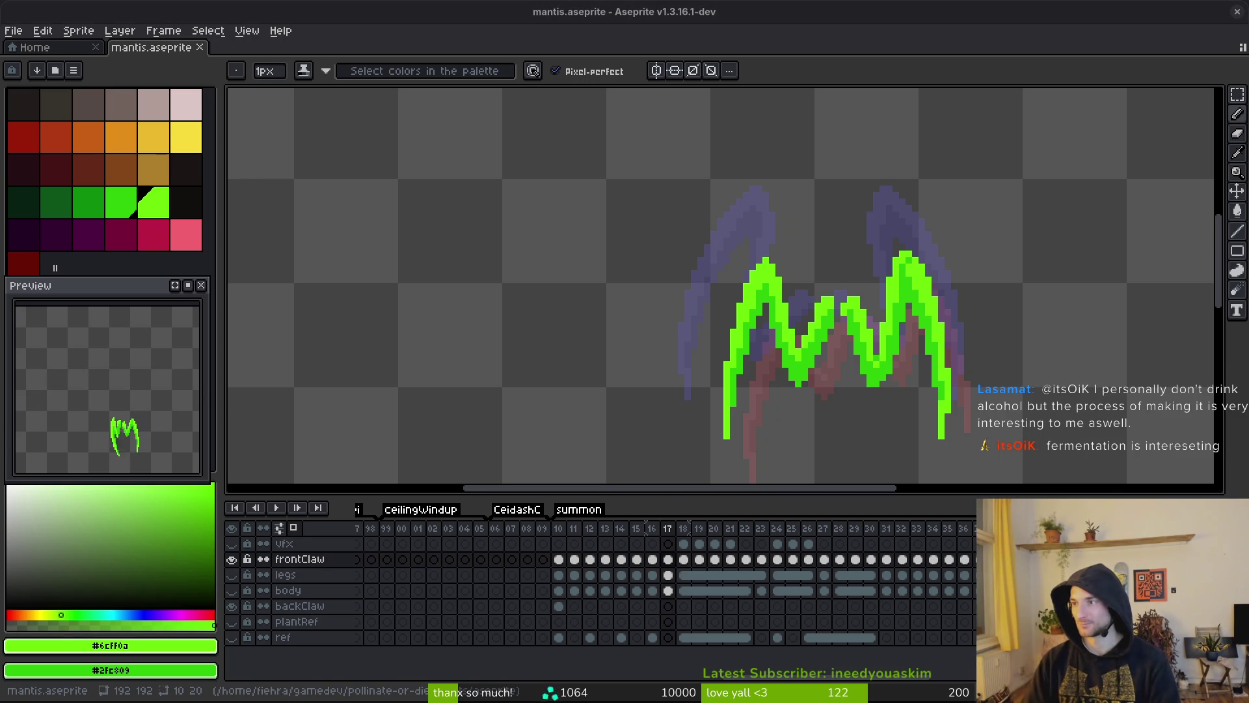
key("alt+Tab")
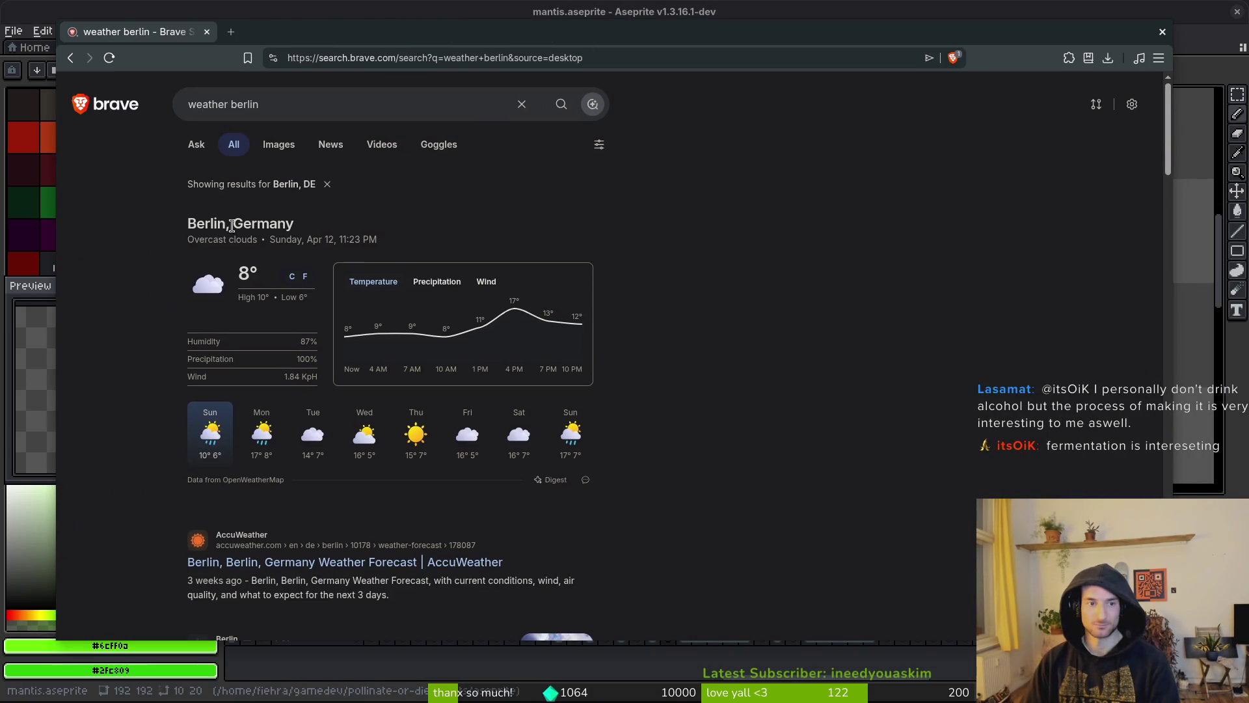
- View Monday's precipitation and Thursday's Berlin forecast, then close Brave
left_click(260, 438)
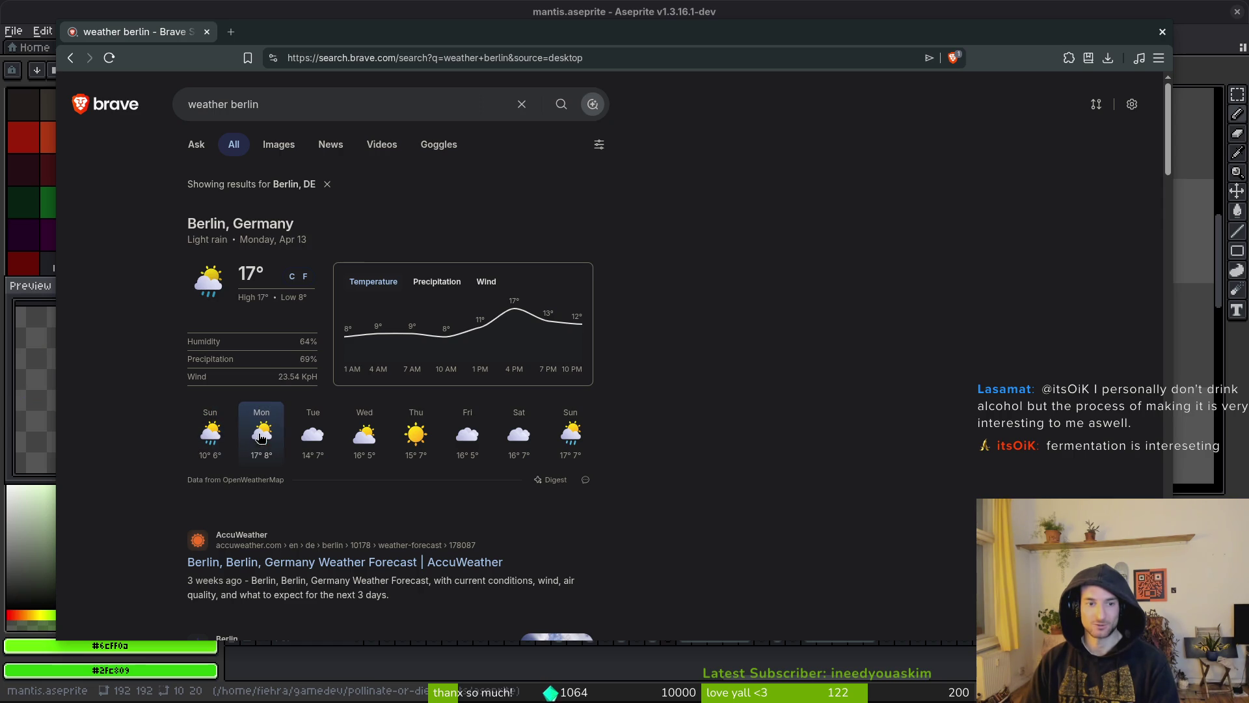
left_click(440, 289)
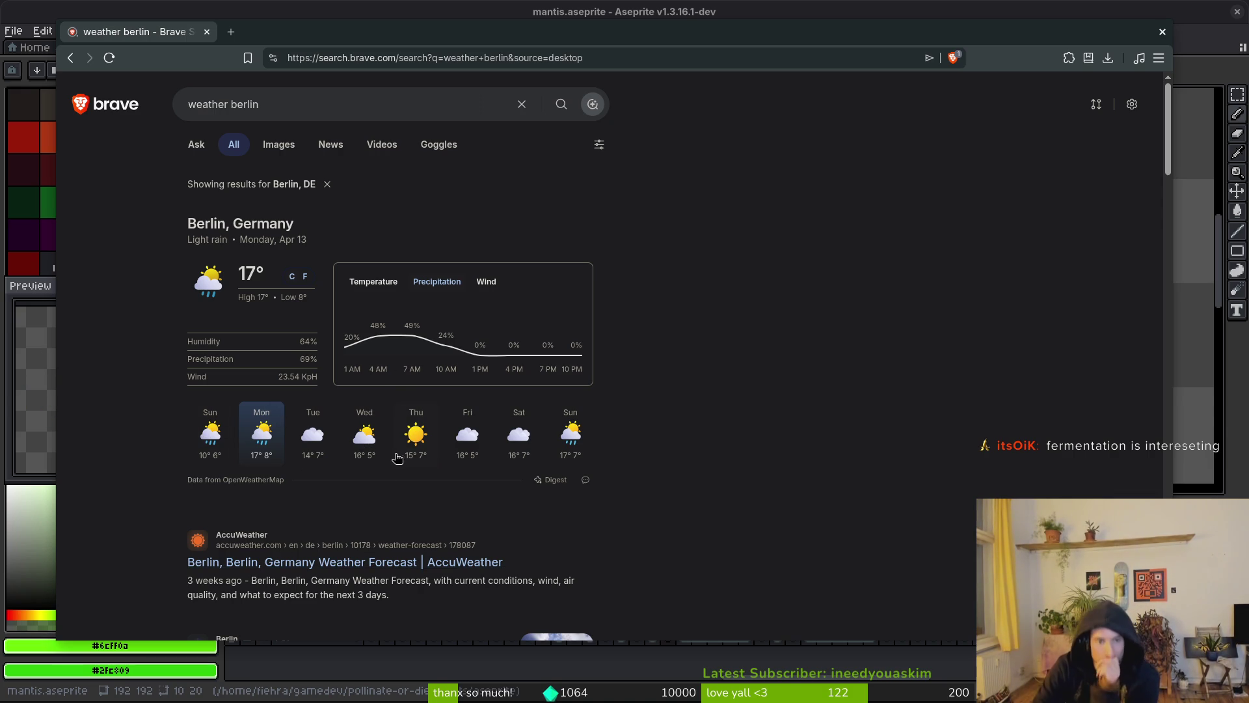
left_click(410, 434)
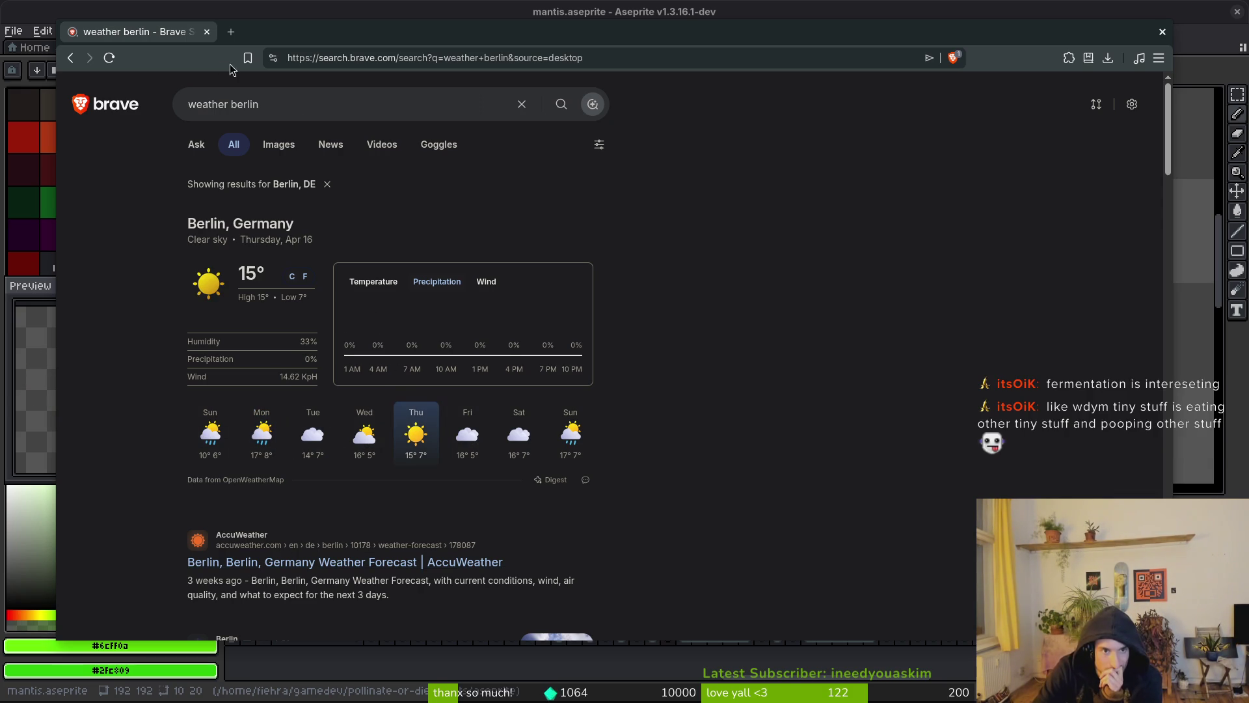
left_click(207, 32)
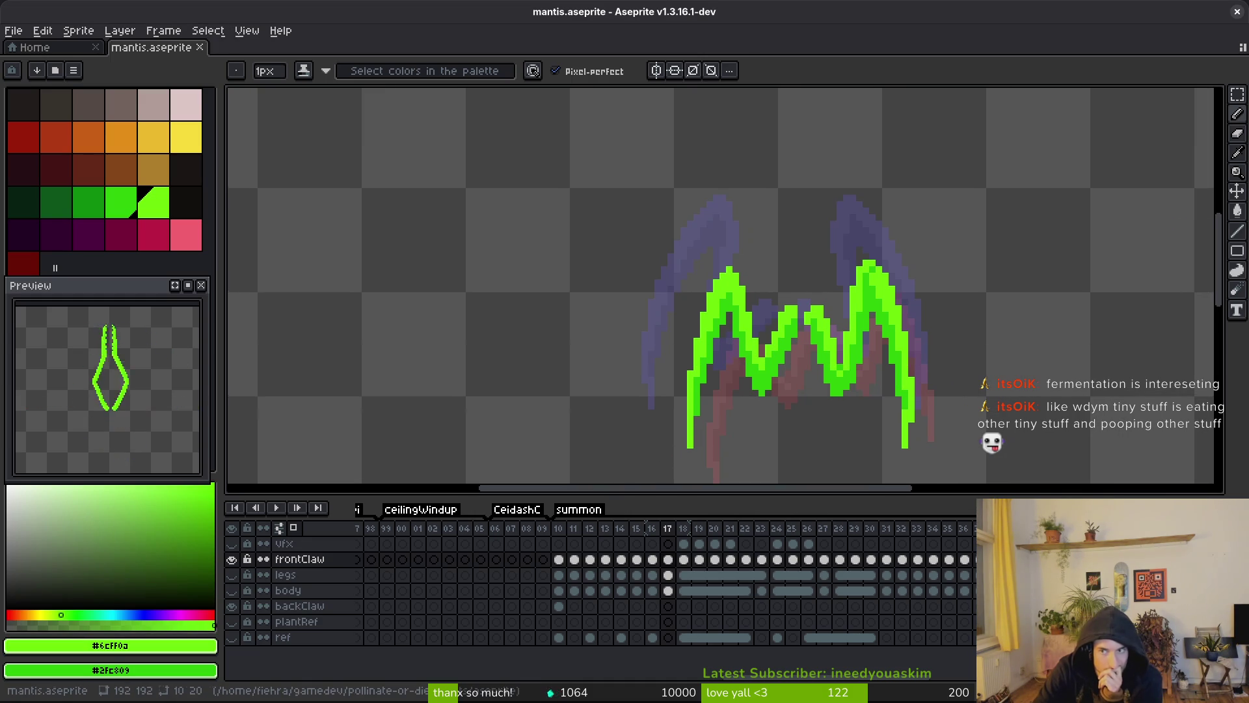
- Add two green pixels to the claw on frame 18 and save the mantis file
left_click_drag(860, 390, 816, 364)
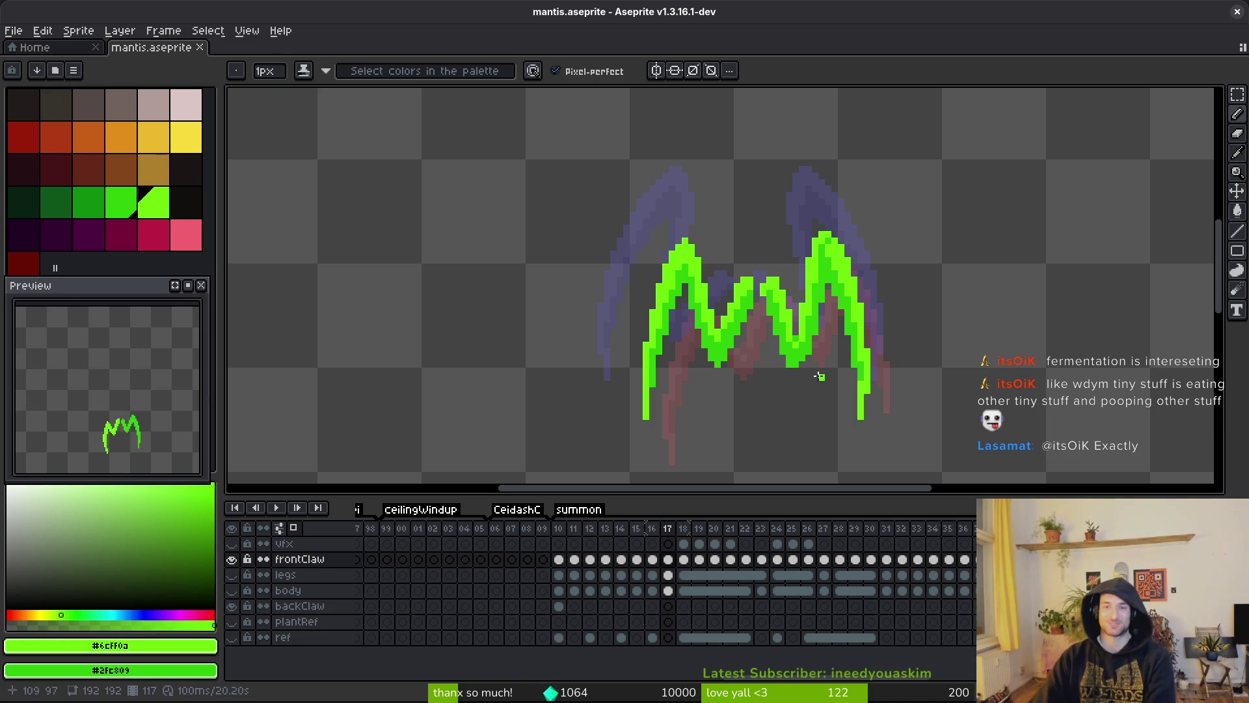
key("Right")
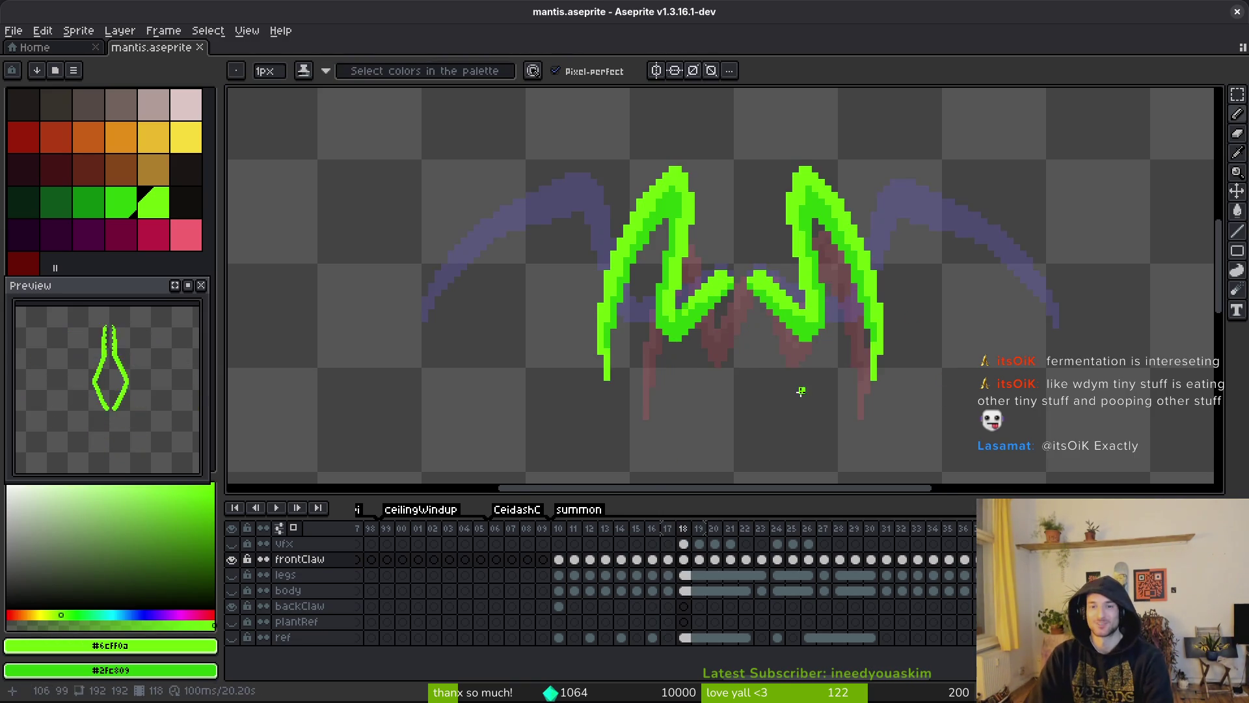
scroll(754, 371, "down", 1)
scroll(749, 318, "up", 2)
scroll(749, 317, "up", 3)
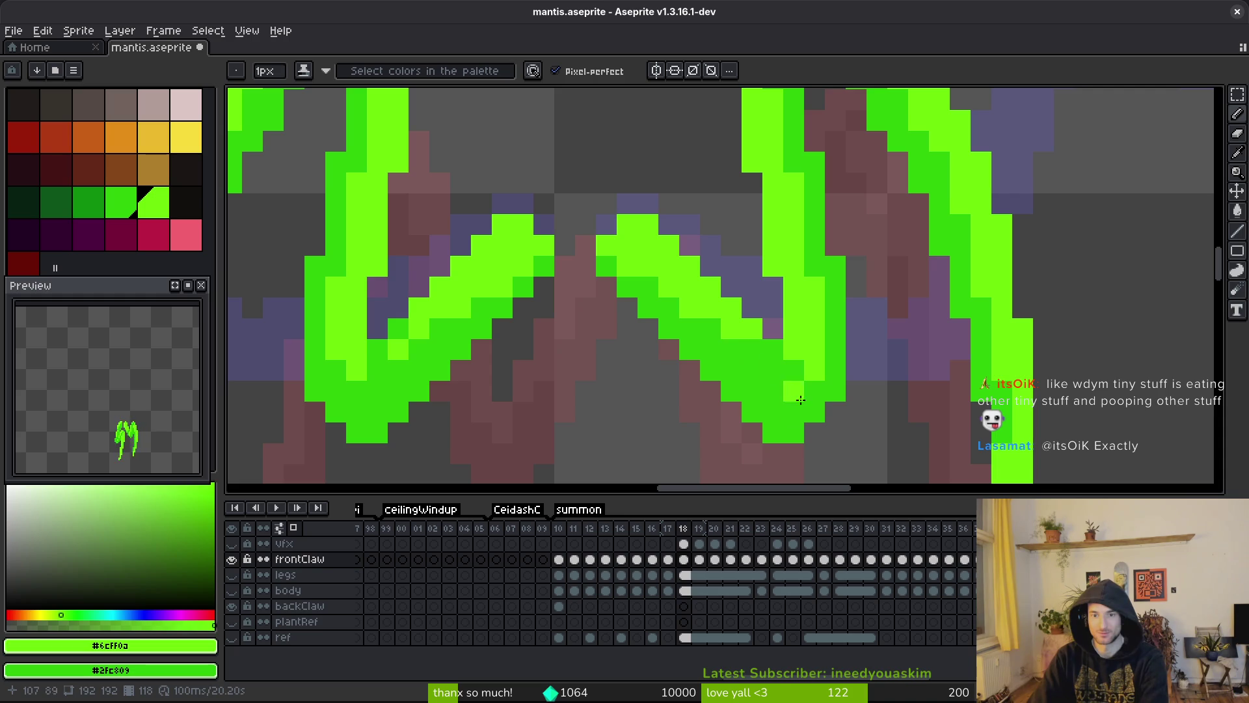
scroll(816, 403, "down", 4)
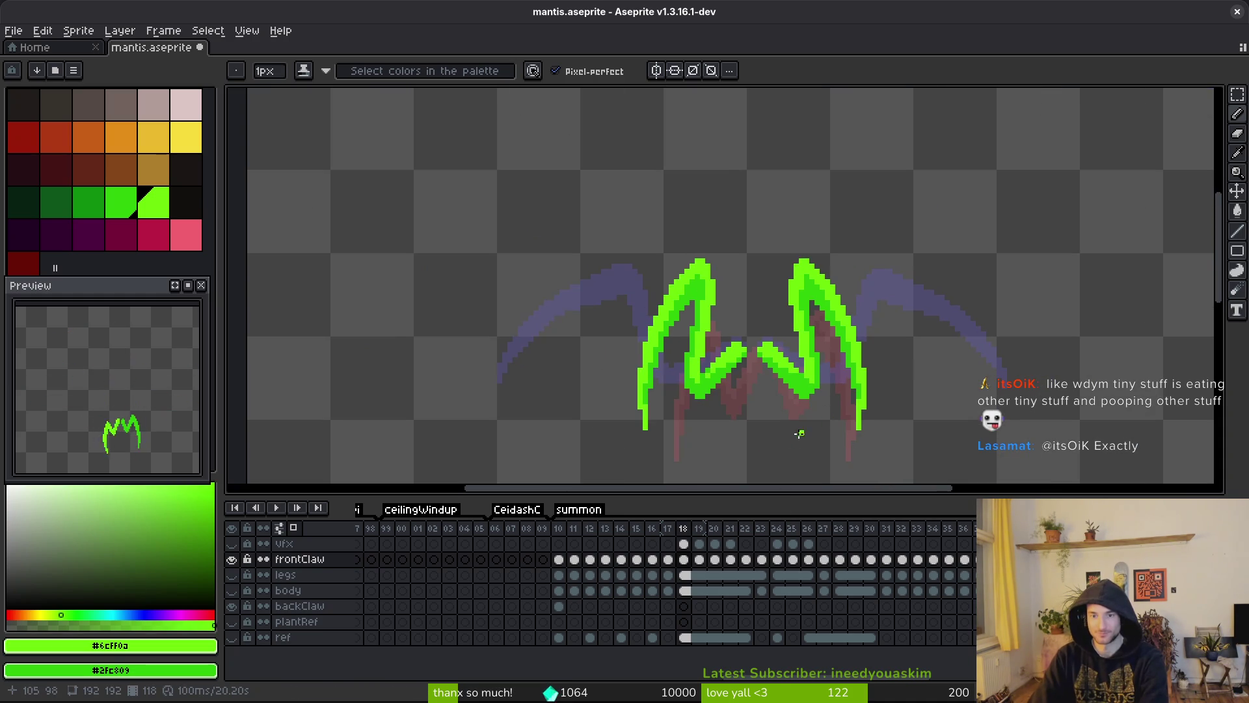
scroll(801, 416, "up", 4)
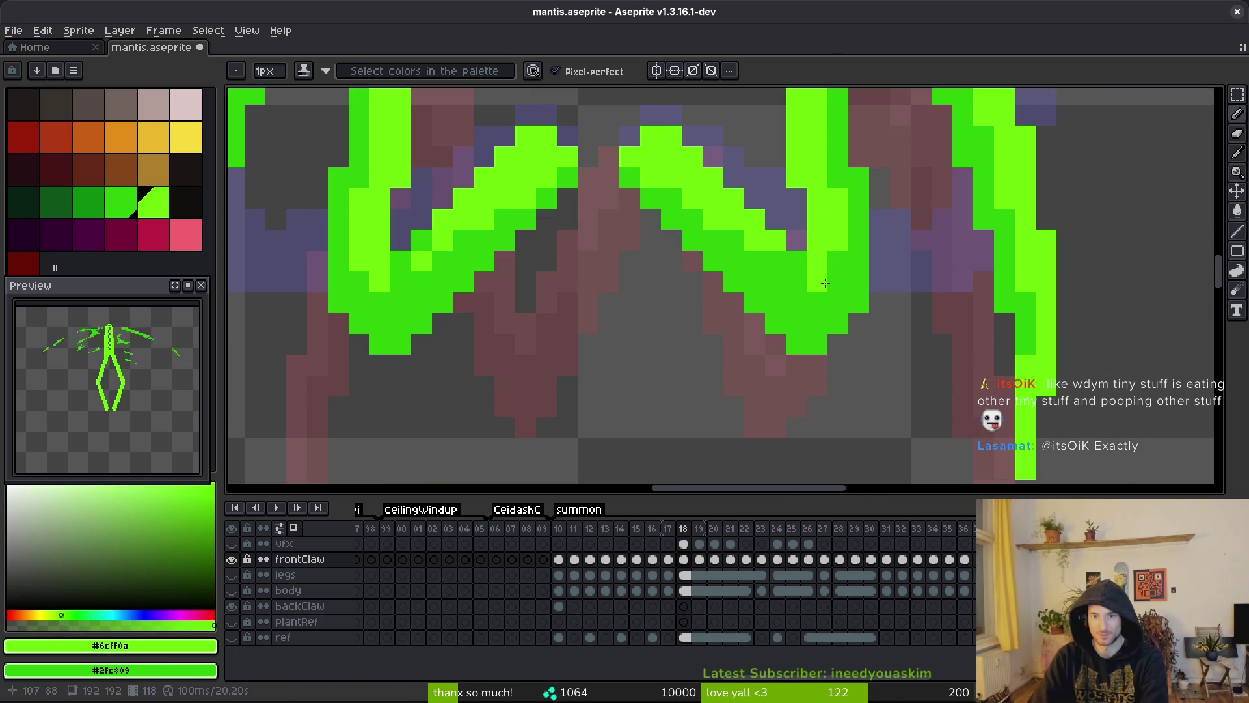
left_click(838, 369)
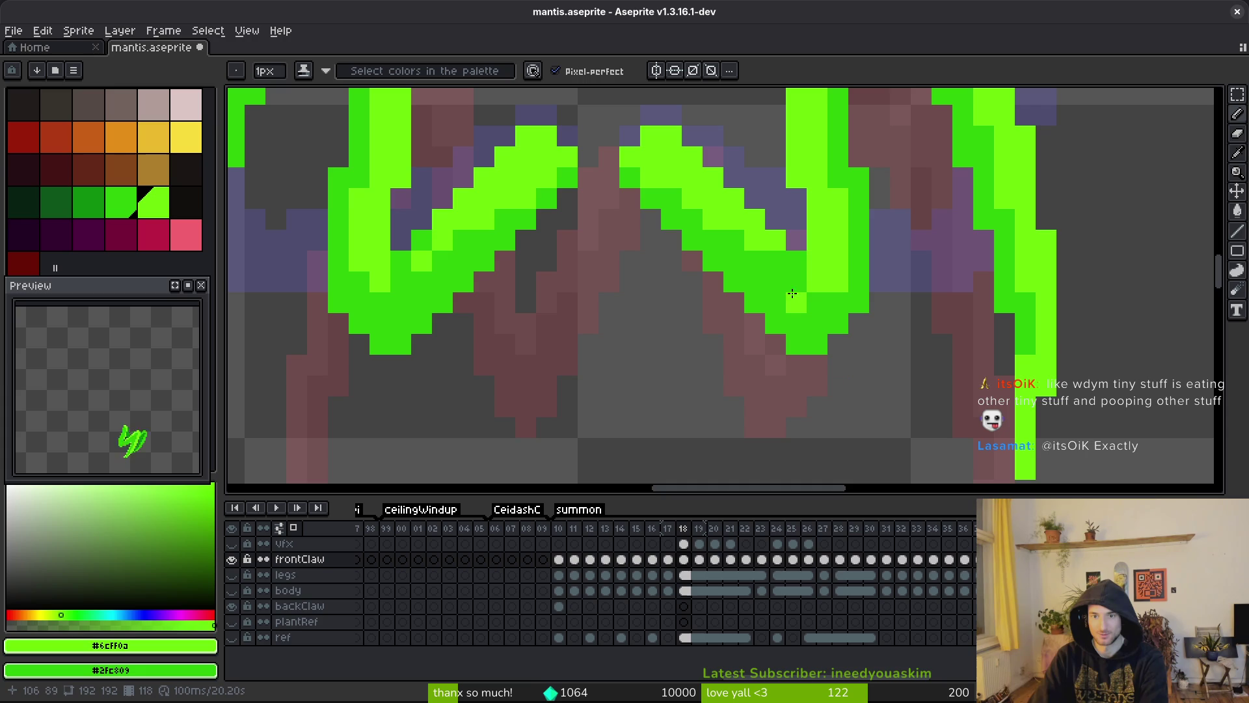
left_click(775, 260)
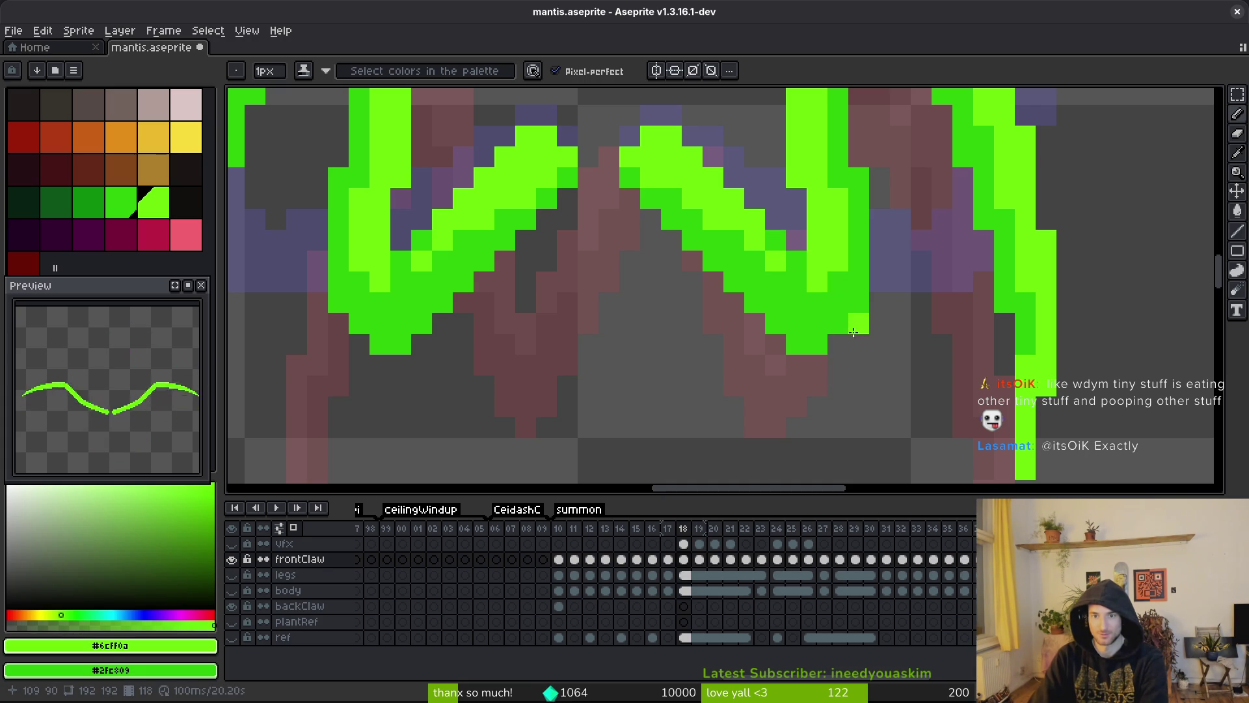
scroll(861, 375, "down", 2)
key("ctrl+s")
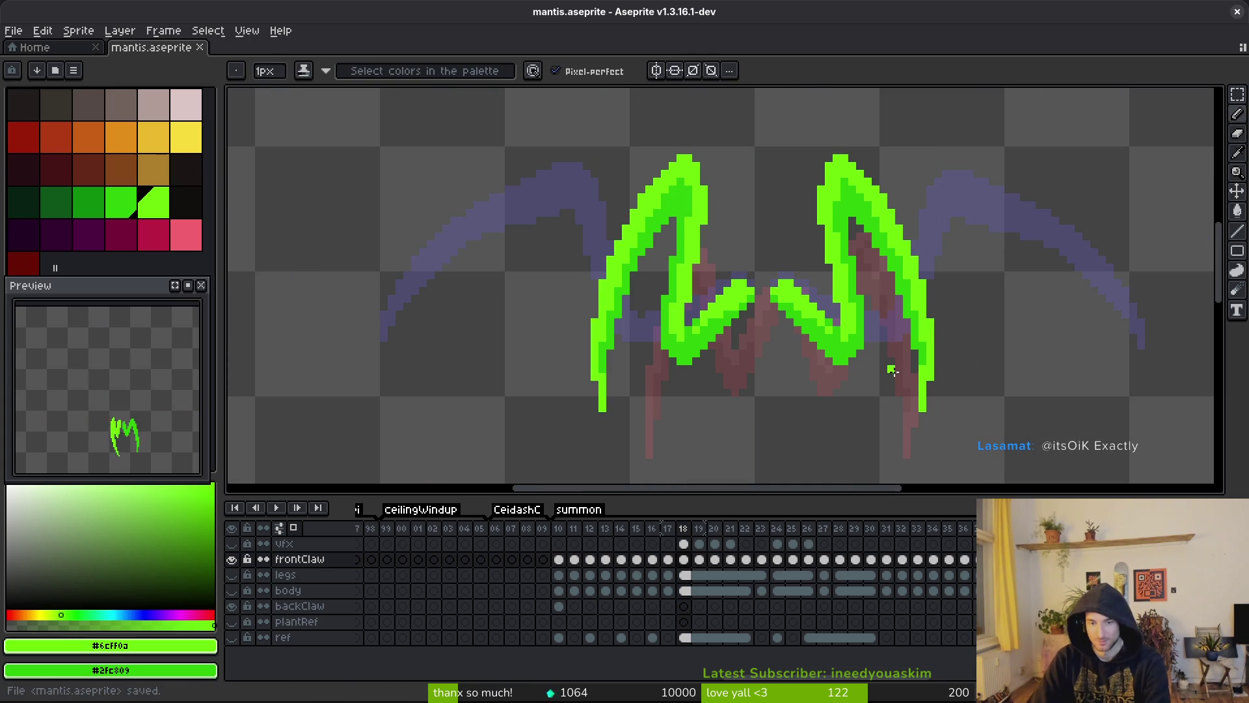
- Step back and forth through the frames to review the claw poses
key("Right")
key("Left")
key("Right")
key("Left")
key("Left")
key("Left")
key("Left")
key("Left")
key("Left")
left_click_drag(952, 465, 923, 340)
key("Right")
key("Right")
key("Right")
key("Left")
key("Left")
key("Left")
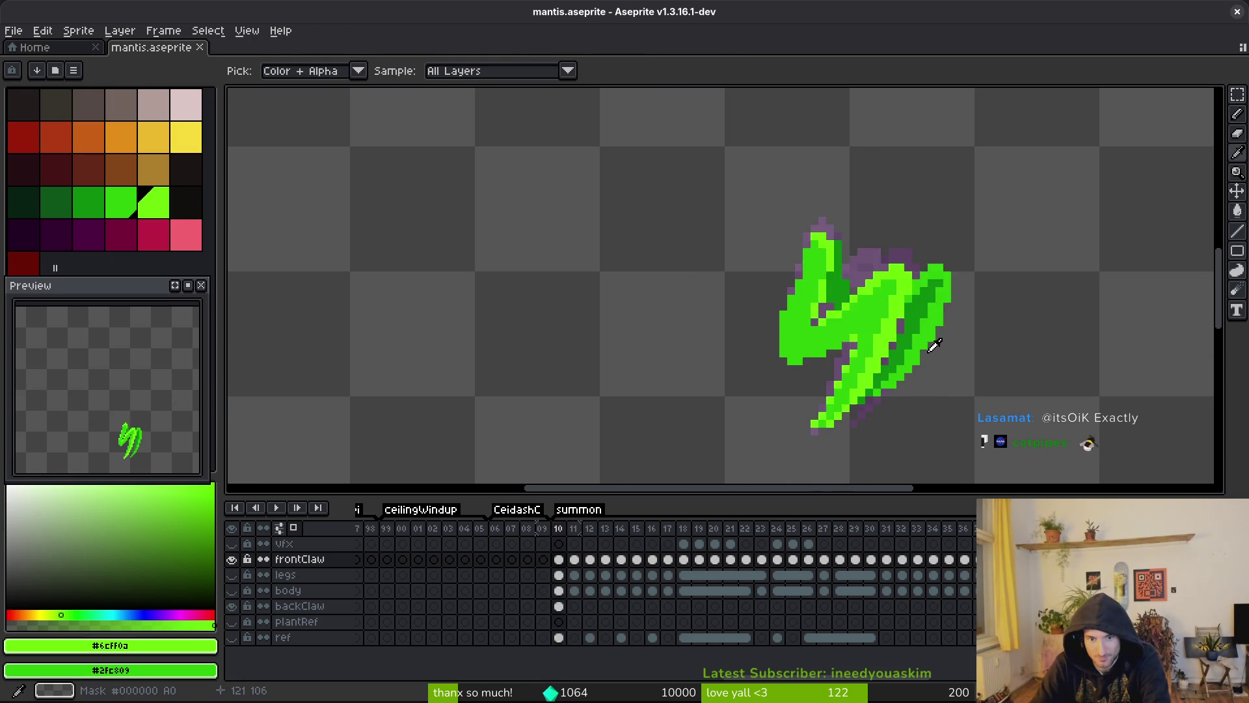
- Step forward through the claw poses from frame 12 to frame 18
key("Right")
key("Right")
key("Left")
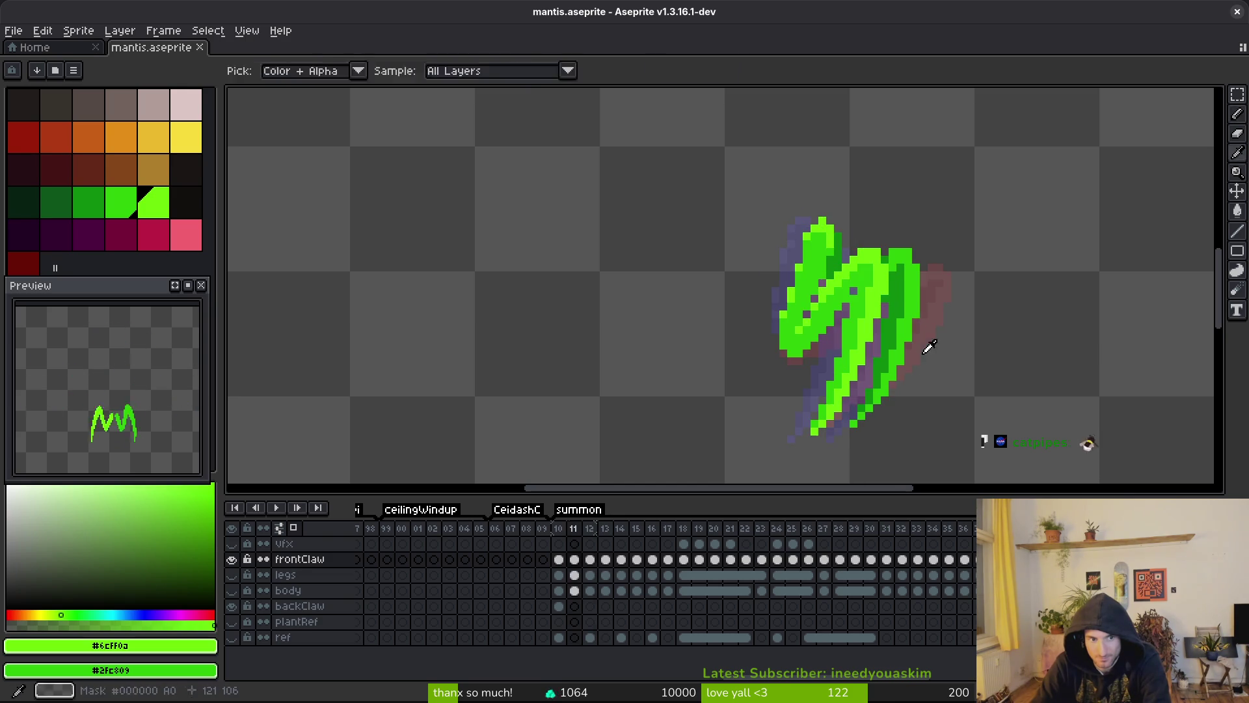
key("Right")
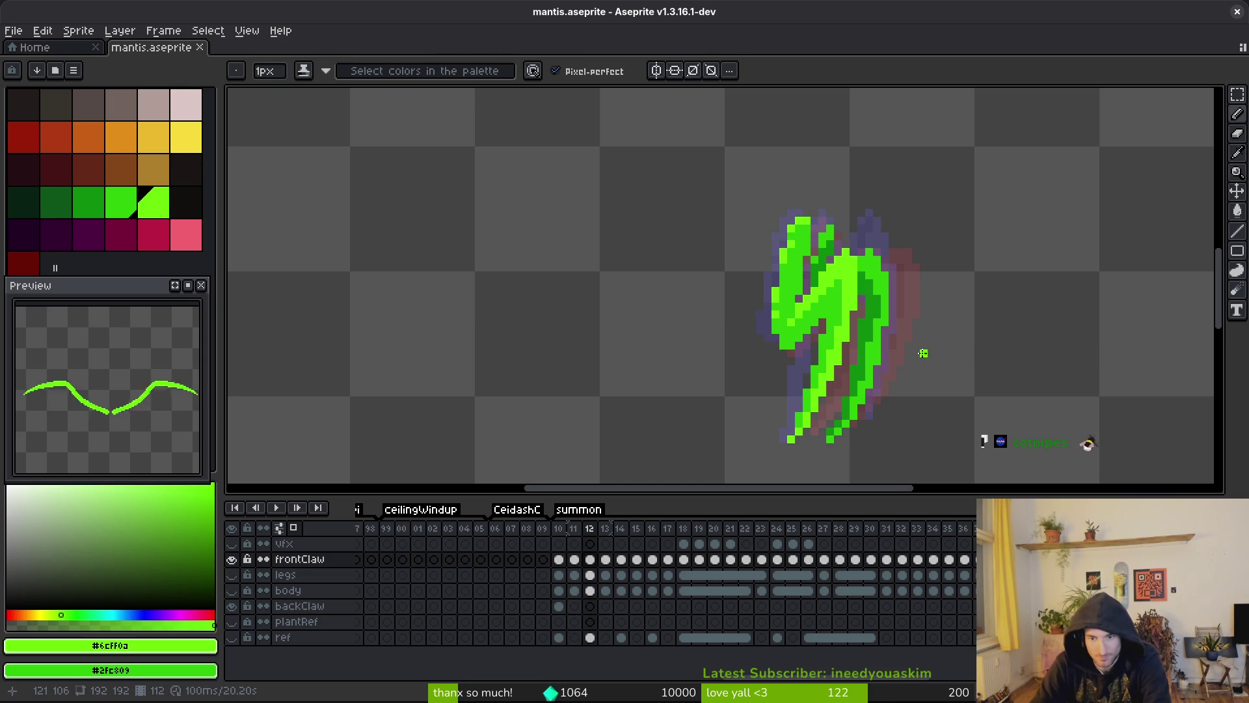
key("alt")
key("Right")
key("Right")
key("Right")
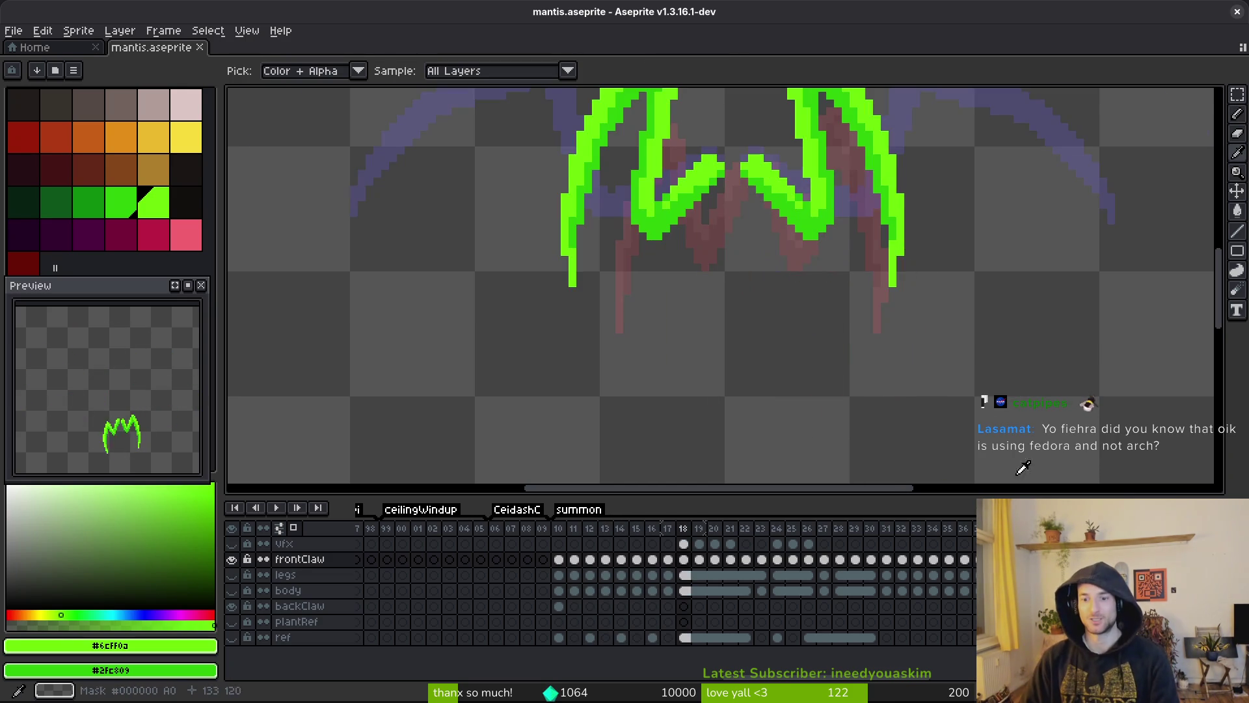
key("Right")
key("Right")
key("Right")
scroll(876, 357, "down", 1)
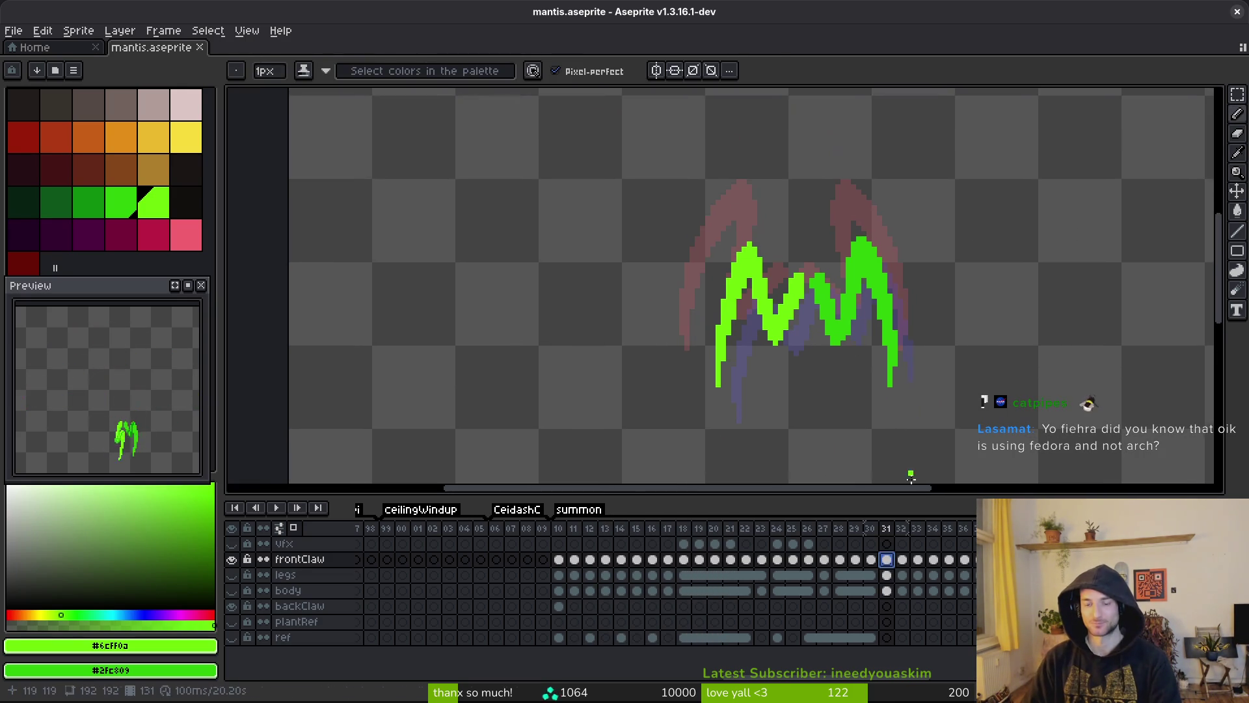
- Select a later cel on the body layer and save the file
left_click(900, 590)
left_click(965, 590)
key("ctrl+s")
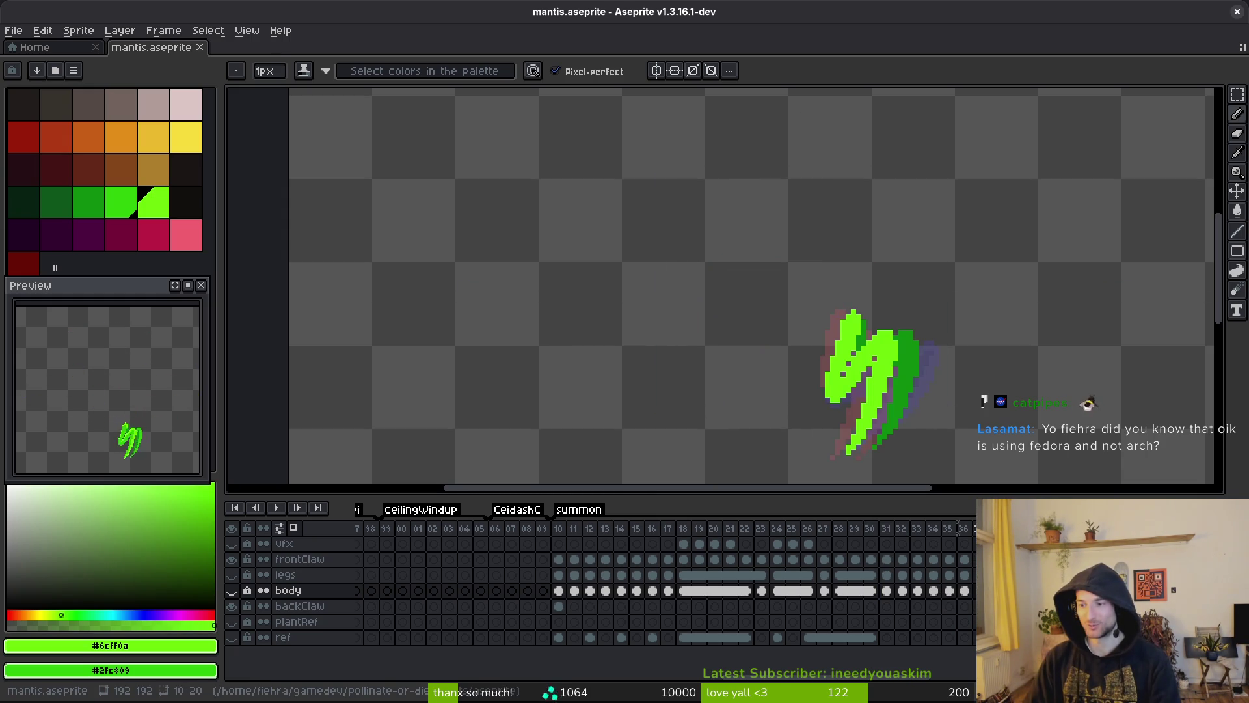
- Play the animation, then select the frontClaw cel at frame 19
scroll(904, 429, "down", 2)
scroll(904, 430, "right", 2)
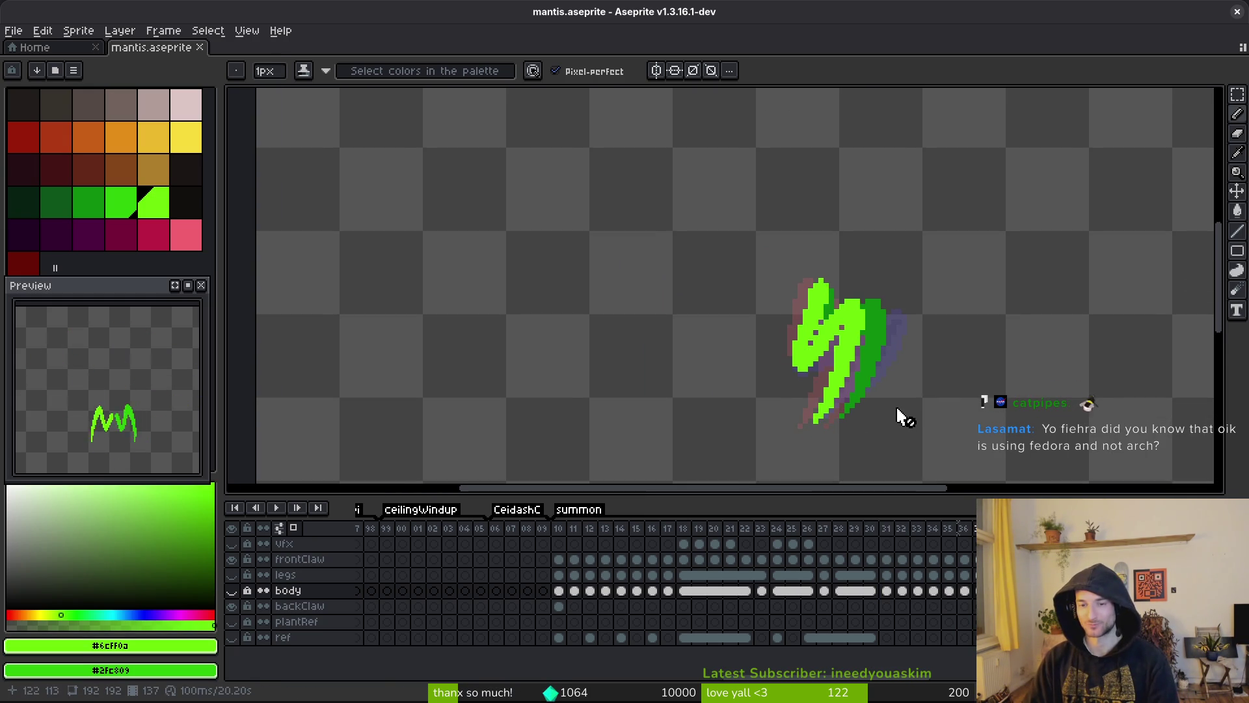
key("Return")
left_click(668, 575)
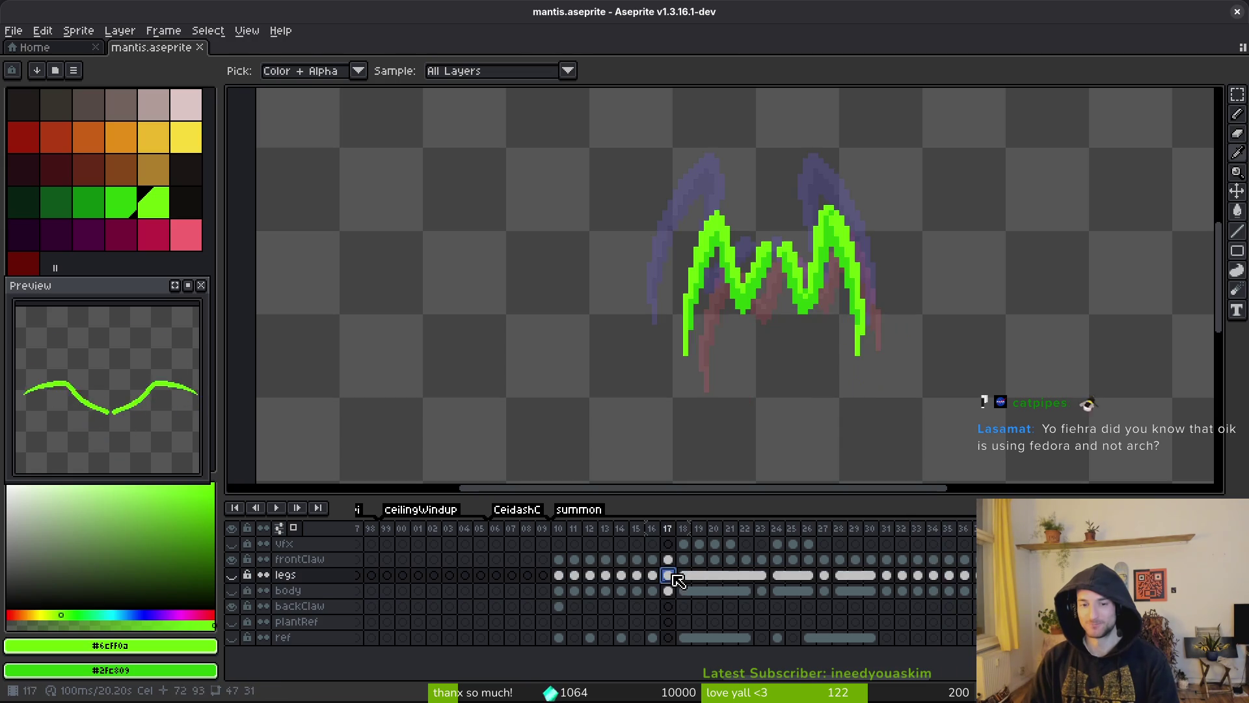
key("i")
key("Up")
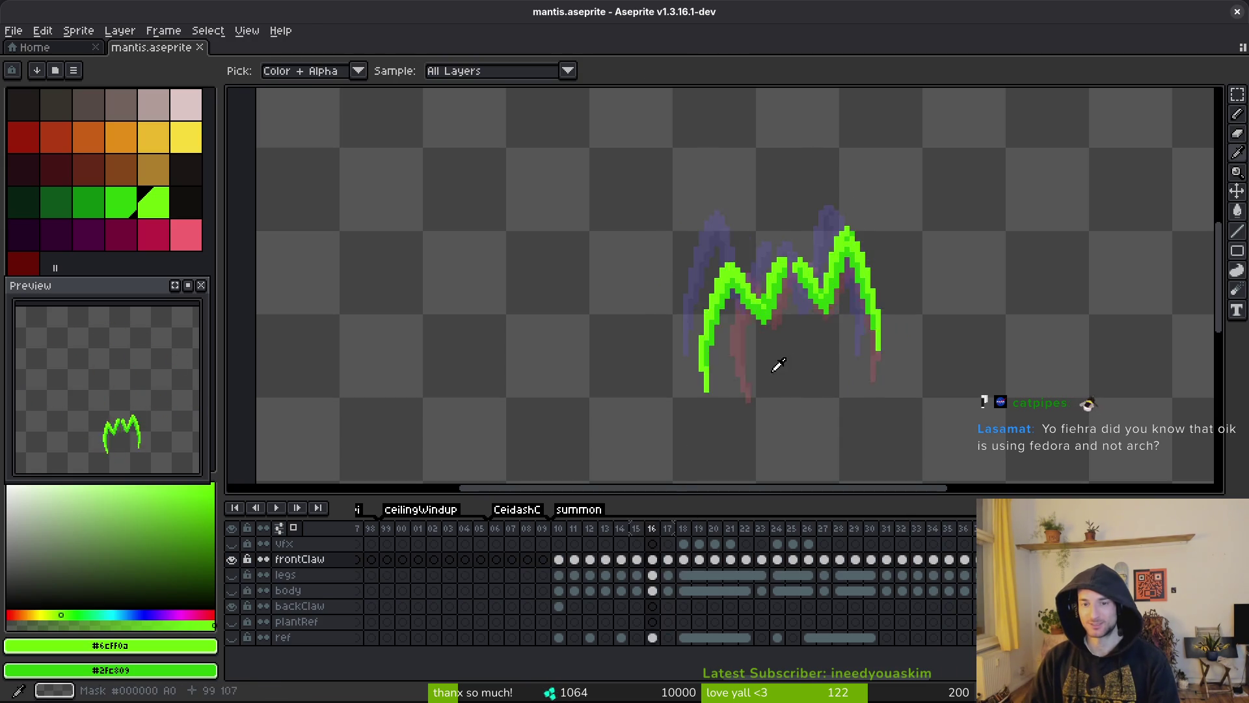
key("Right")
key("Right")
scroll(855, 290, "up", 2)
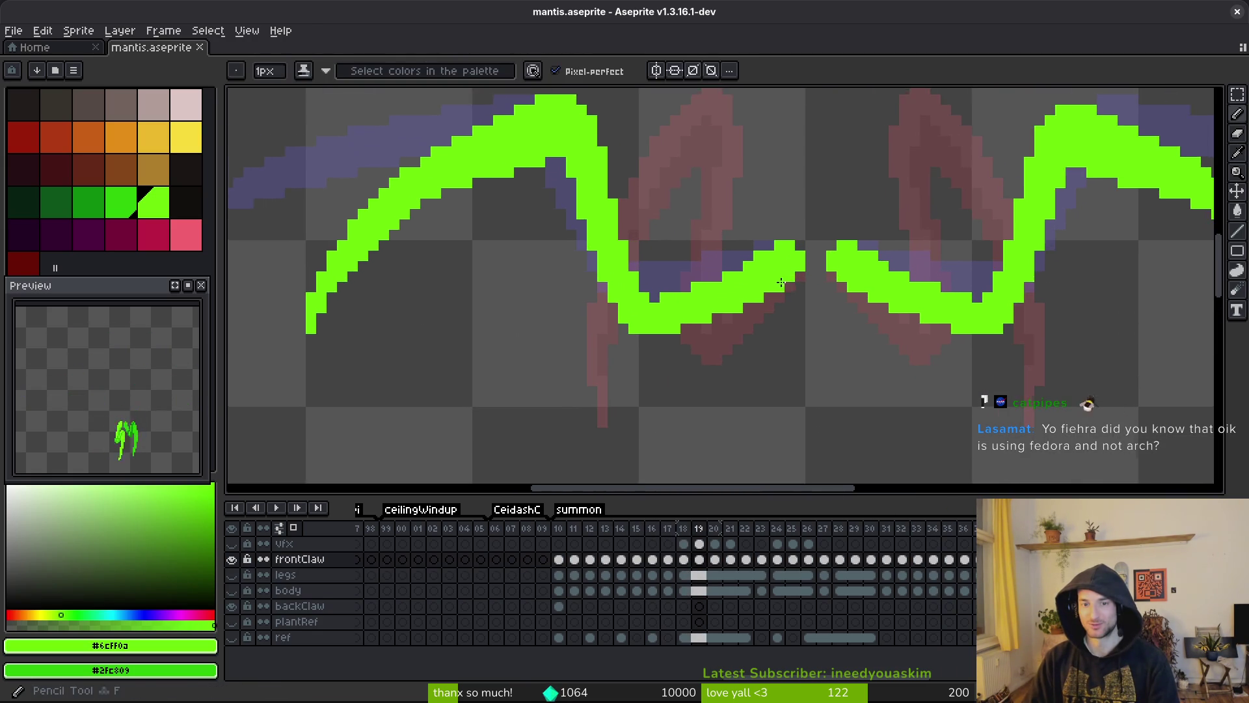
- Pencil darker green shading along the claw's left arm, upper arch and right inner edge
key("b")
scroll(730, 319, "up", 2)
mouse_move(870, 214)
left_mouse_down()
mouse_move(654, 298)
mouse_move(554, 300)
mouse_move(582, 306)
left_mouse_up()
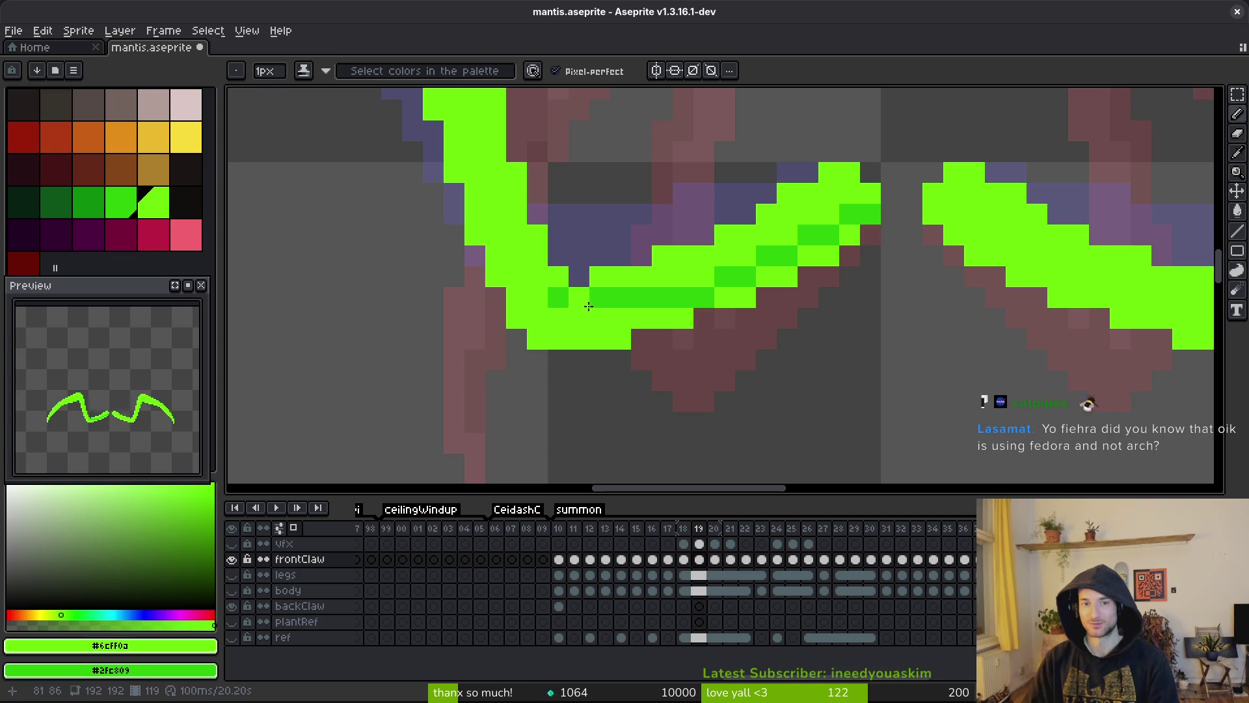
left_click_drag(519, 262, 631, 363)
left_click_drag(534, 104, 655, 397)
mouse_move(631, 334)
left_mouse_down()
mouse_move(697, 243)
mouse_move(794, 232)
mouse_move(691, 244)
left_mouse_up()
mouse_move(795, 214)
left_mouse_down()
mouse_move(795, 247)
mouse_move(813, 257)
mouse_move(821, 293)
left_mouse_up()
mouse_move(847, 362)
left_mouse_down()
mouse_move(813, 251)
mouse_move(848, 384)
mouse_move(873, 414)
left_mouse_up()
- Bucket-fill three bright claw patches dark green and darken a run of pixels down the claw
scroll(888, 446, "down", 4)
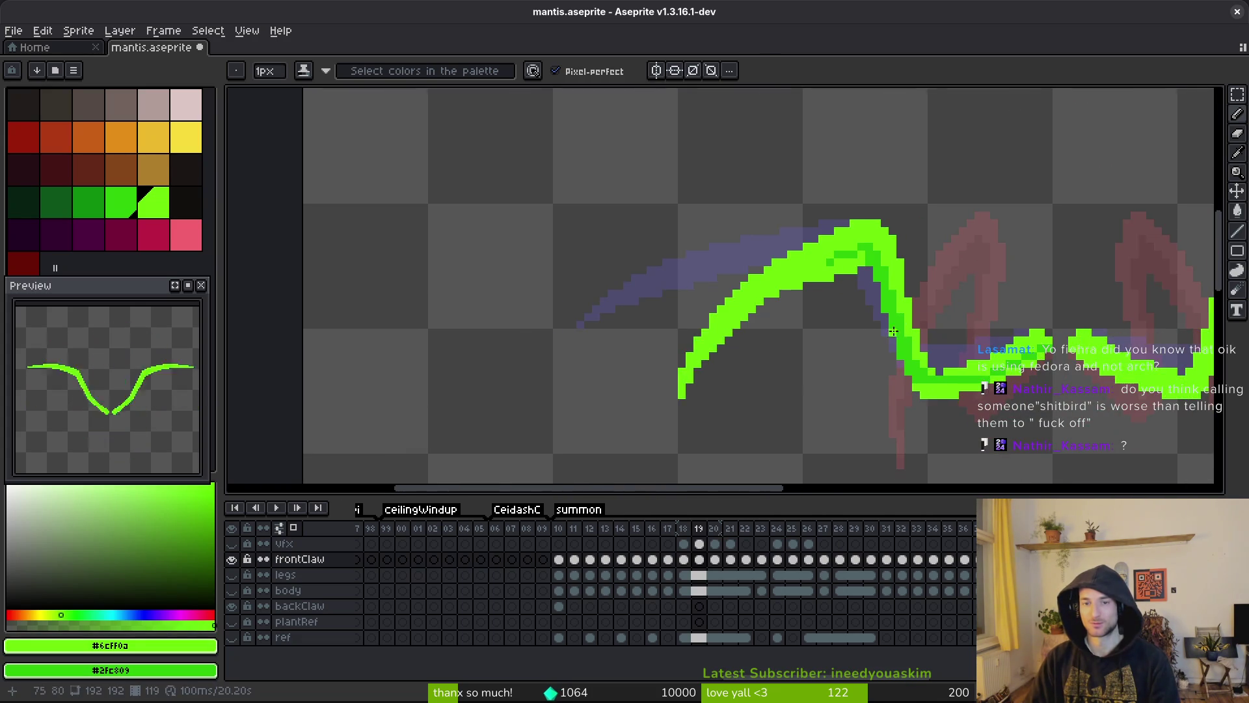
scroll(829, 354, "up", 3)
left_click(709, 370)
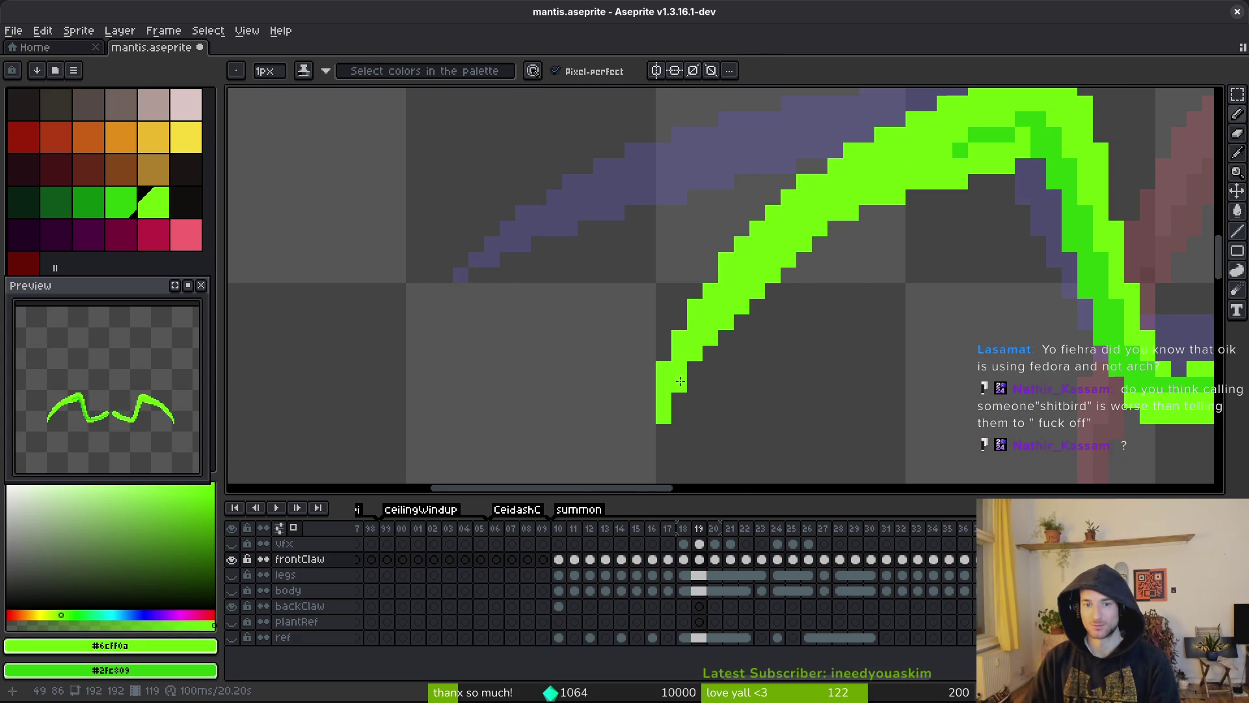
key("f")
left_click_drag(678, 387, 765, 259)
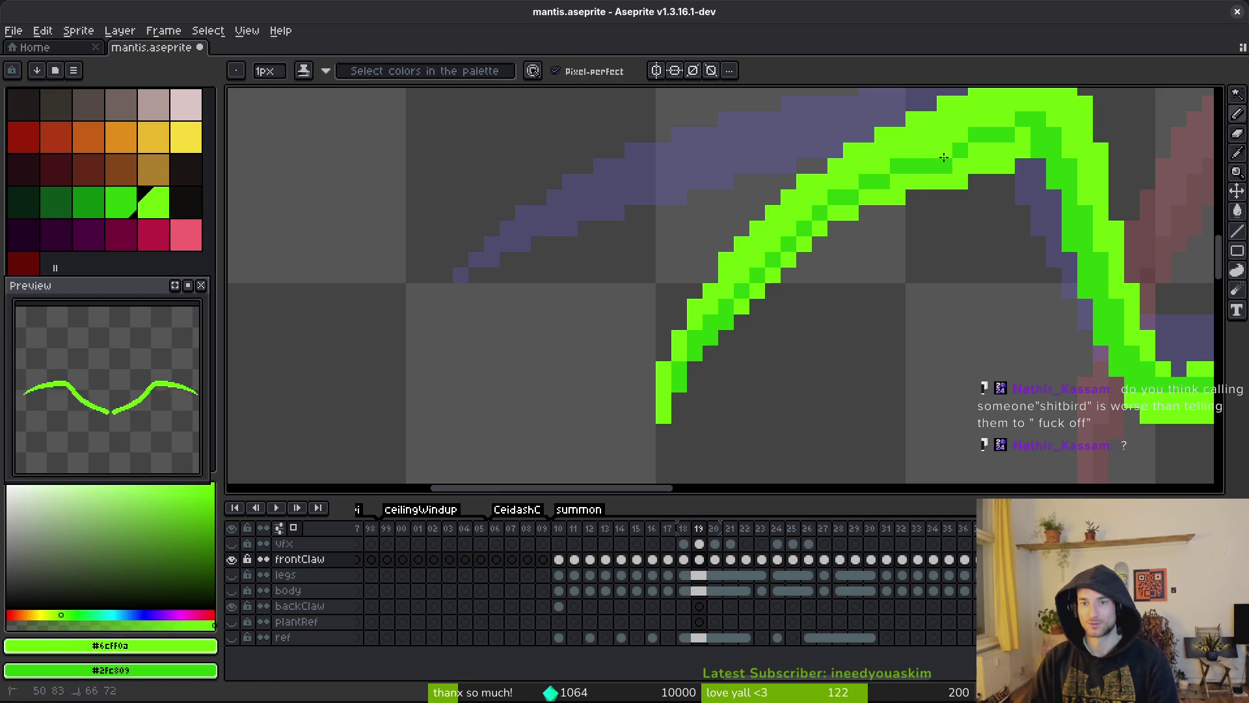
key("g")
left_click(869, 195)
left_click(864, 212)
left_click(820, 228)
key("b")
left_click_drag(804, 243, 741, 306)
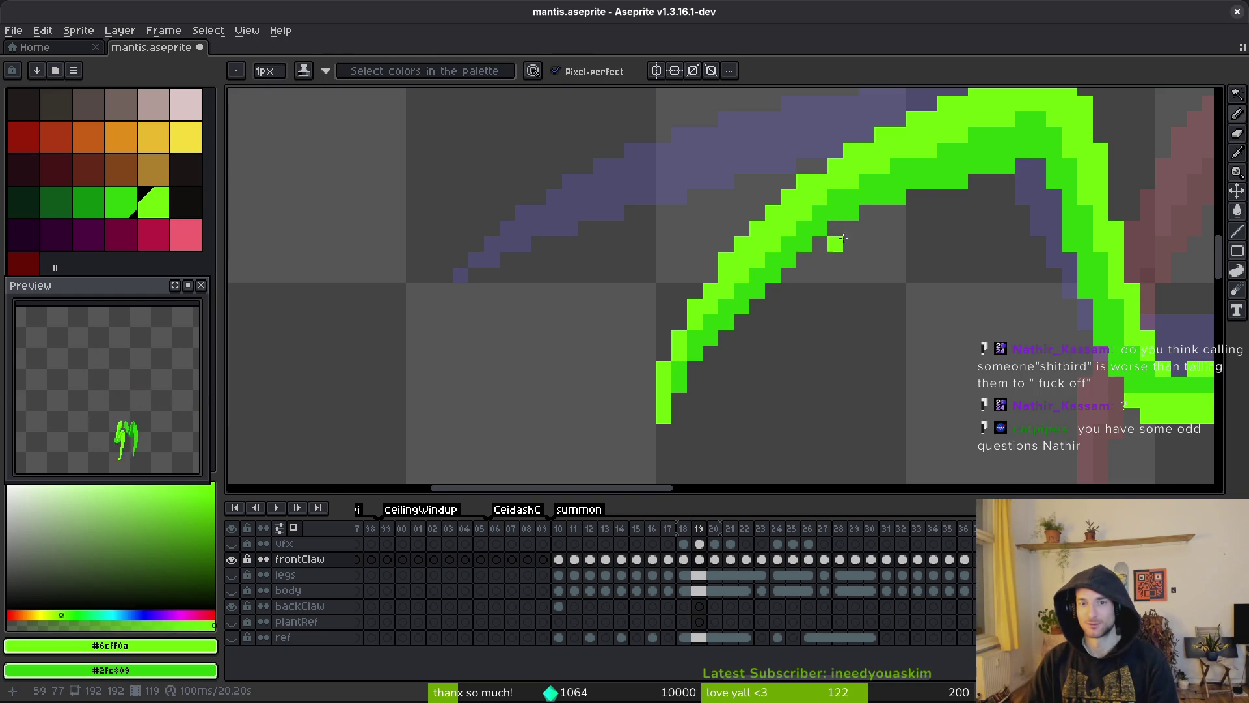
- Refill the claw's lower band dark green and save the file
scroll(833, 243, "down", 3)
scroll(864, 262, "up", 3)
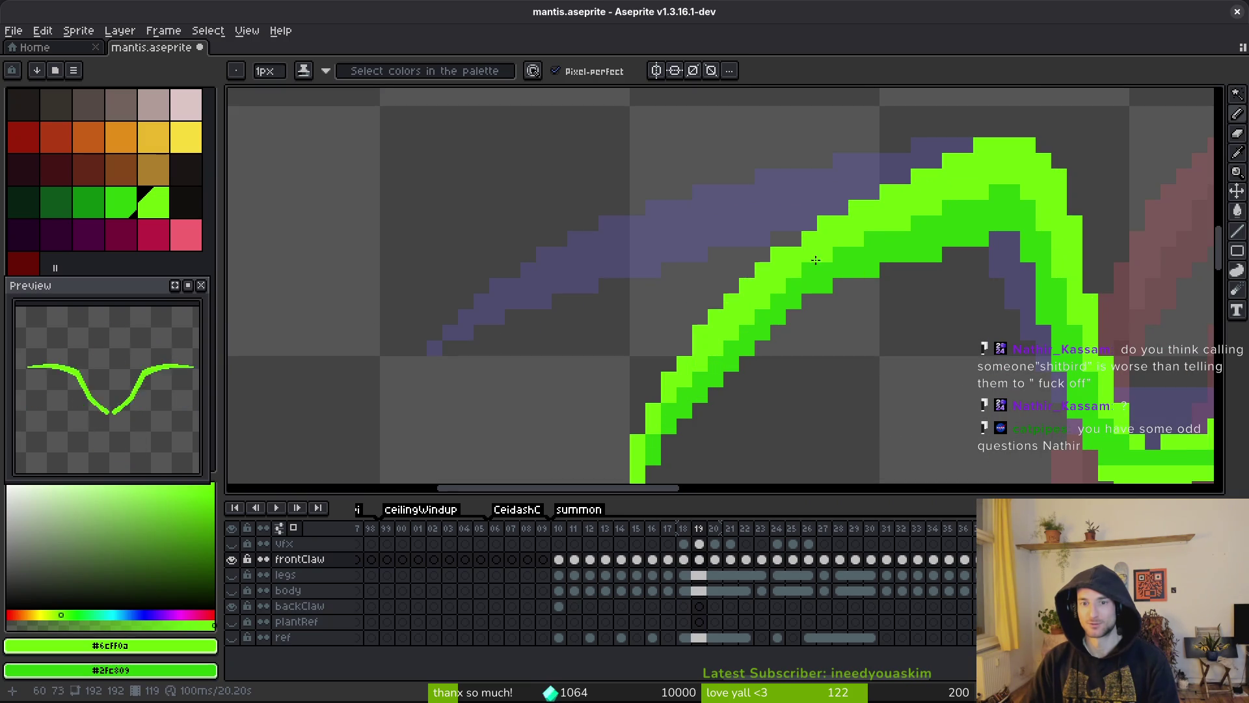
scroll(873, 245, "down", 3)
key("ctrl+s")
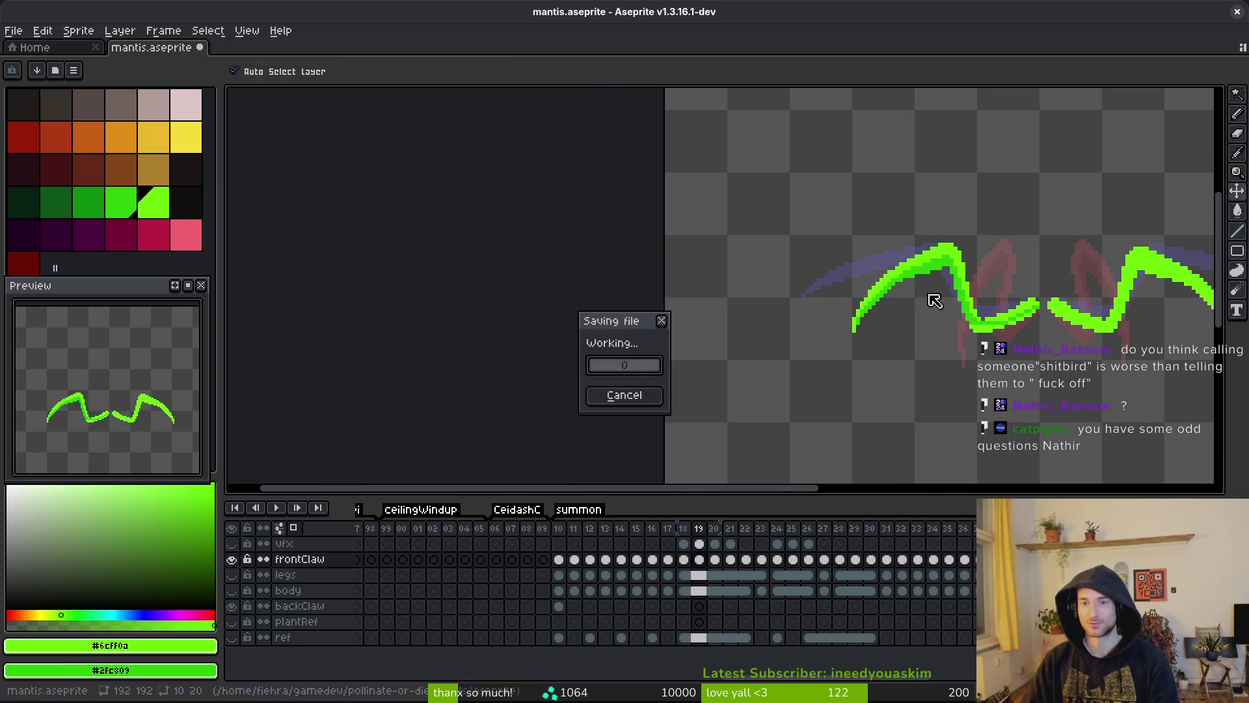
scroll(826, 273, "up", 3)
scroll(792, 291, "up", 3)
key("g")
mouse_move(781, 361)
left_mouse_down()
mouse_move(909, 338)
mouse_move(1005, 266)
left_mouse_up()
key("b")
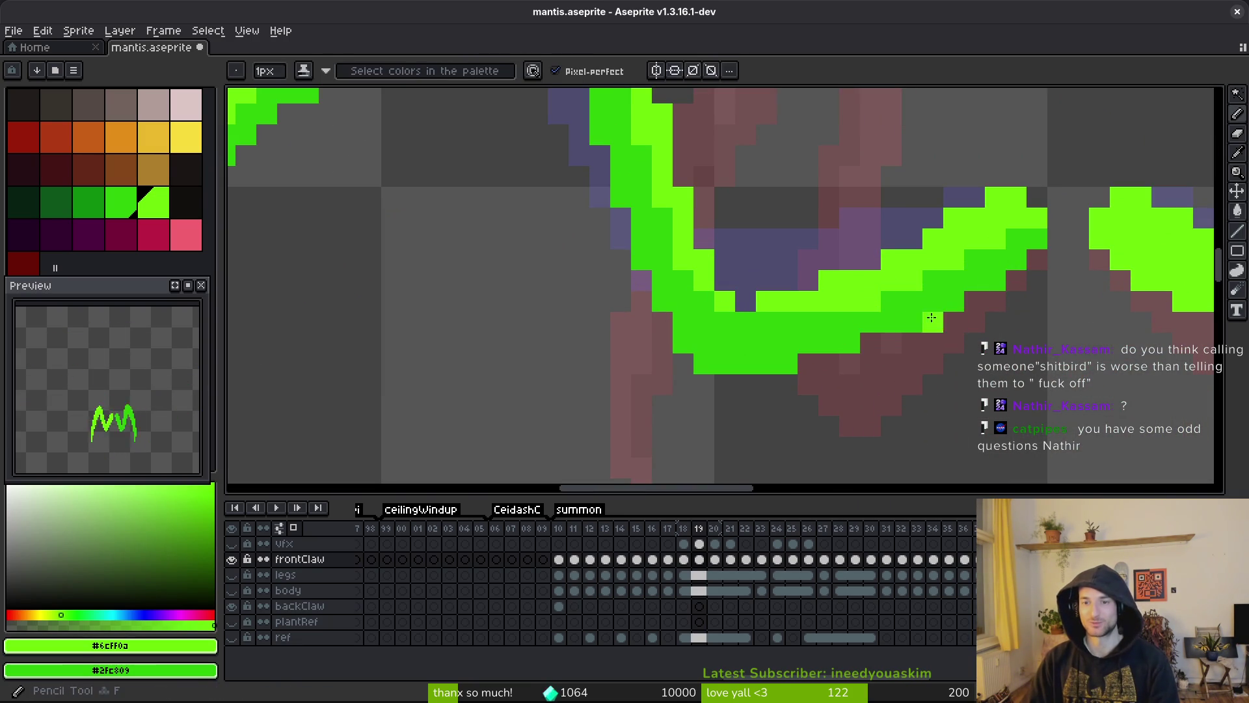
scroll(957, 341, "down", 3)
key("ctrl+s")
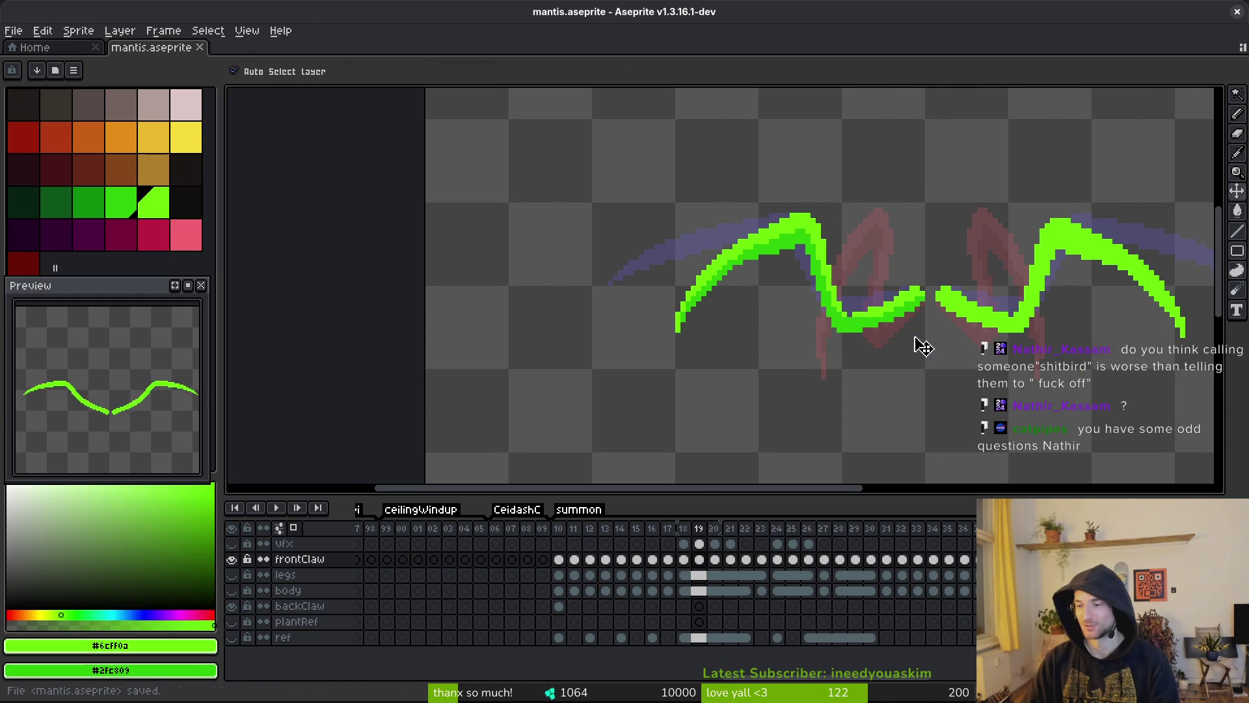
scroll(882, 336, "down", 1)
scroll(883, 336, "up", 1)
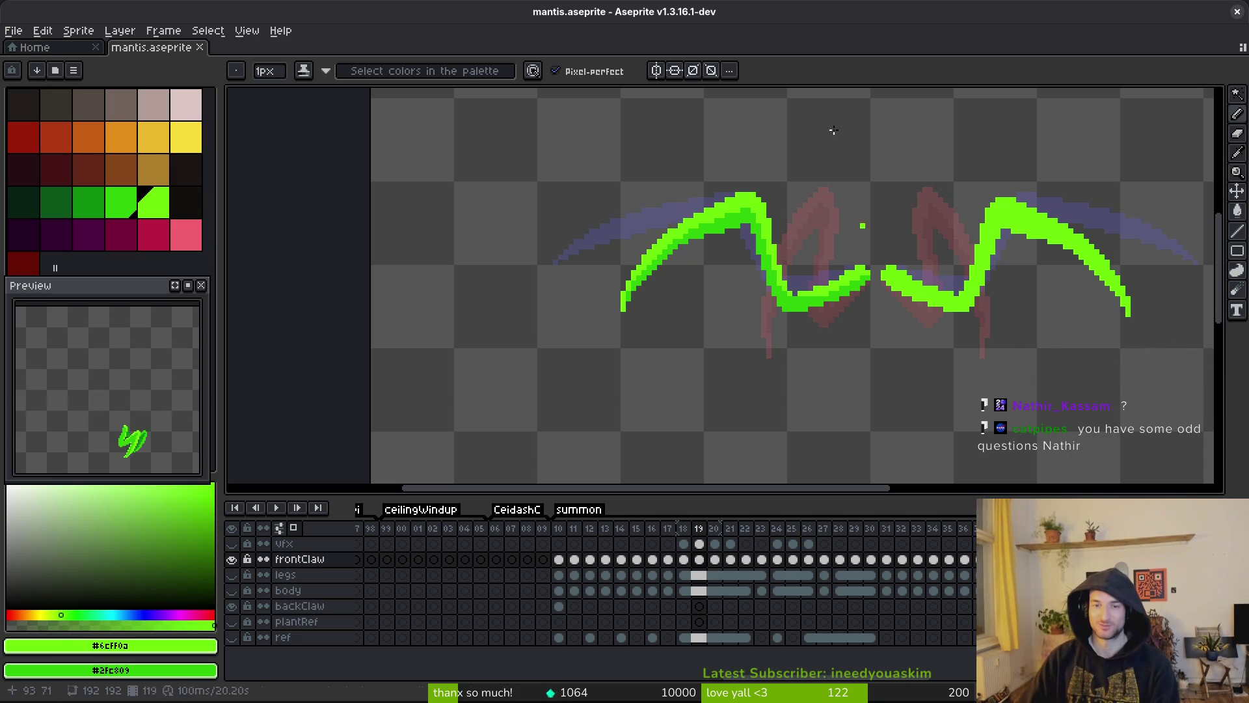
scroll(842, 311, "up", 1)
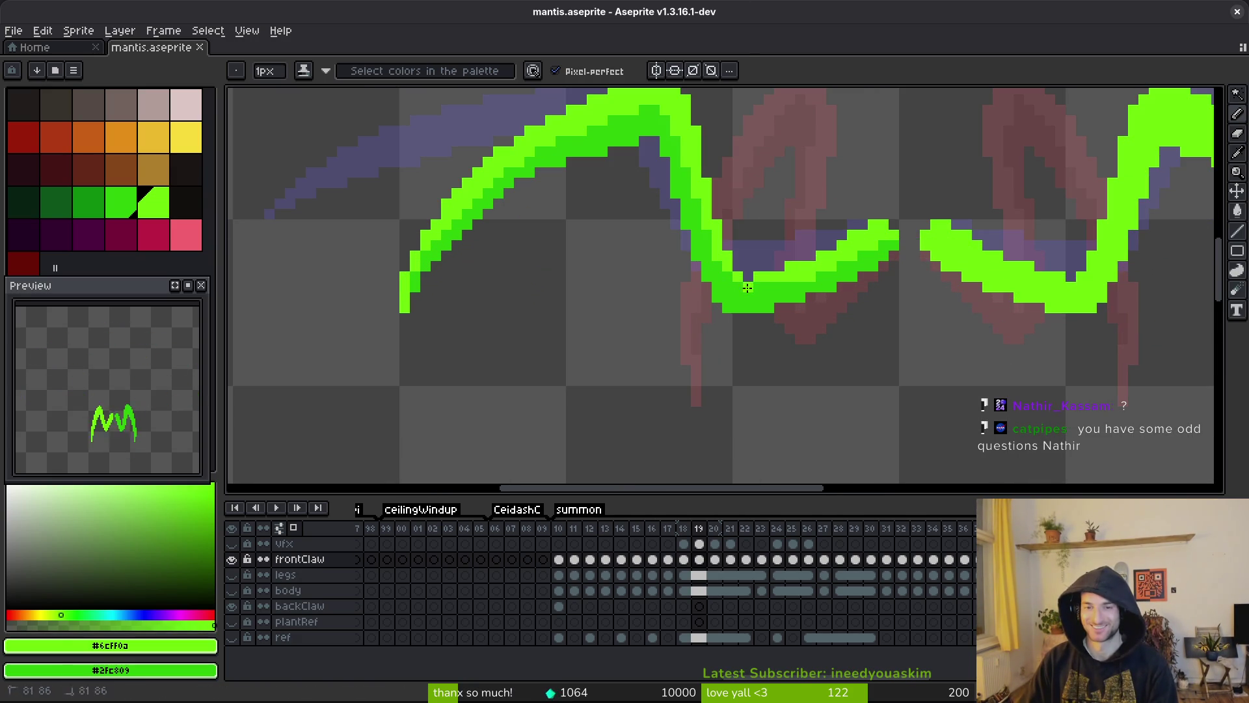
scroll(791, 289, "down", 2)
- Lasso and erase the old right claw along with its leftover tip
key("w")
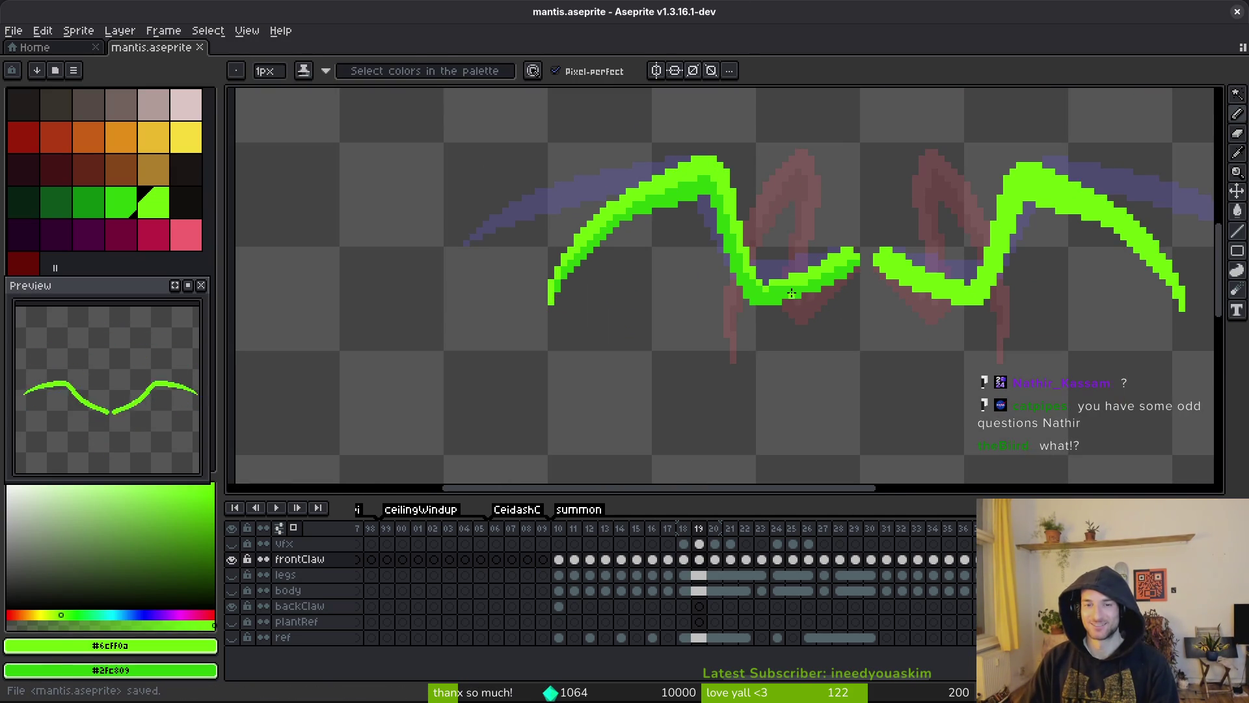
mouse_move(795, 185)
left_mouse_down()
mouse_move(525, 365)
mouse_move(867, 267)
mouse_move(858, 229)
left_mouse_up()
mouse_move(607, 256)
left_mouse_down()
mouse_move(879, 271)
mouse_move(1010, 294)
mouse_move(1005, 274)
mouse_move(1003, 345)
mouse_move(1005, 260)
mouse_move(1004, 273)
left_mouse_up()
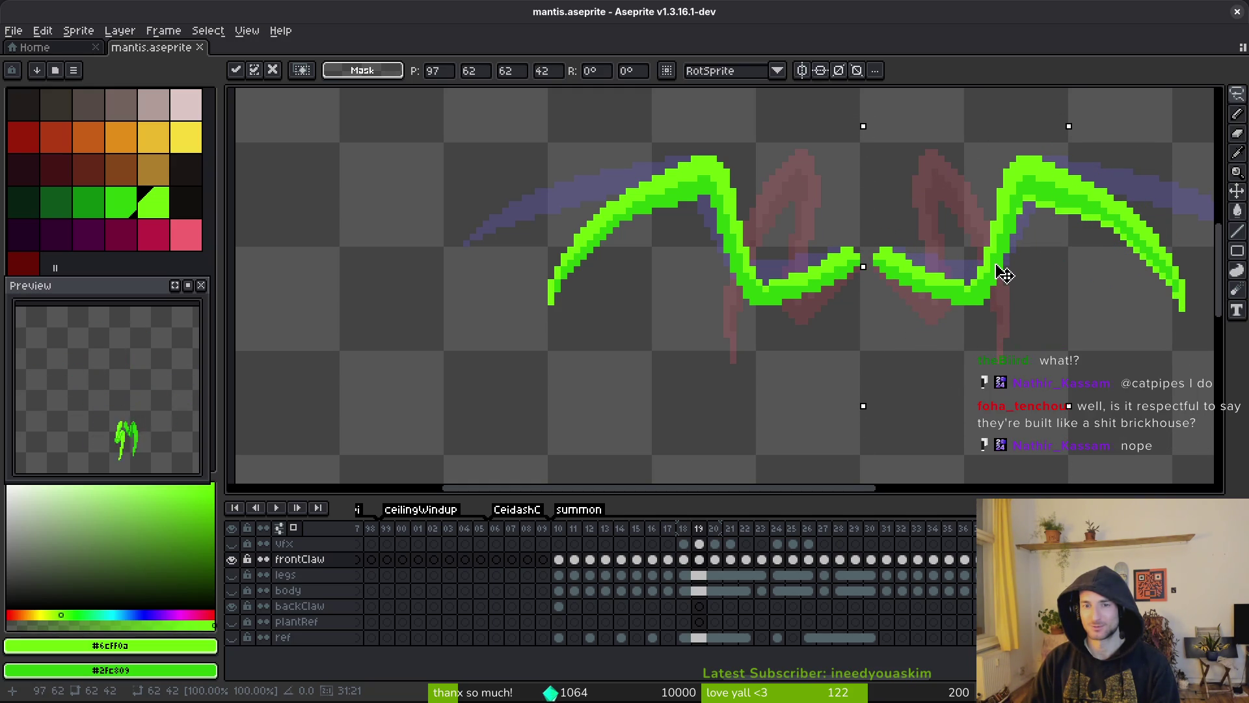
left_click_drag(809, 131, 1011, 273)
mouse_move(1099, 150)
left_mouse_down()
mouse_move(831, 221)
mouse_move(887, 357)
mouse_move(1143, 291)
mouse_move(1137, 181)
left_mouse_up()
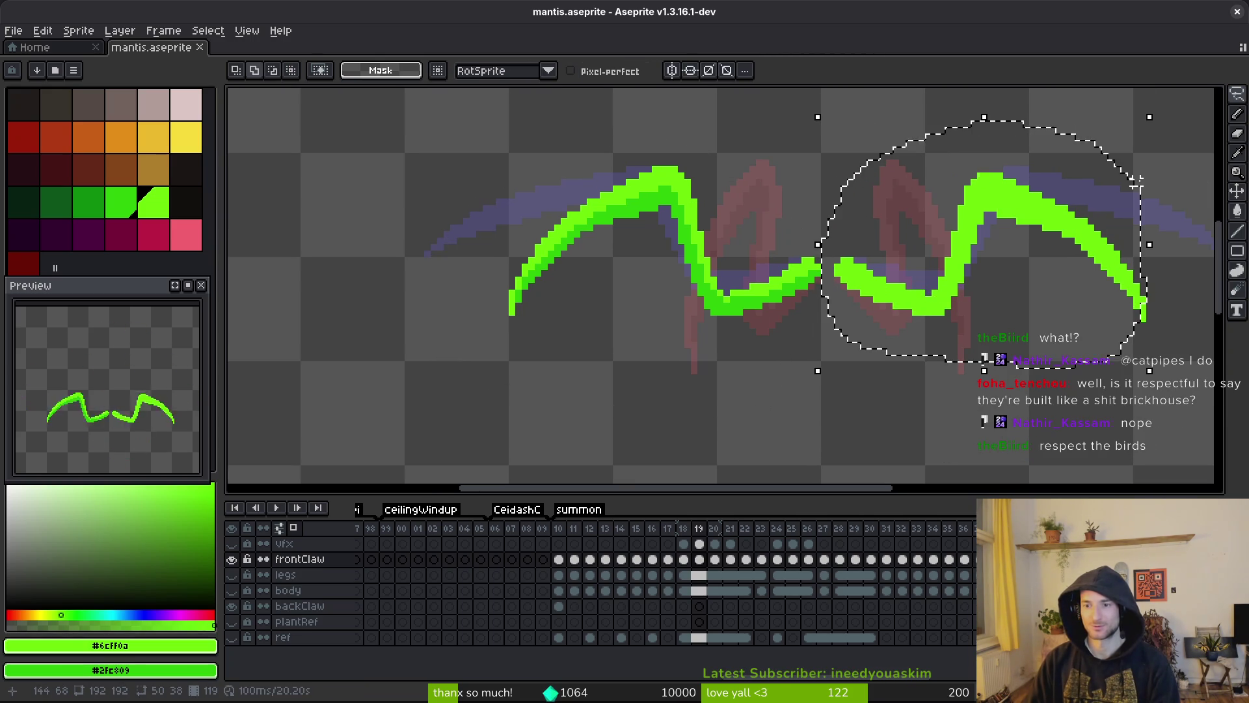
key("Delete")
mouse_move(1185, 246)
left_mouse_down()
mouse_move(1115, 312)
mouse_move(1181, 251)
left_mouse_up()
key("Delete")
- Copy the left claw, flip it horizontally, place it on the right side and save
mouse_move(857, 195)
left_mouse_down()
mouse_move(494, 150)
mouse_move(830, 198)
left_mouse_up()
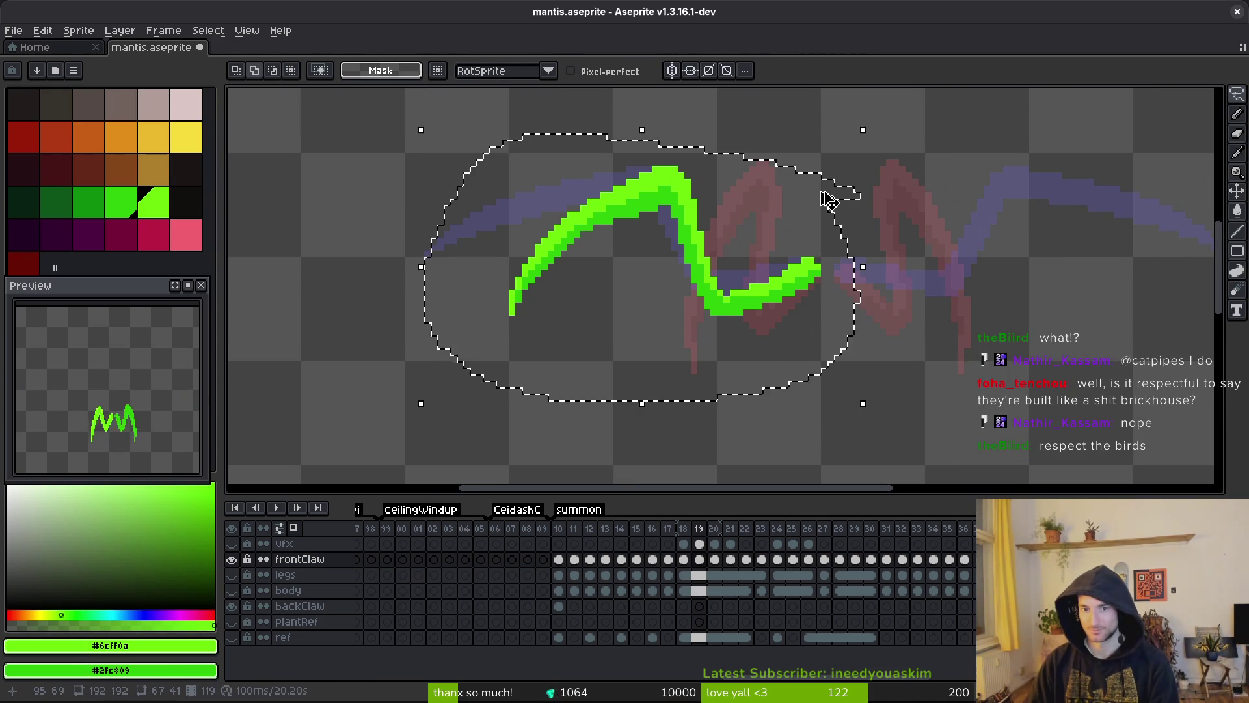
key("ctrl+c")
key("ctrl+v")
key("shift+h")
mouse_move(586, 267)
left_mouse_down()
mouse_move(1028, 280)
mouse_move(954, 268)
left_mouse_up()
key("Return")
key("ctrl+s")
- Compare the claws against frame 18, then move to frame 20 with the Pencil
scroll(929, 274, "down", 2)
key("Left")
key("Right")
key("Left")
key("Right")
key("Right")
key("m")
scroll(880, 306, "up", 3)
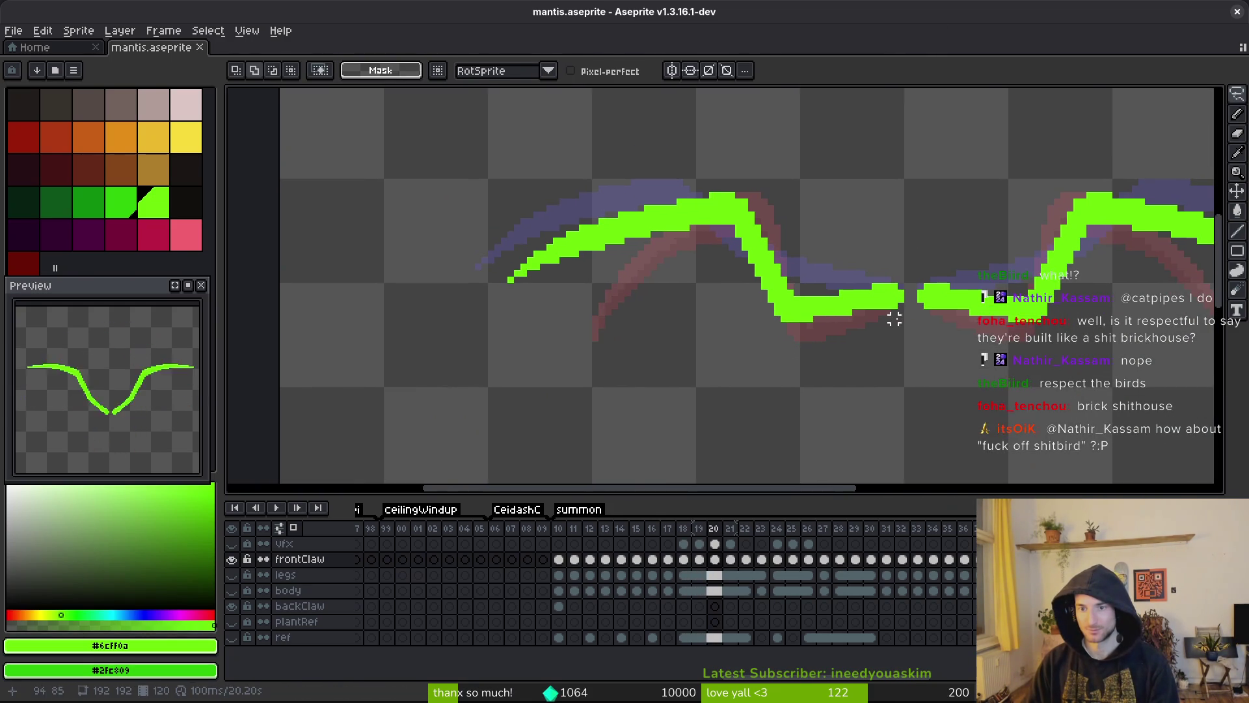
key("b")
scroll(849, 306, "up", 3)
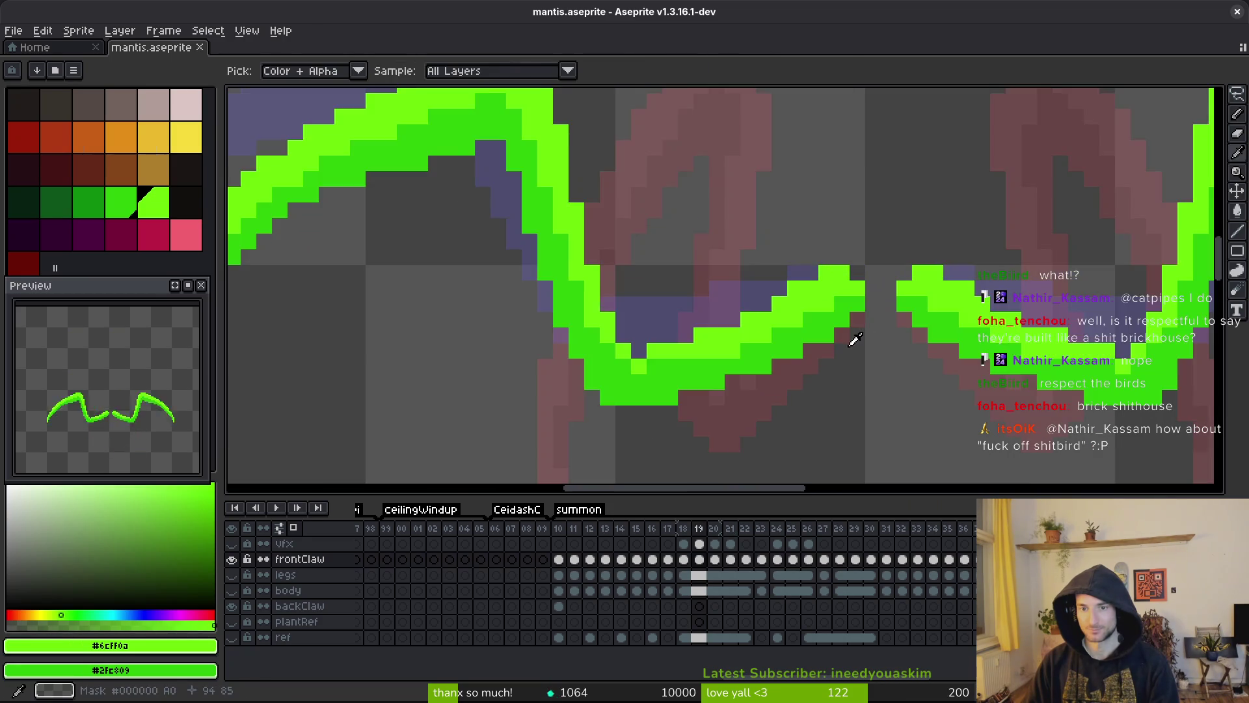
- Pencil darker green shading along the claw's bottom edge, diagonal run and left tip
mouse_move(860, 298)
left_mouse_down()
mouse_move(640, 335)
mouse_move(589, 320)
mouse_move(828, 311)
mouse_move(808, 321)
left_mouse_up()
left_click(734, 336)
mouse_move(644, 351)
left_mouse_down()
mouse_move(605, 351)
mouse_move(585, 332)
mouse_move(667, 355)
left_mouse_up()
mouse_move(558, 168)
left_mouse_down()
mouse_move(559, 156)
mouse_move(611, 253)
left_mouse_up()
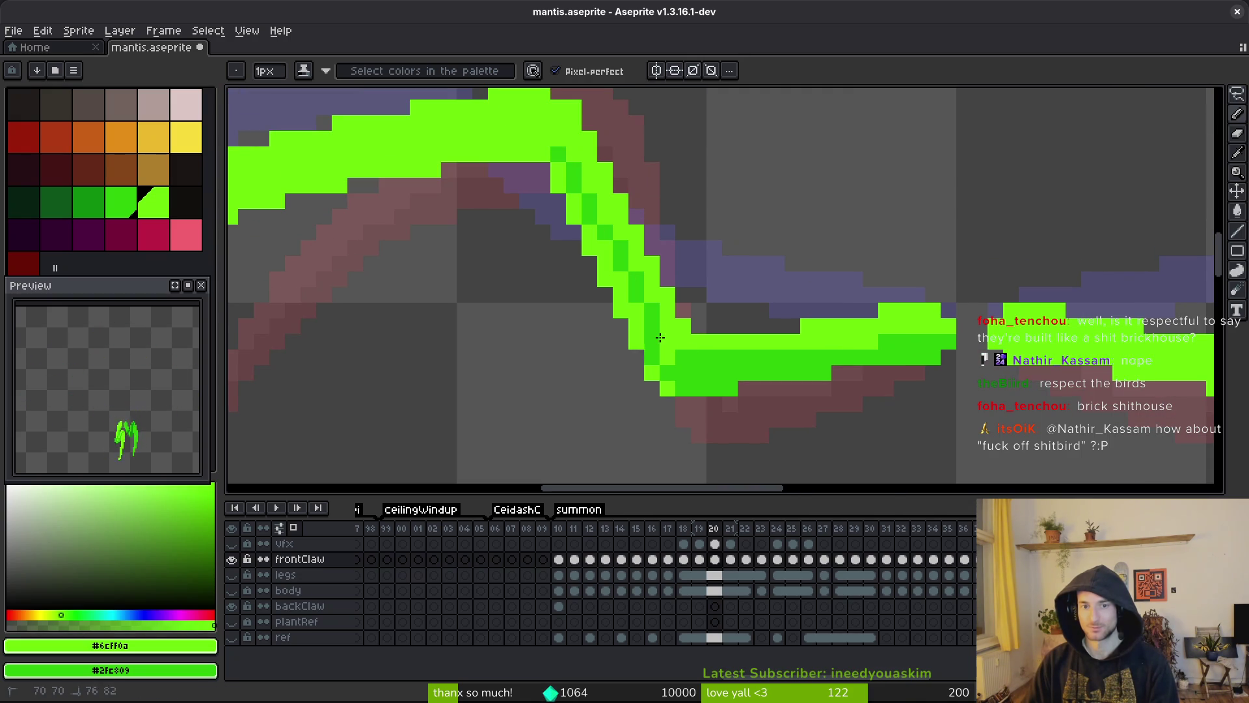
left_click_drag(547, 158, 674, 187)
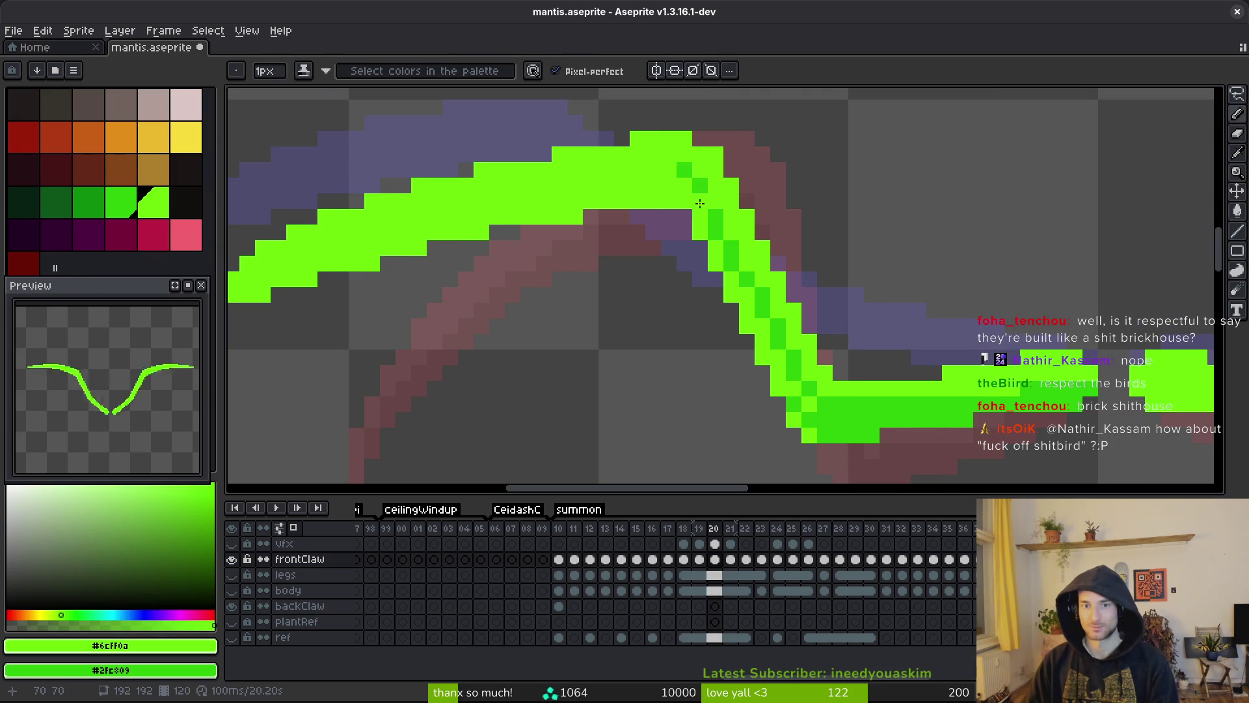
left_click_drag(379, 230, 555, 233)
left_click(352, 316)
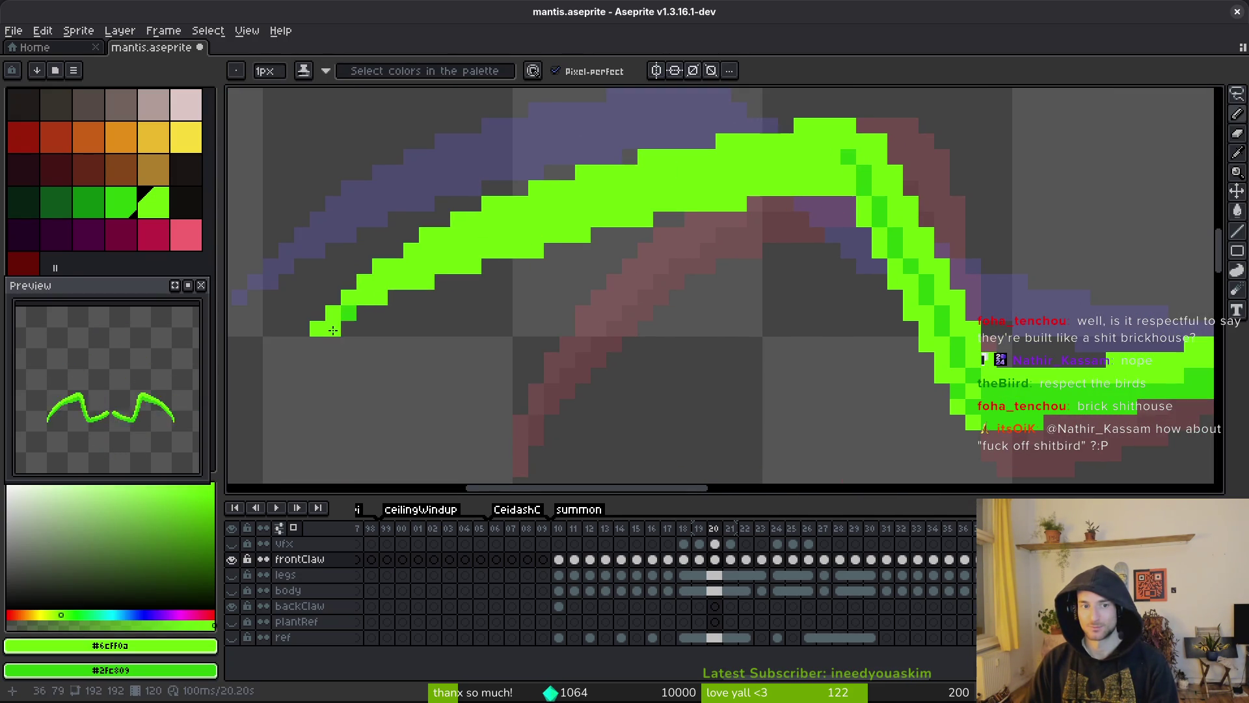
left_click_drag(377, 303, 376, 296)
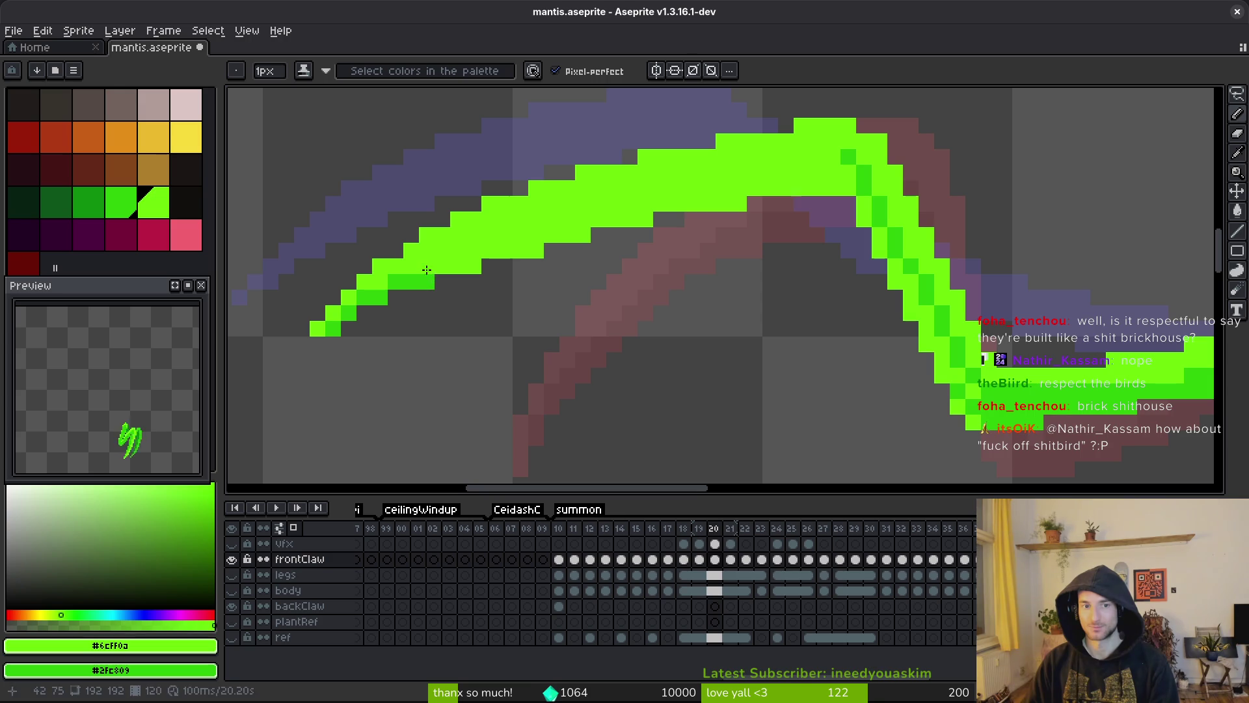
left_click_drag(455, 246, 537, 229)
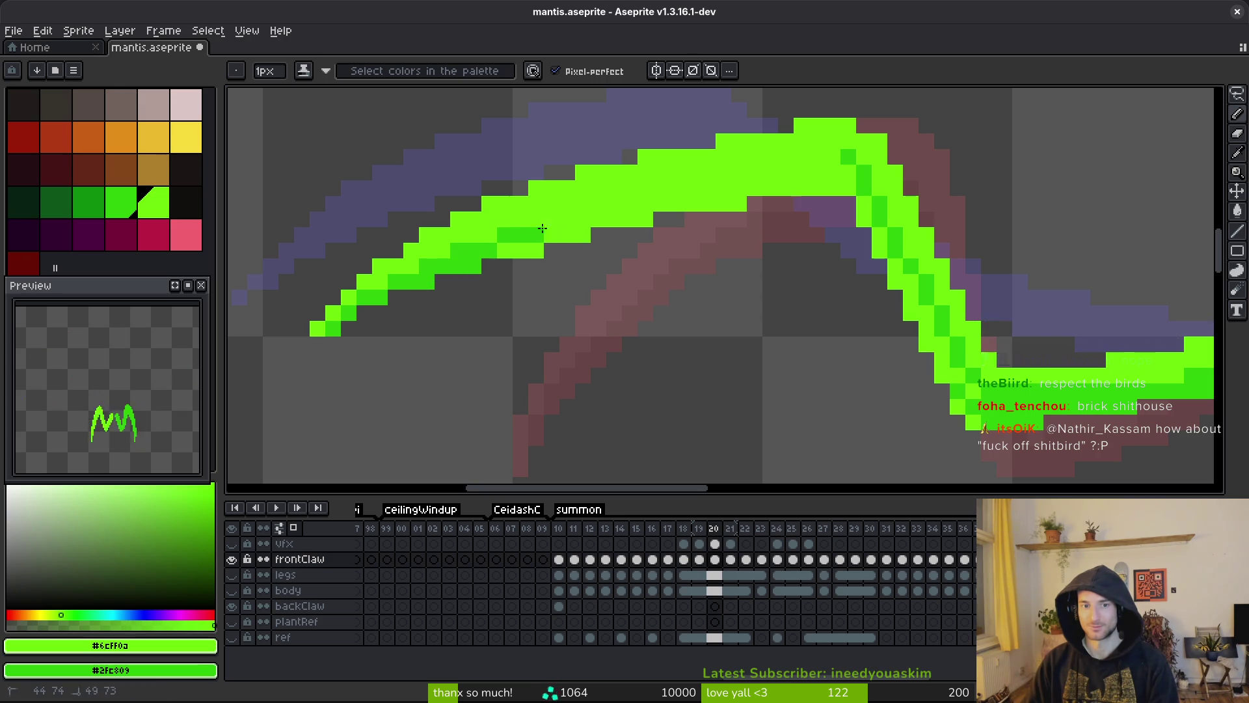
- Bucket-fill the light green claw patches and strips with darker green, touching up the edge
key("g")
left_click(832, 172)
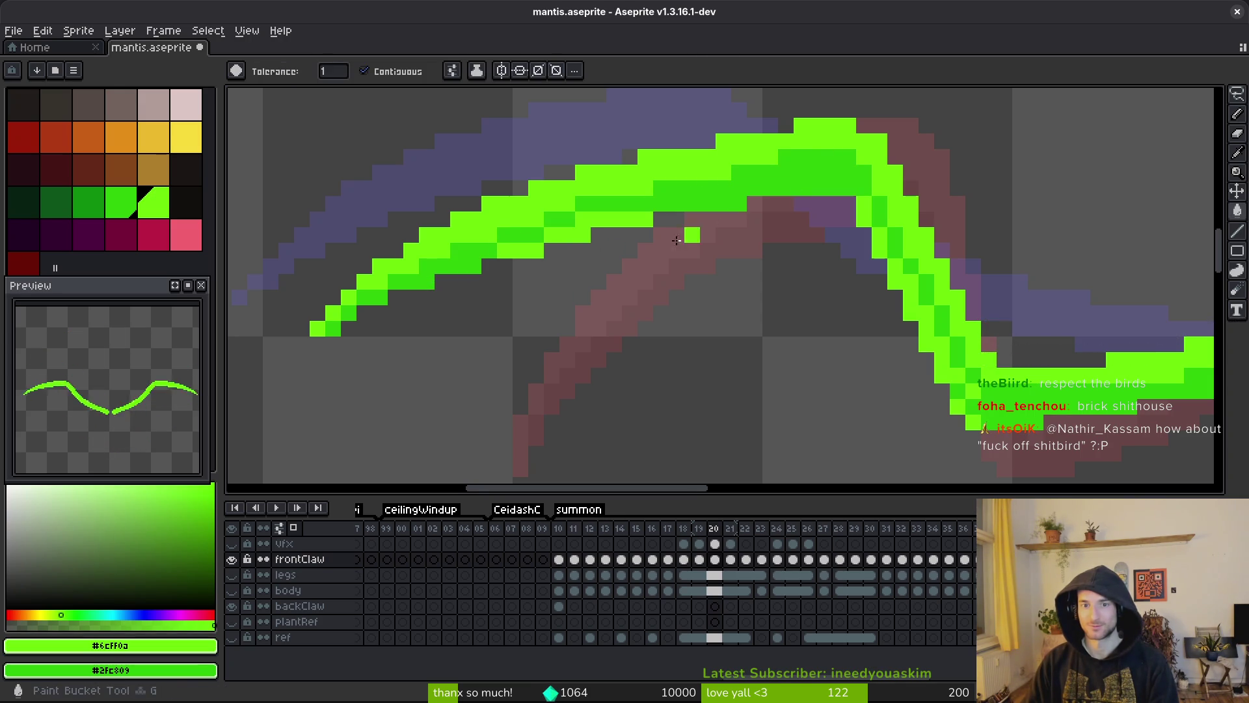
left_click(585, 223)
key("b")
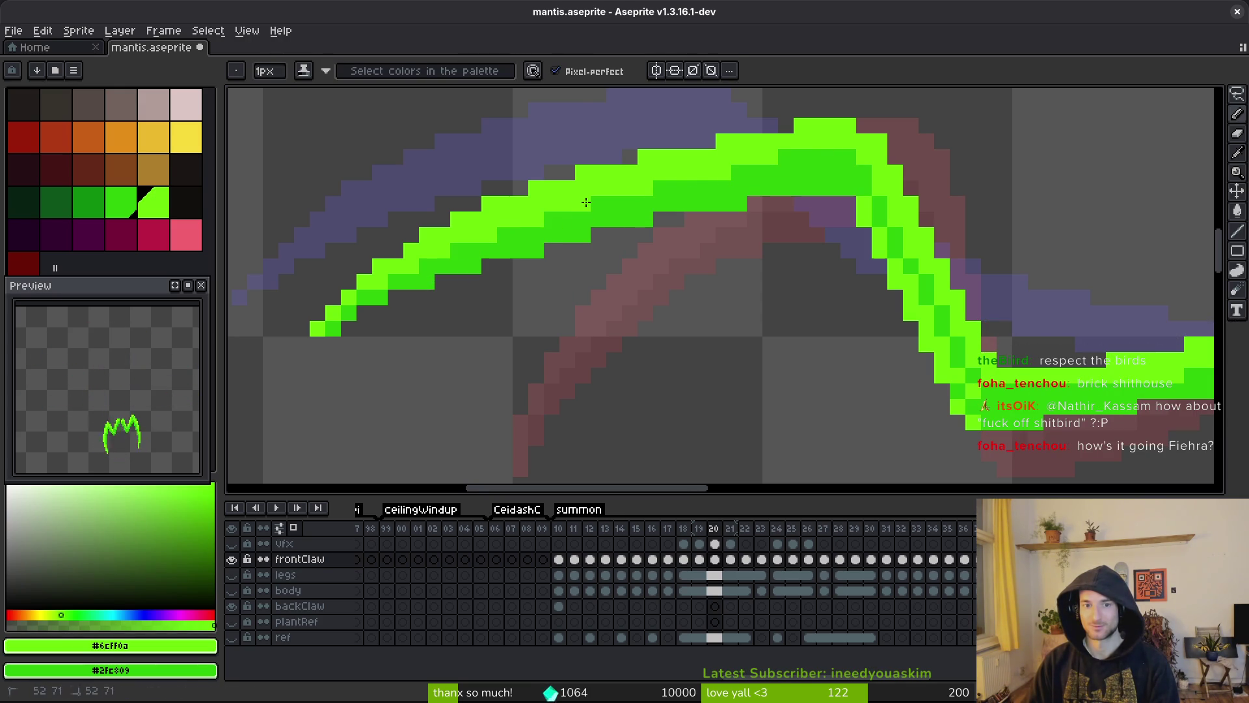
left_click_drag(790, 154, 800, 164)
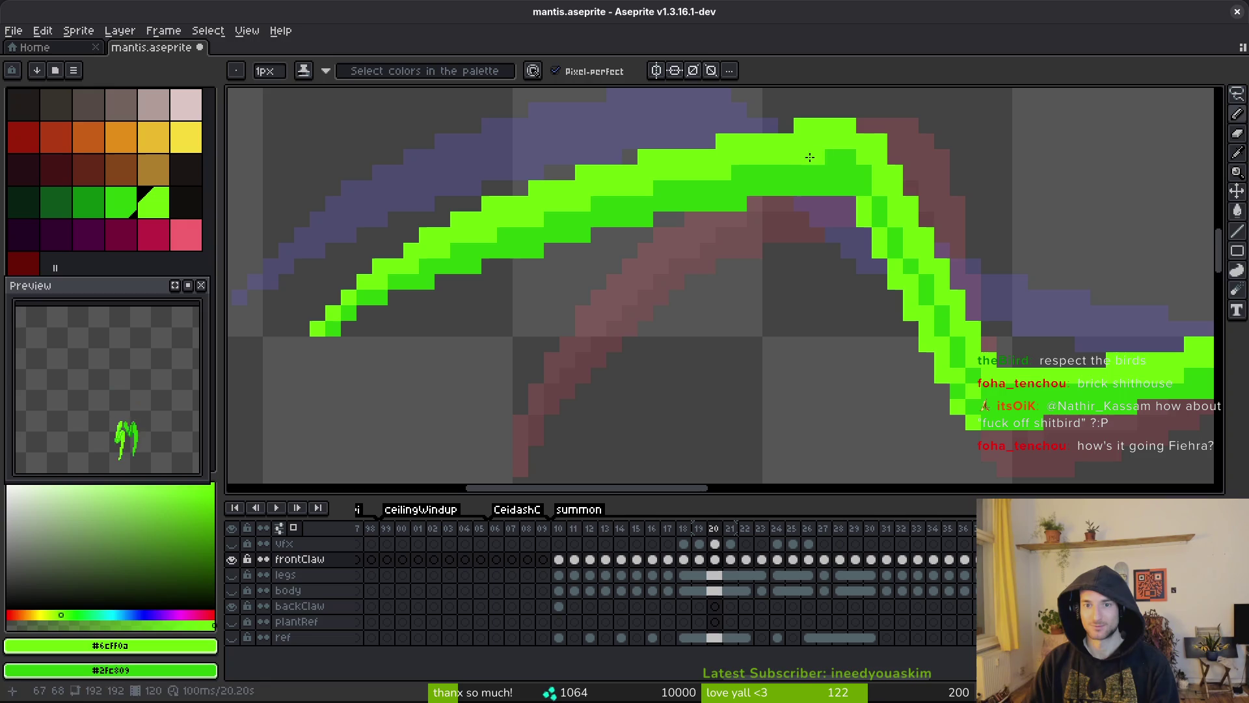
right_click(833, 172)
key("g")
right_click(864, 212)
right_click(880, 242)
right_click(910, 292)
right_click(948, 382)
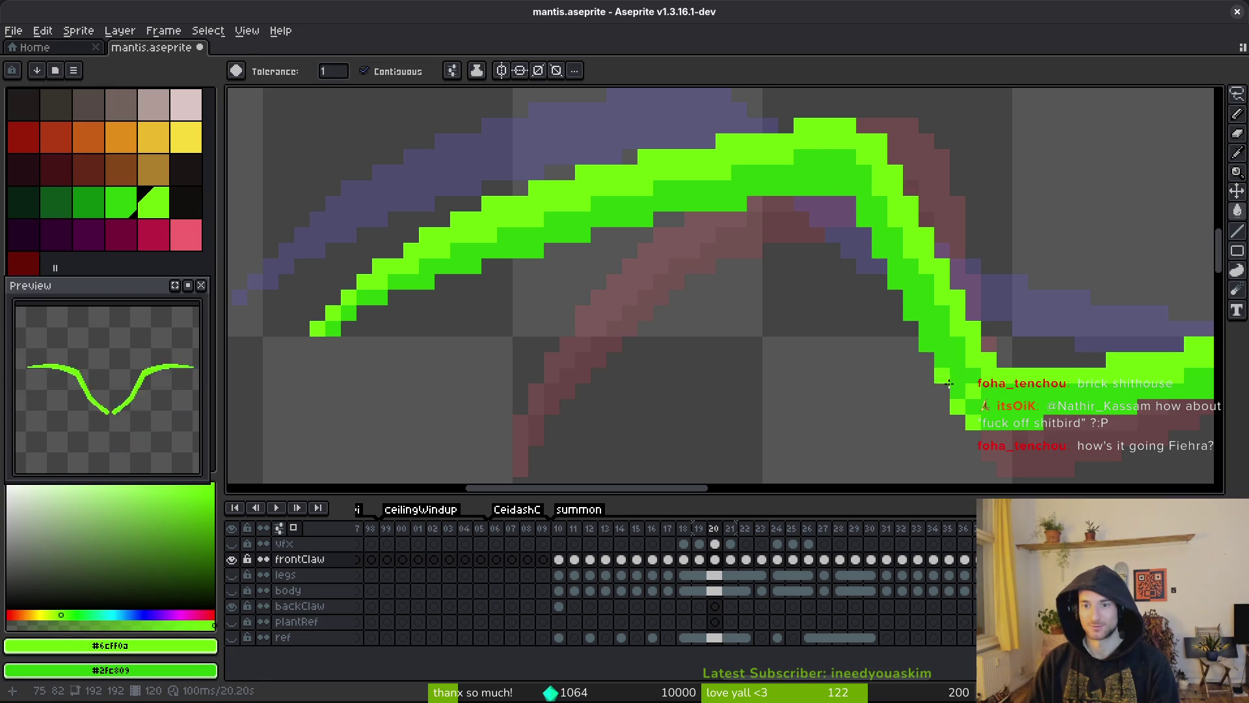
key("b")
- Darken one remaining light pixel on the claw's lower bend and save
left_click_drag(1046, 453, 946, 435)
key("ctrl+s")
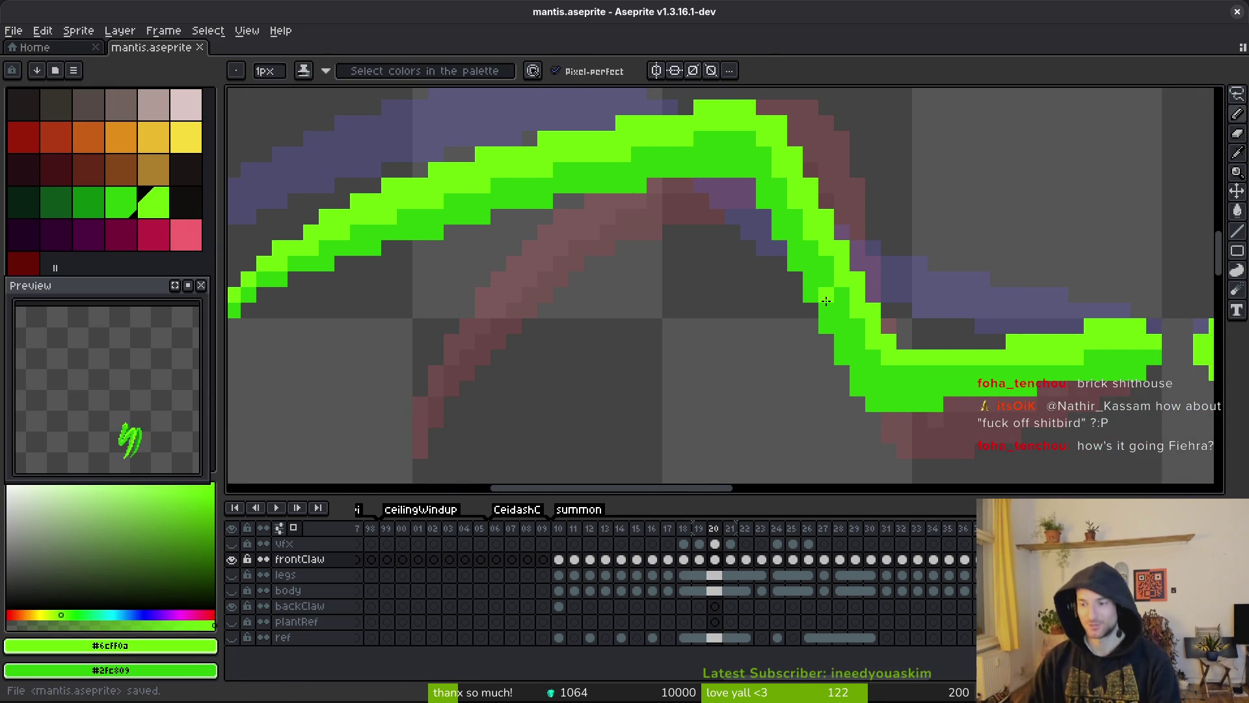
left_click_drag(865, 306, 741, 286)
key("ctrl+s")
left_click_drag(804, 417, 748, 411)
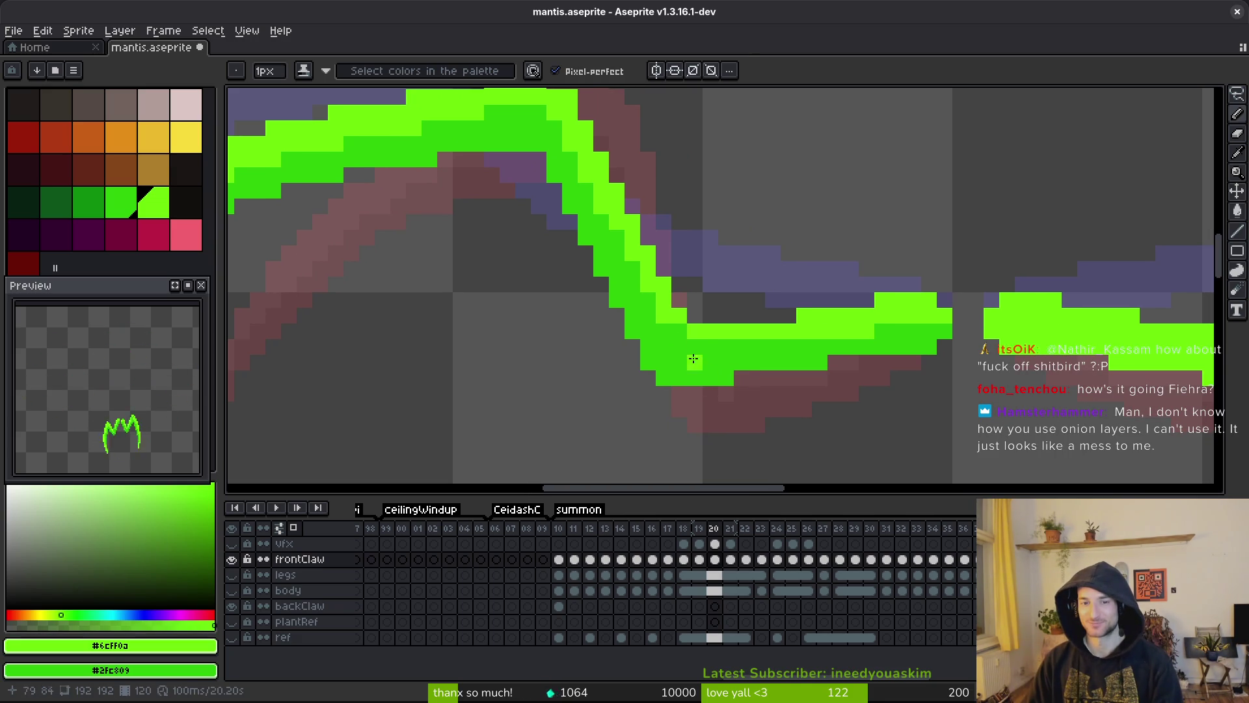
right_click(695, 331)
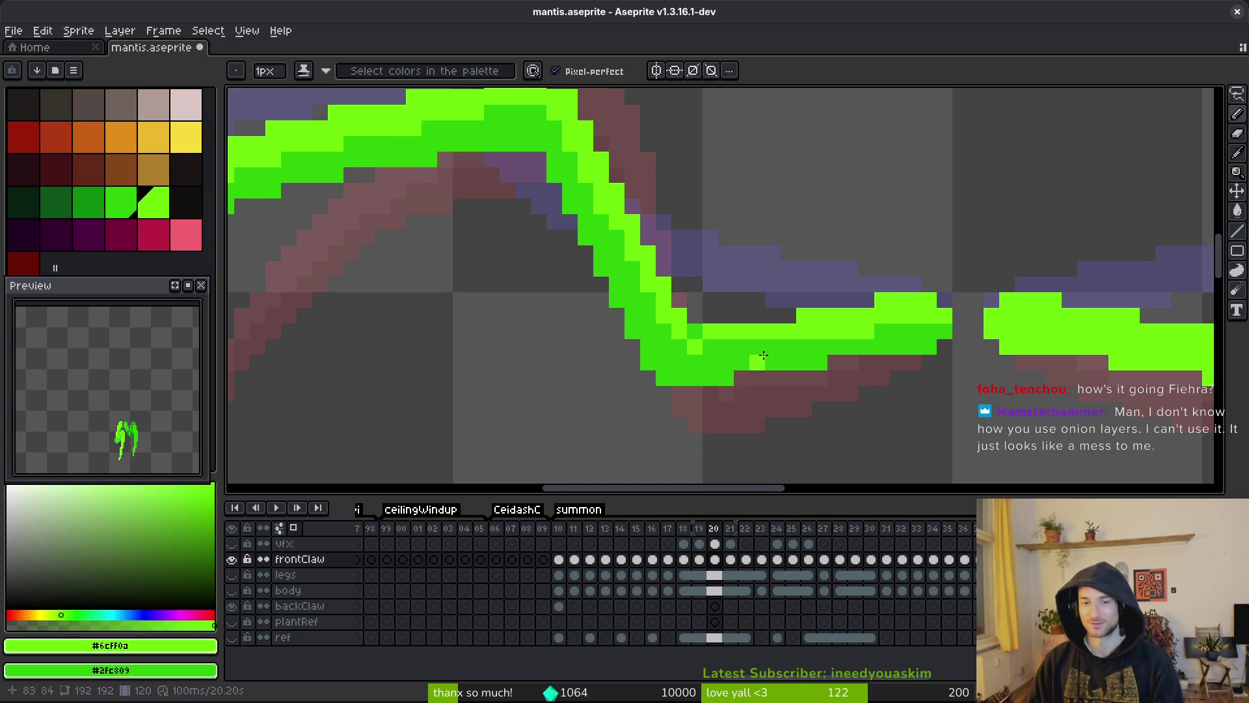
scroll(726, 350, "down", 5)
key("ctrl+s")
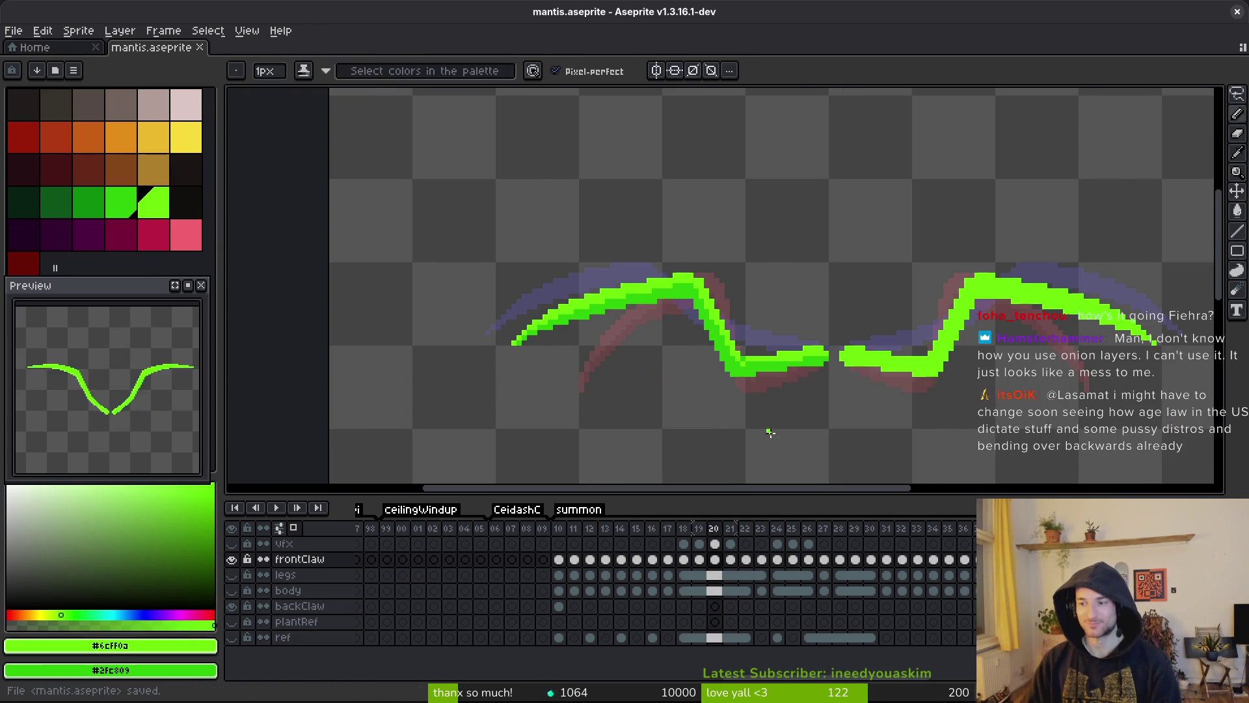
- Keep the red/blue tinted onion skin mode, save the file, then turn onion skinning off
key("b")
scroll(759, 379, "right", 2)
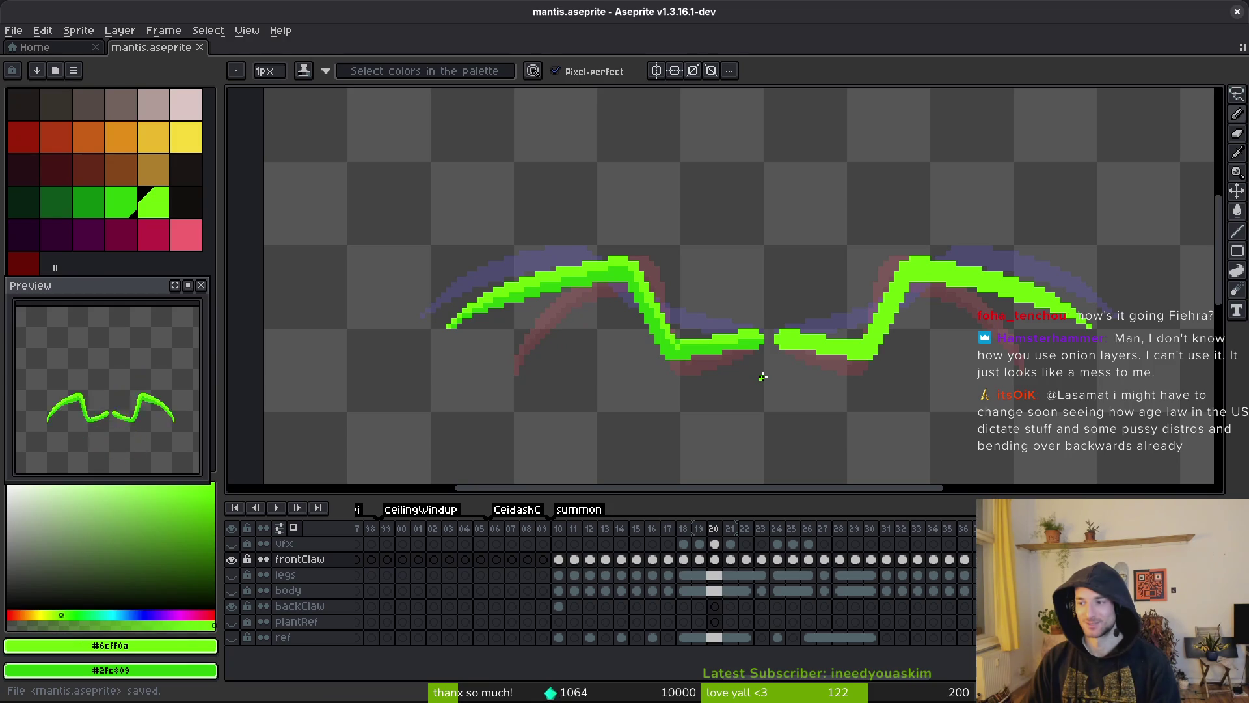
scroll(771, 363, "left", 1)
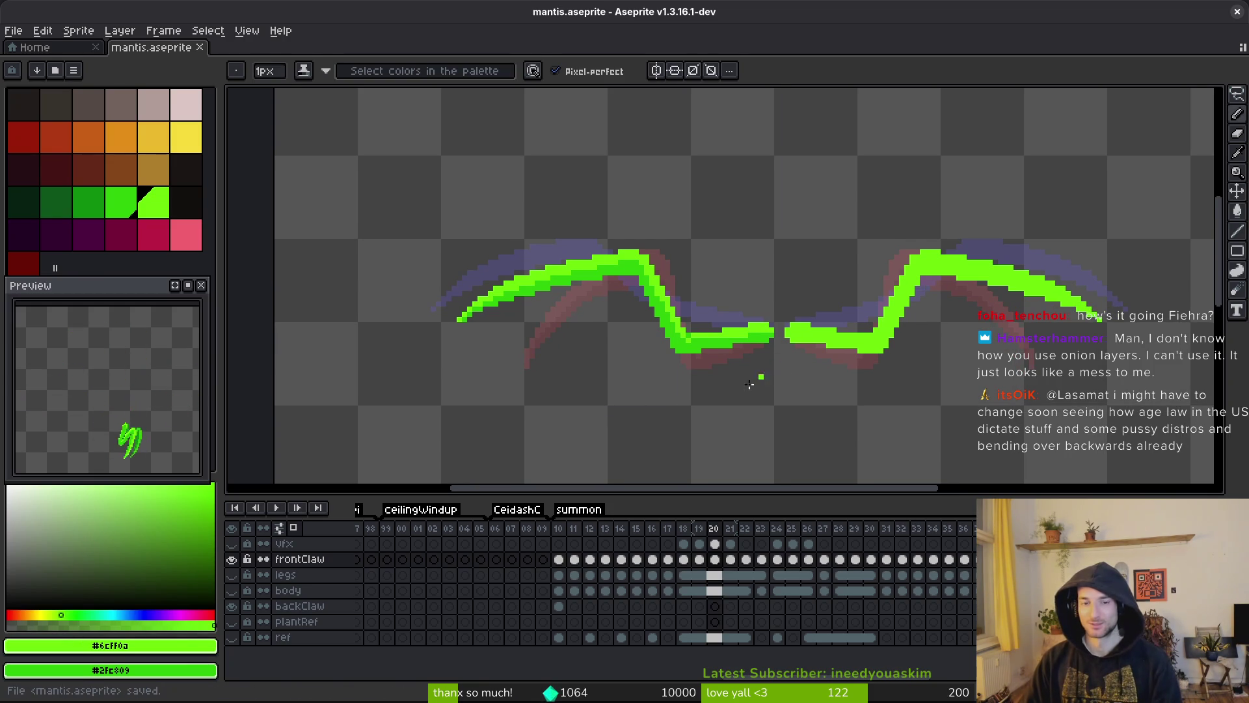
left_click(293, 529)
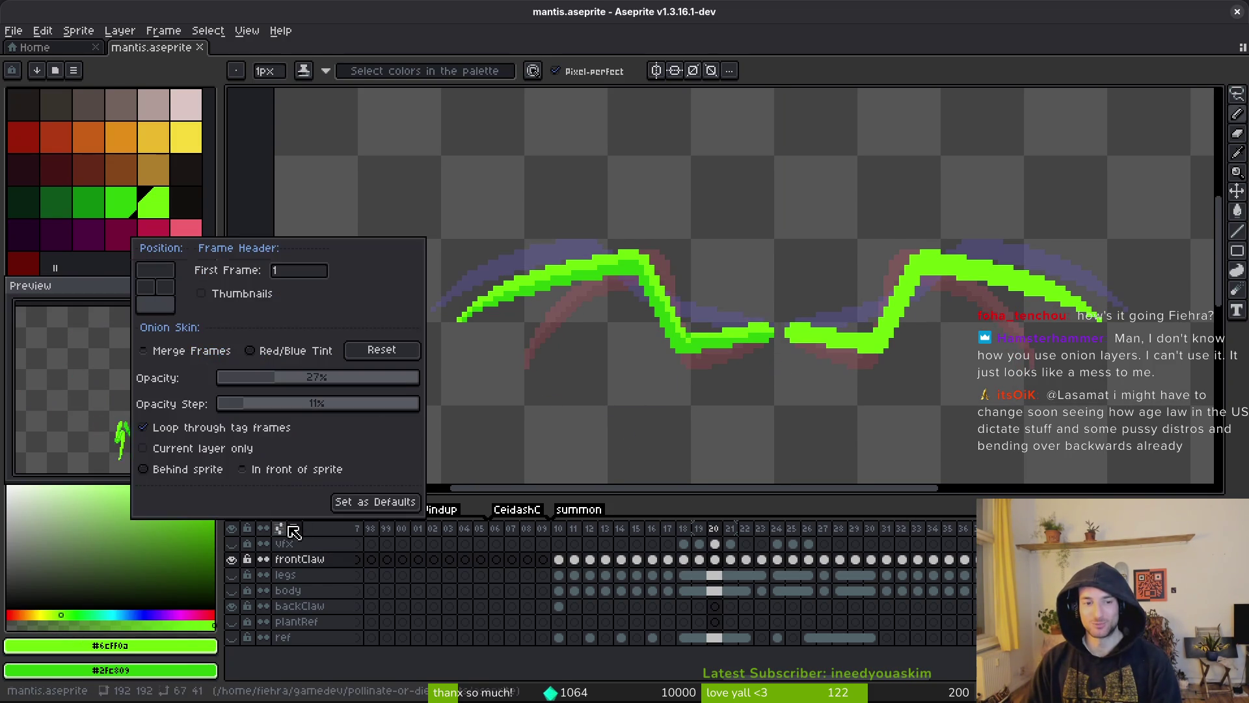
left_click(276, 359)
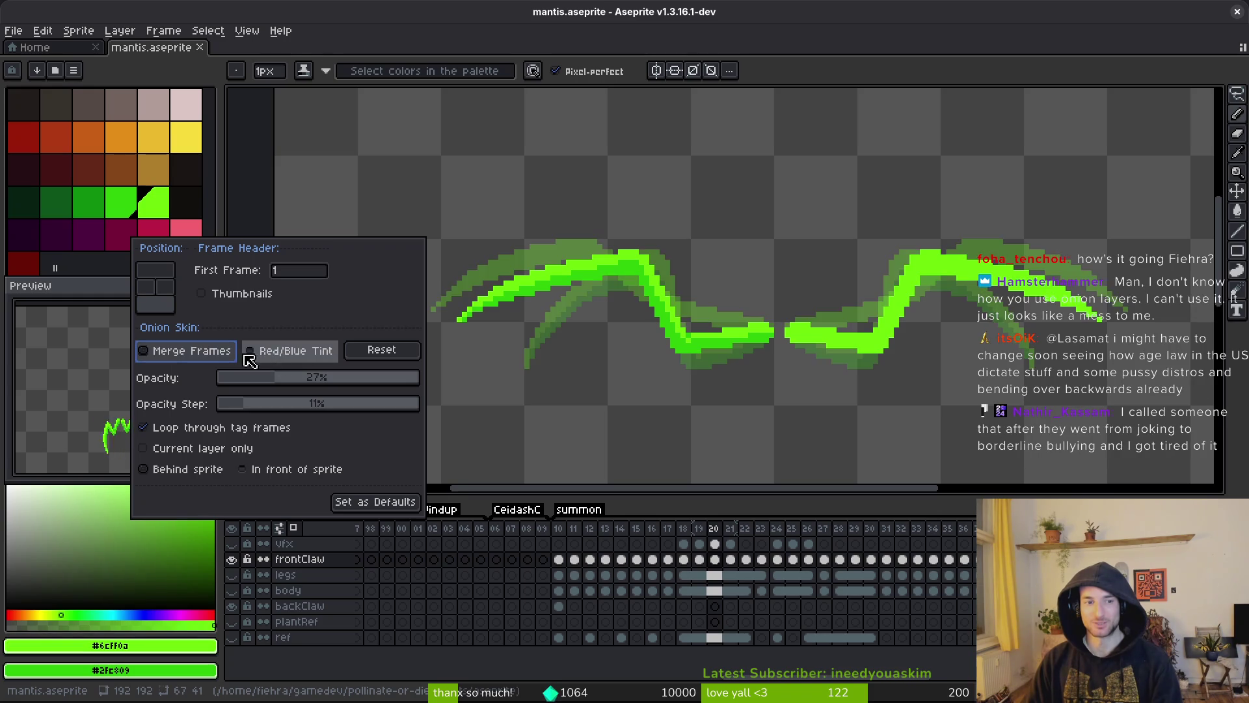
left_click(280, 354)
left_click(647, 418)
key("ctrl+s")
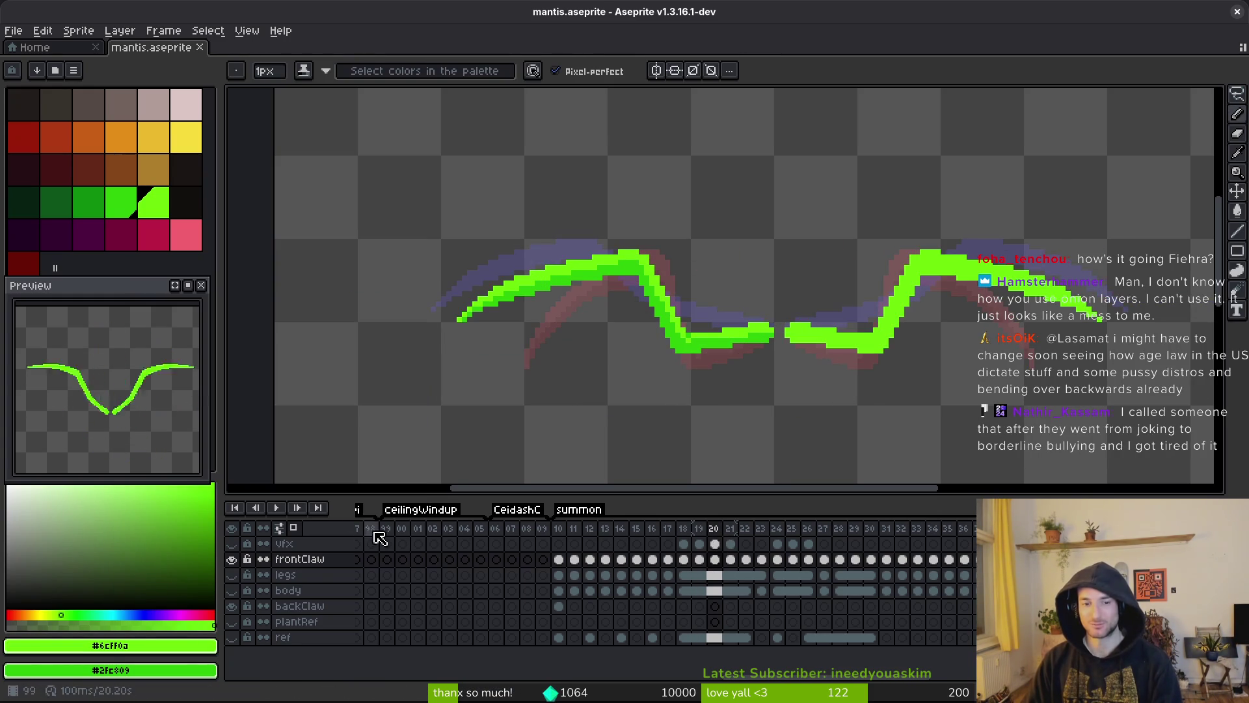
left_click(294, 528)
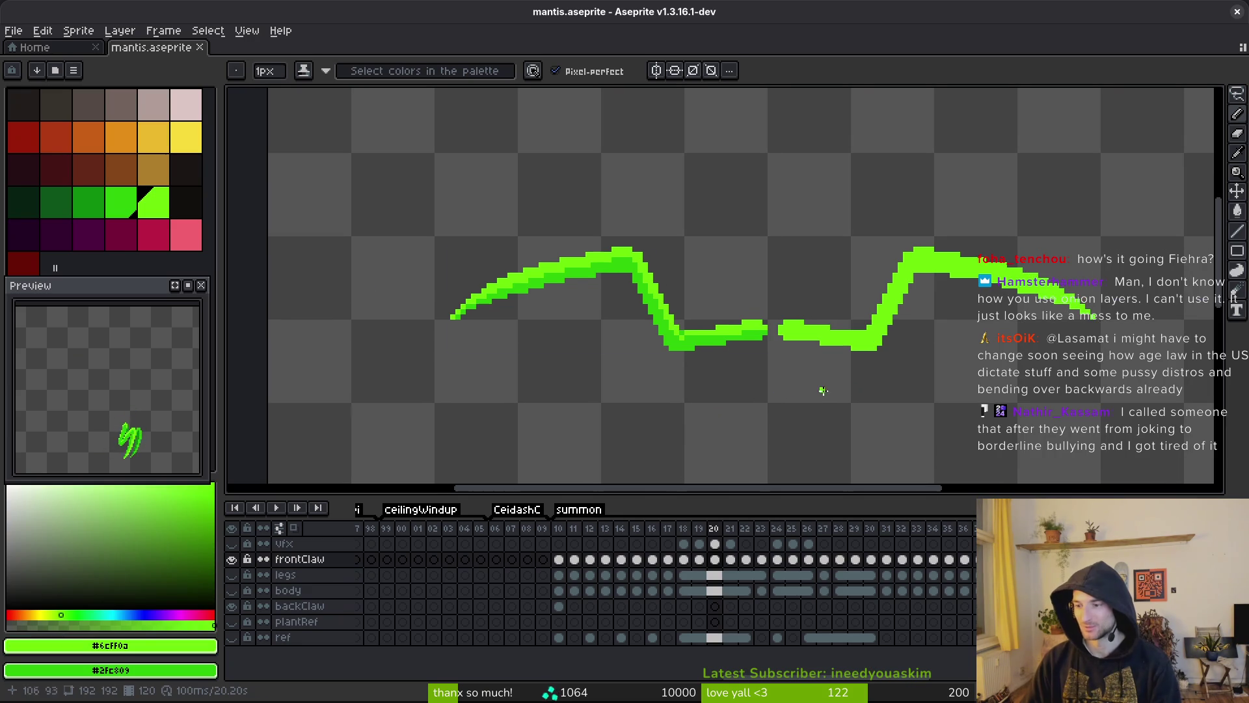
- Save the mantis sprite and re-enable onion skinning with Merge Frames turned on
key("ctrl+s")
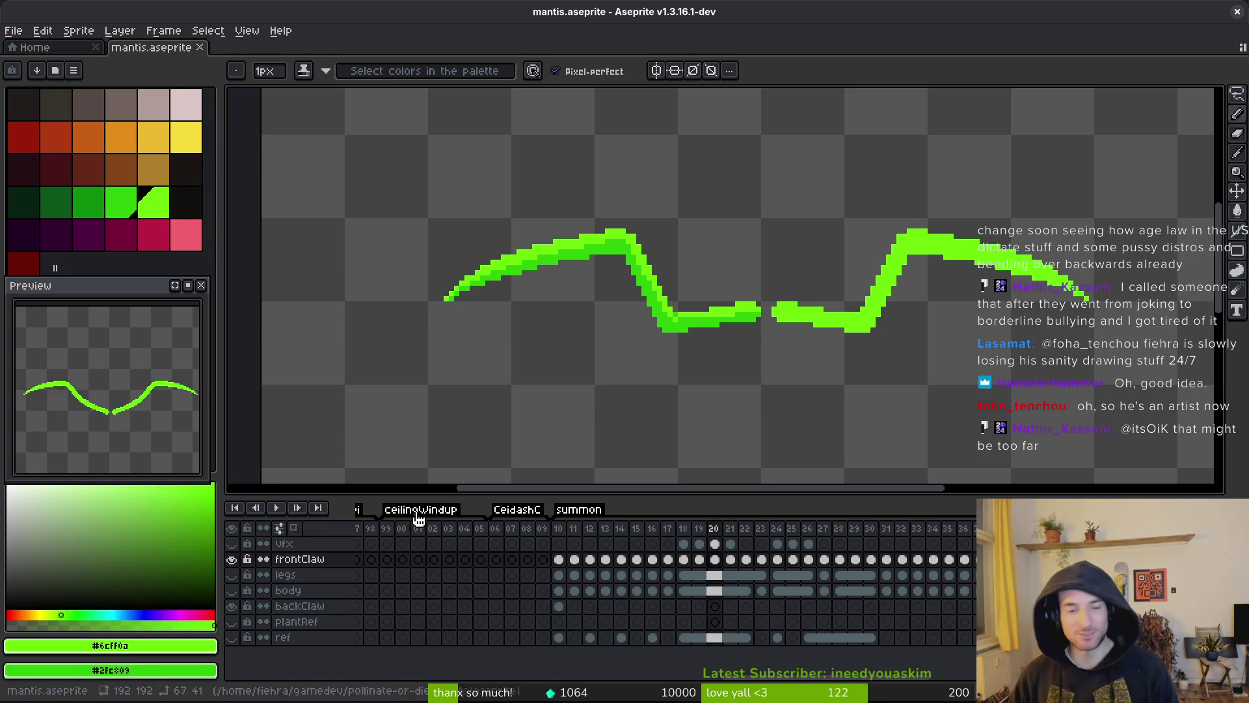
left_click(286, 531)
left_click(185, 350)
left_click(195, 351)
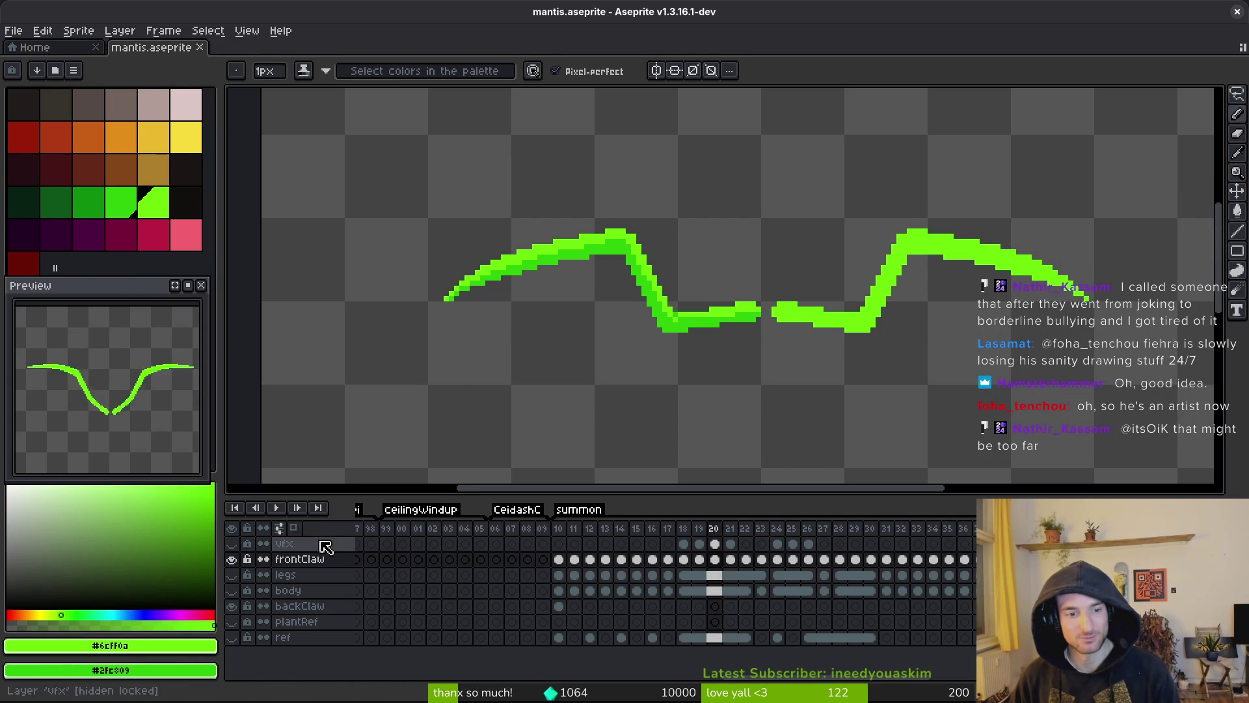
left_click(294, 528)
- Go to frame 15, select the legs layer, then switch to the Home screen
left_click(590, 559)
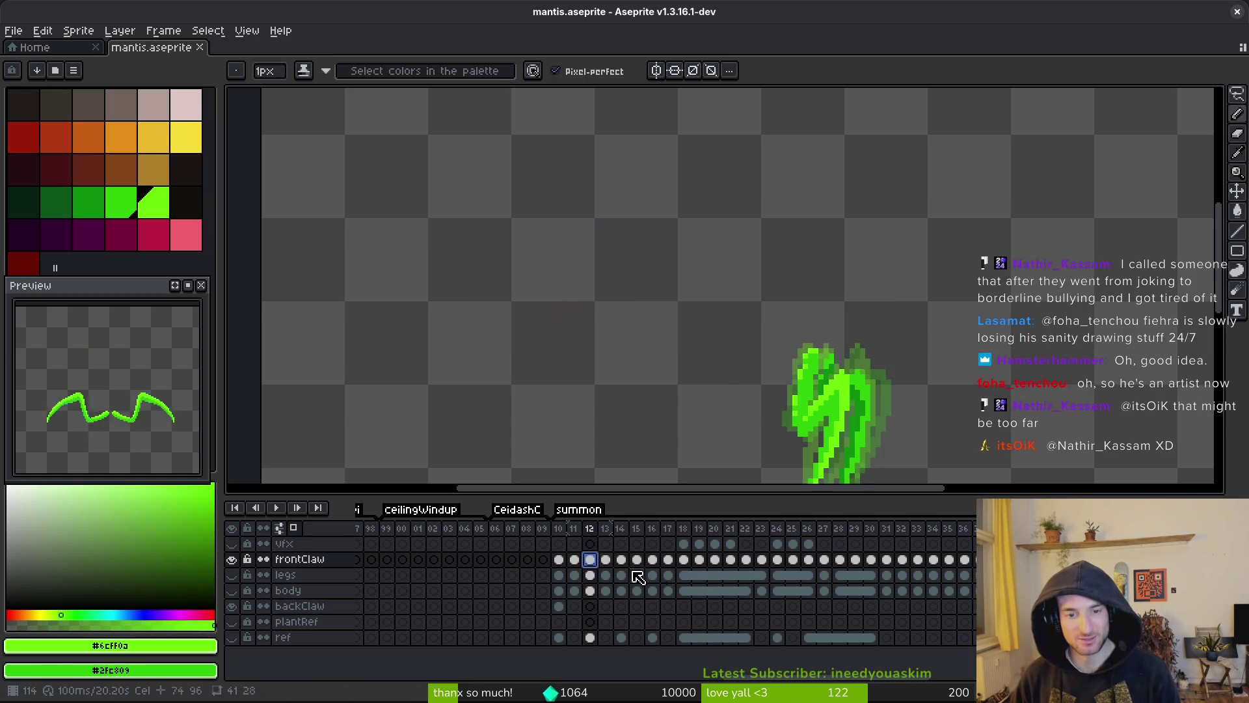
left_click(668, 559)
left_click(637, 559)
scroll(789, 371, "up", 3)
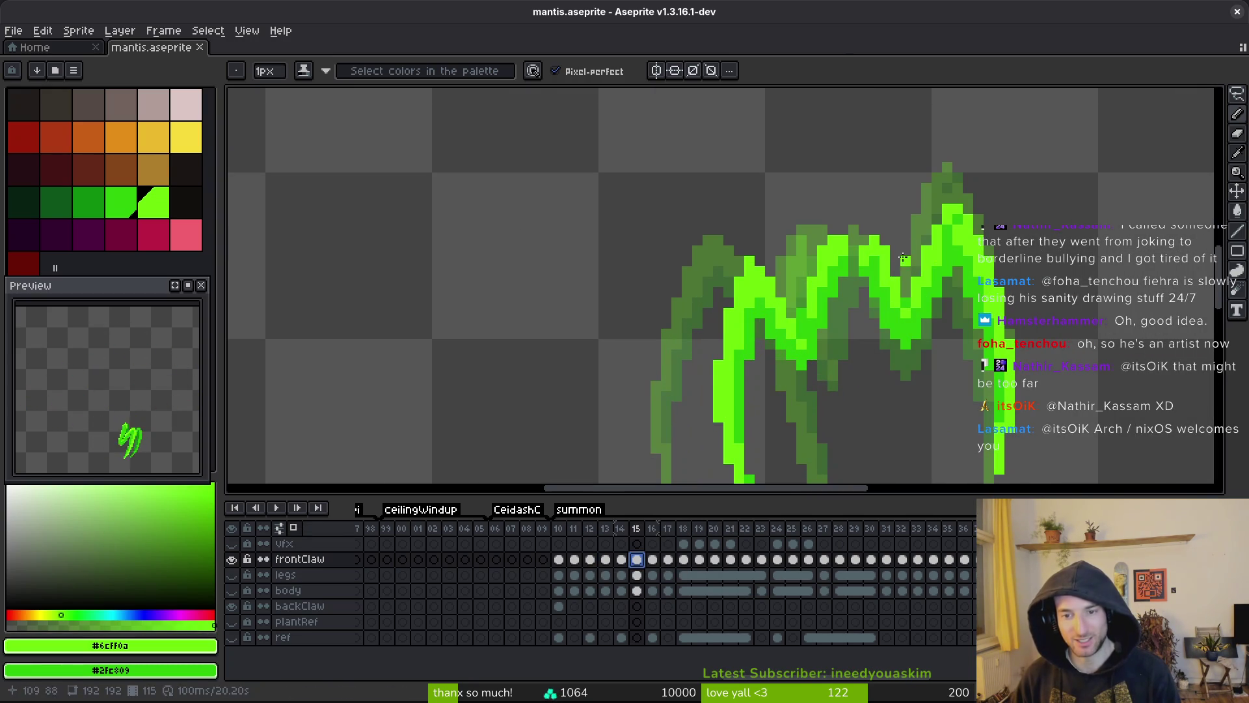
key("Down")
scroll(681, 359, "down", 3)
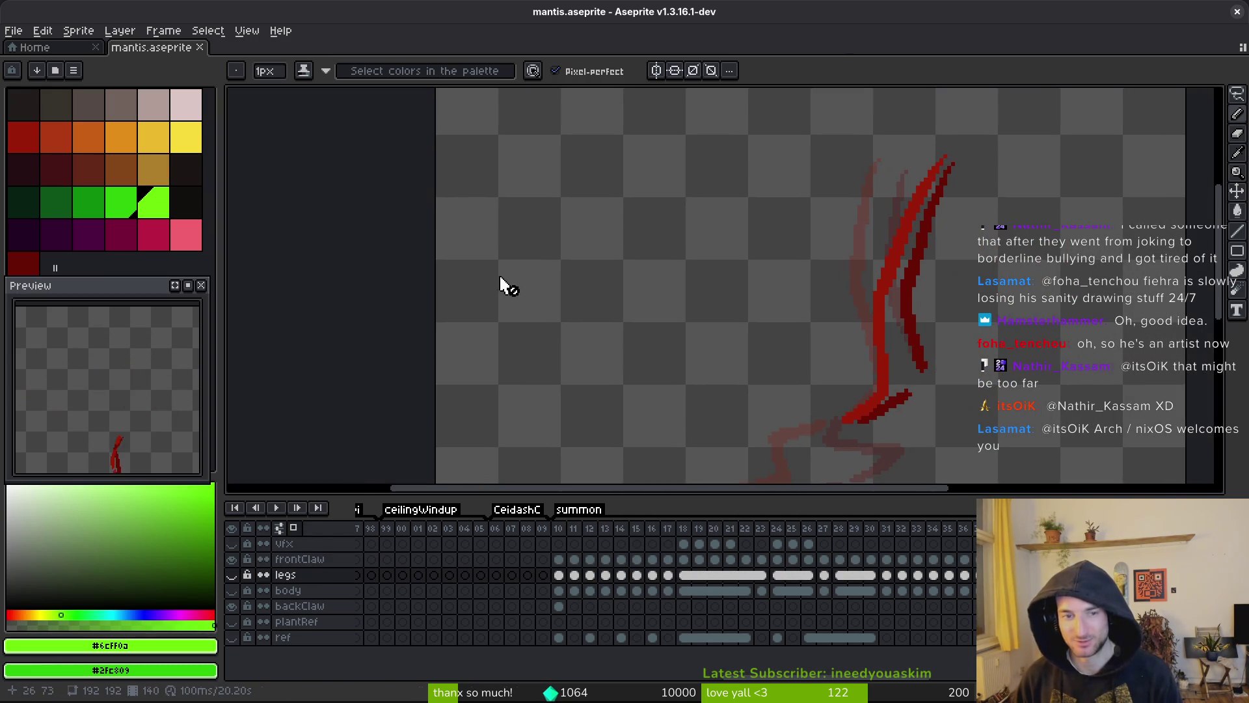
left_click(34, 47)
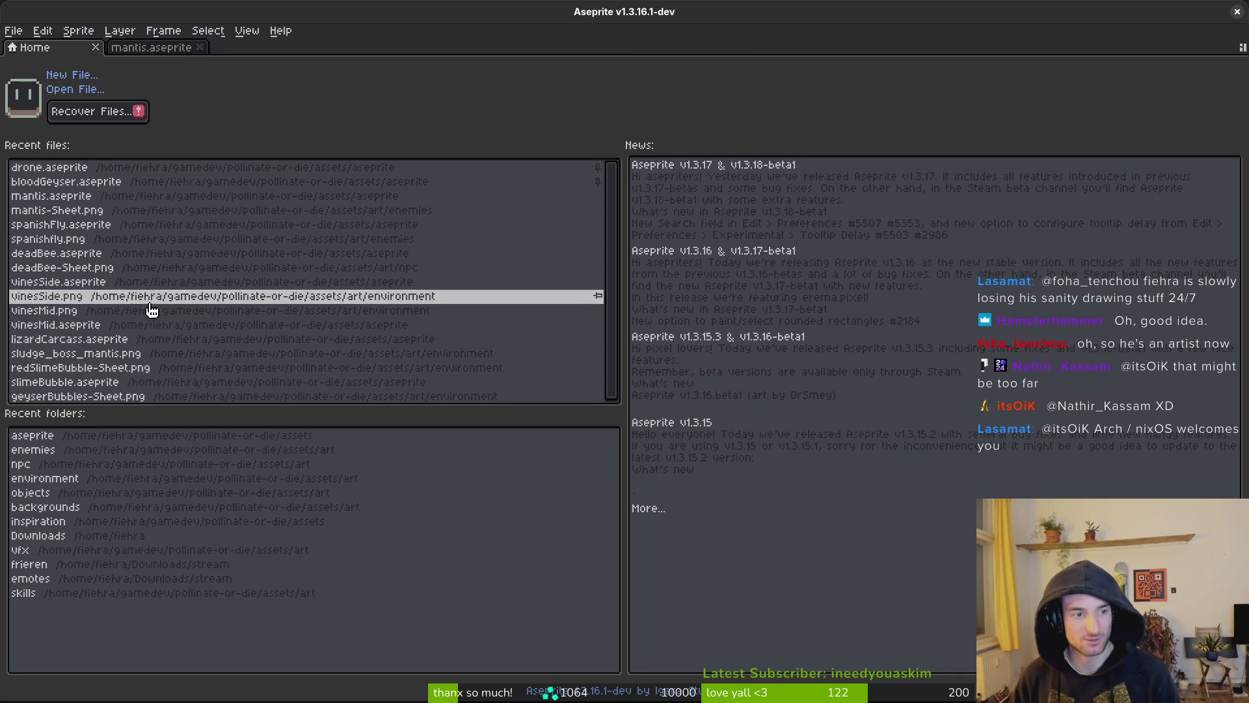
- Open bloodGeyser.aseprite from recent files, go to frame 8, enable onion skin, and play it
left_click(65, 182)
left_click(471, 527)
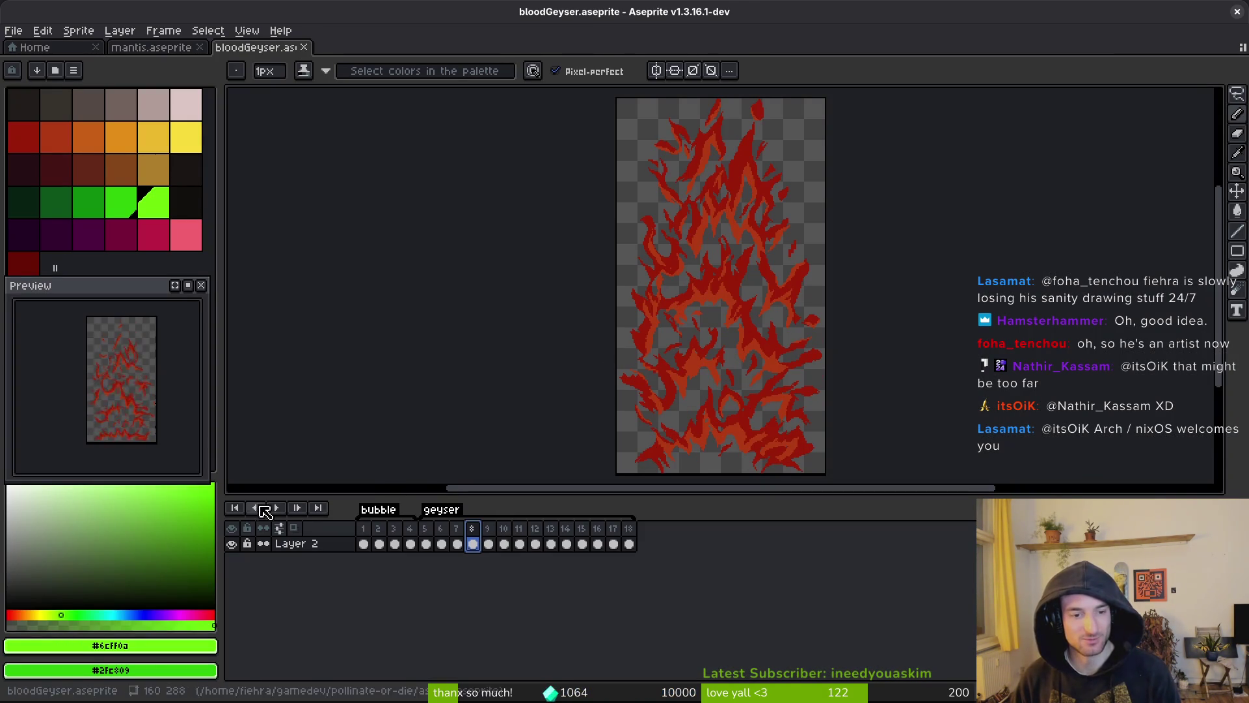
left_click(295, 528)
key("plus")
key("plus")
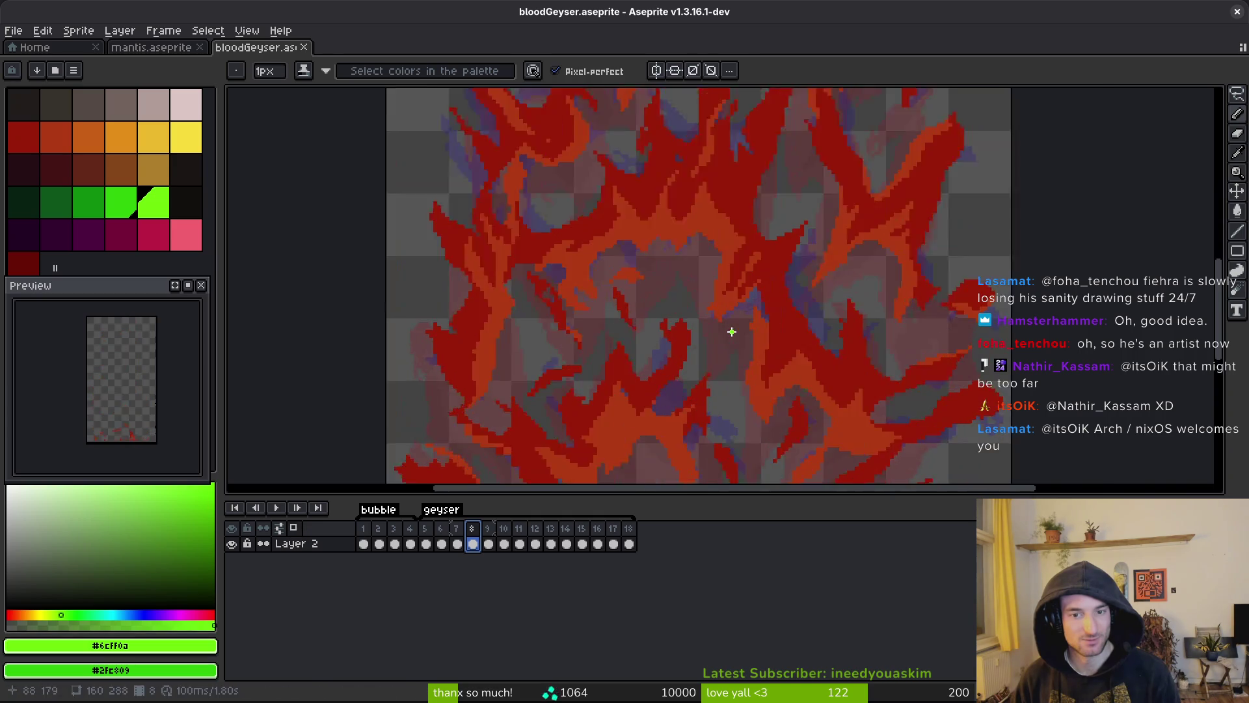
key("Return")
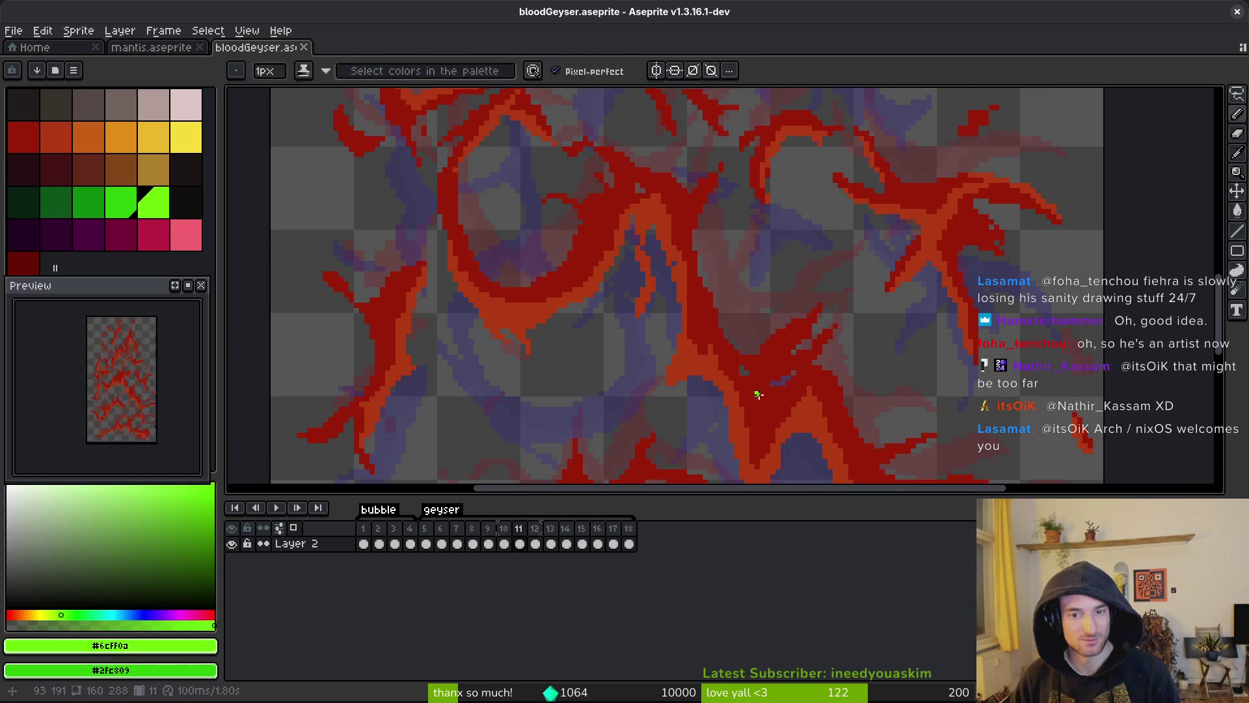
- Enable Merge Frames in onion skin settings, then clear frame 10's cel, undo and redo
right_click(279, 529)
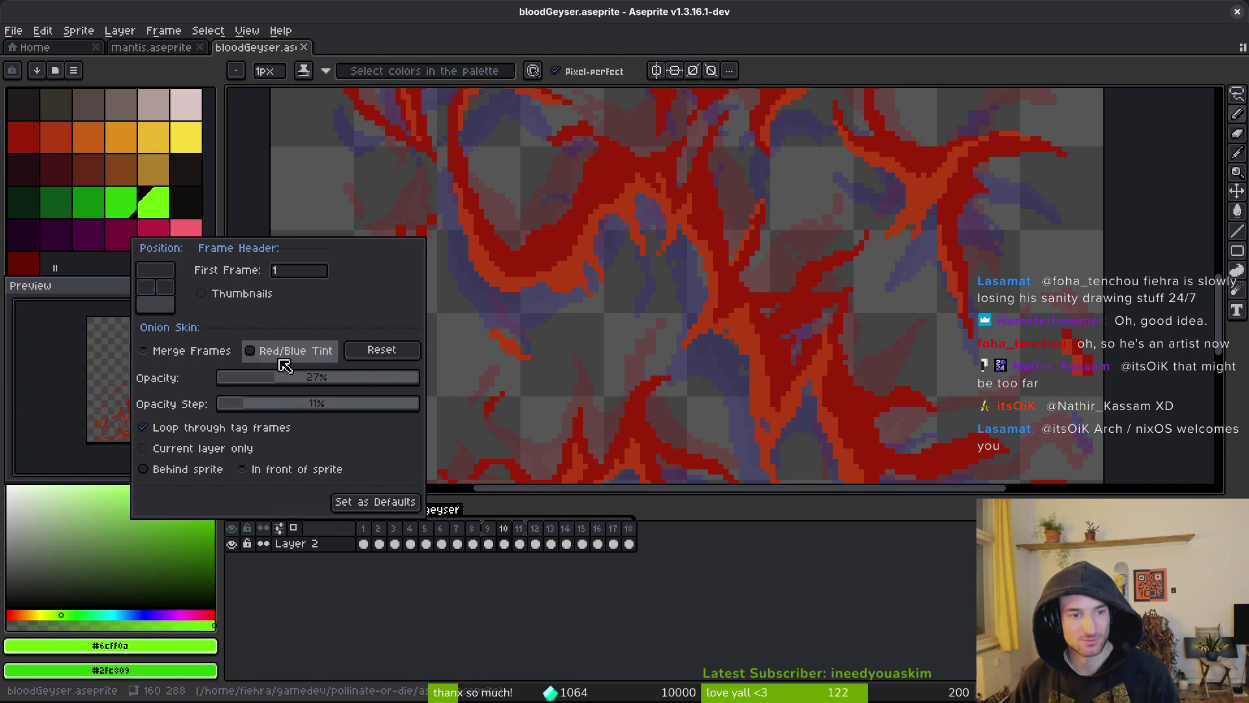
left_click(190, 350)
left_click(447, 560)
key("minus")
key("minus")
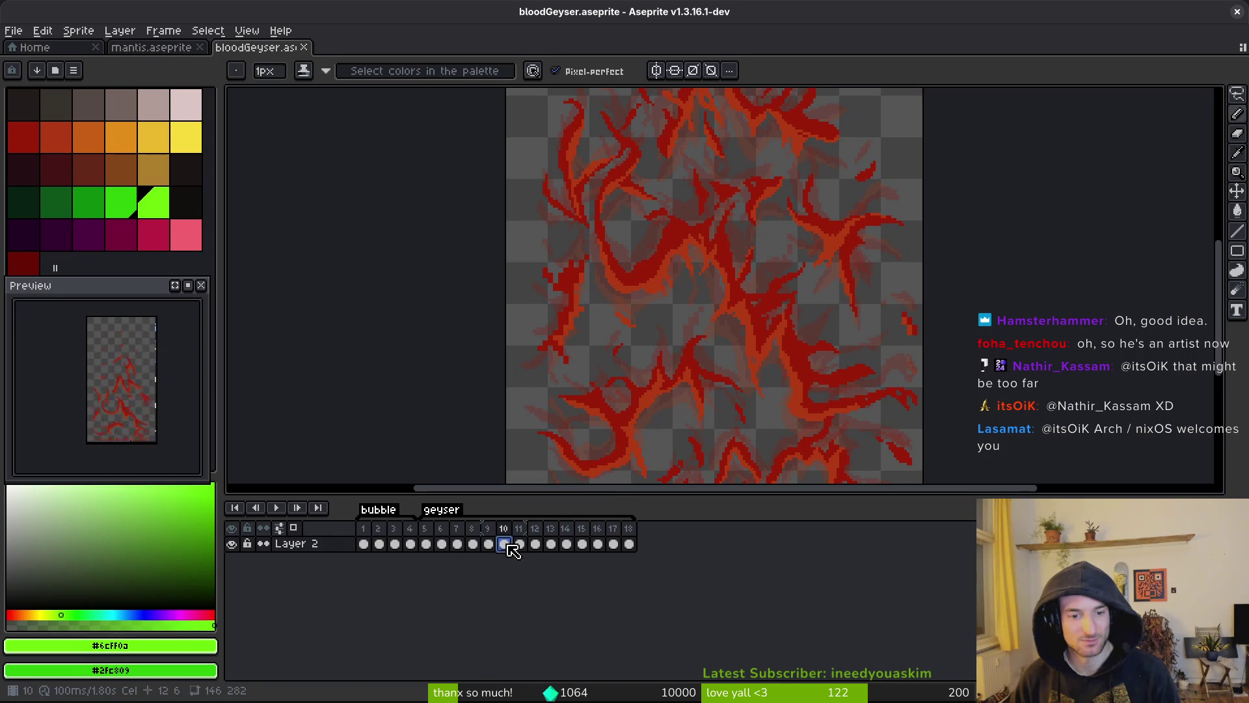
key("Delete")
scroll(761, 257, "up", 1)
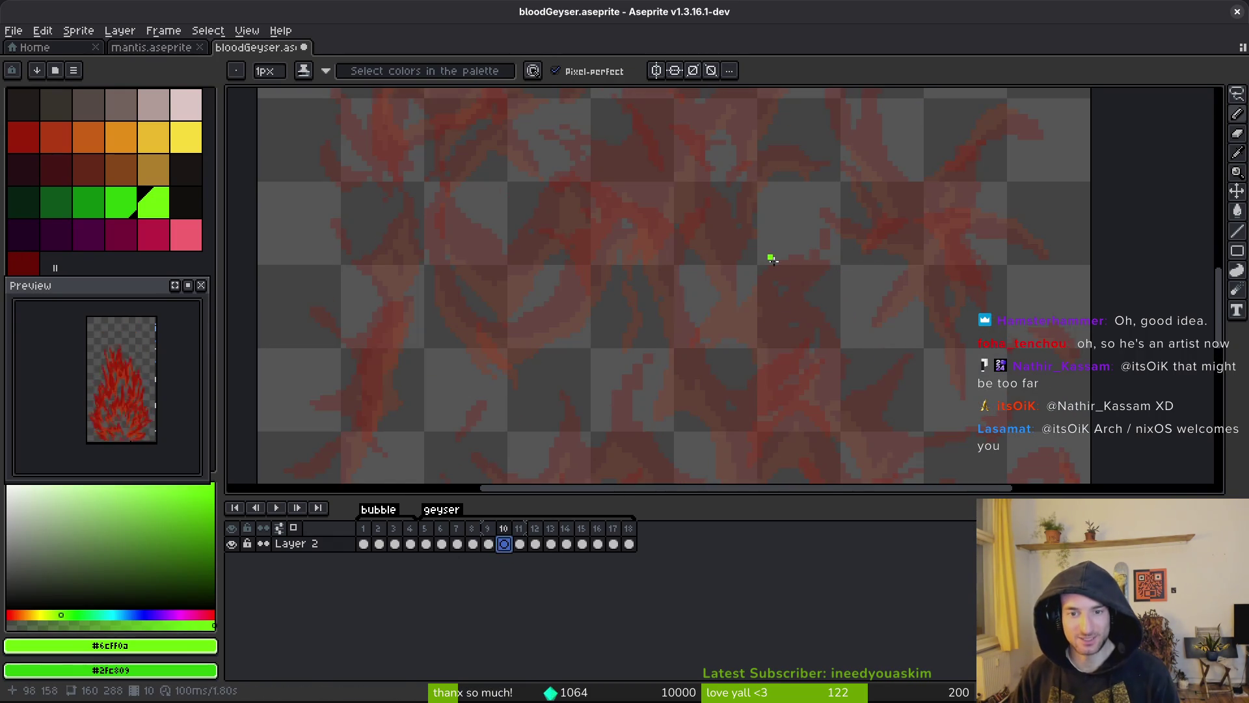
scroll(801, 300, "down", 2)
scroll(739, 329, "right", 3)
scroll(630, 256, "left", 4)
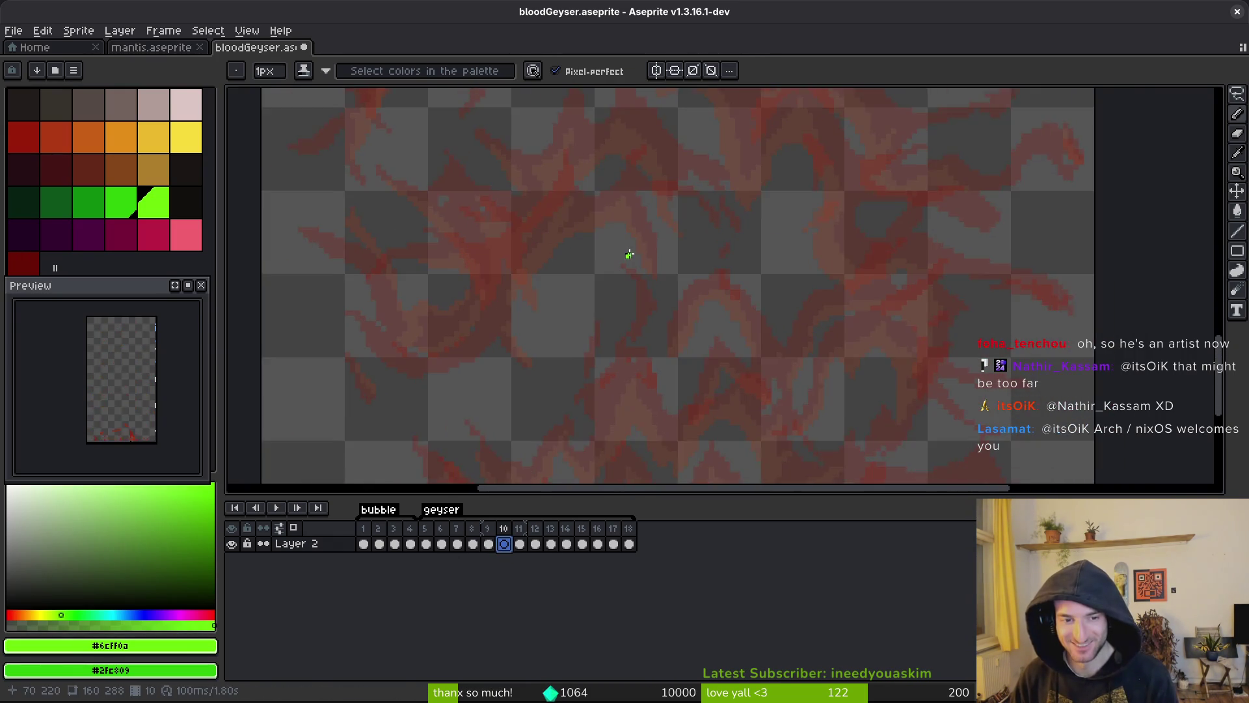
key("ctrl+z")
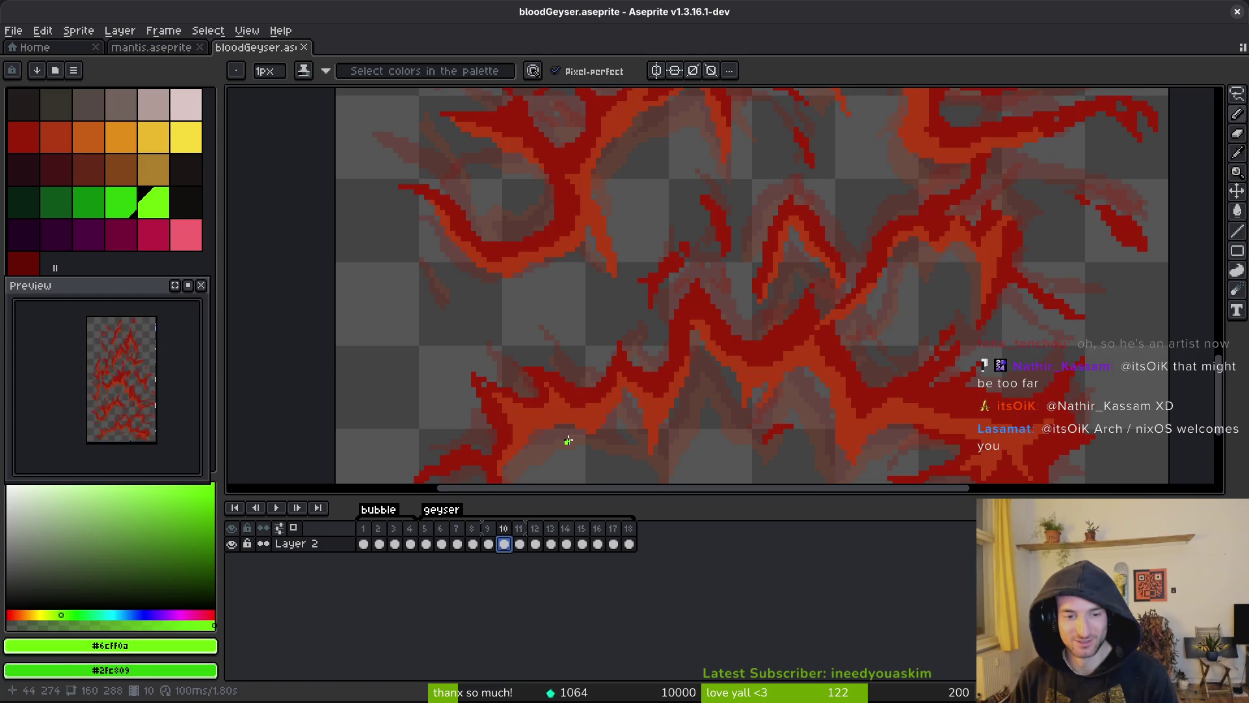
key("ctrl+y")
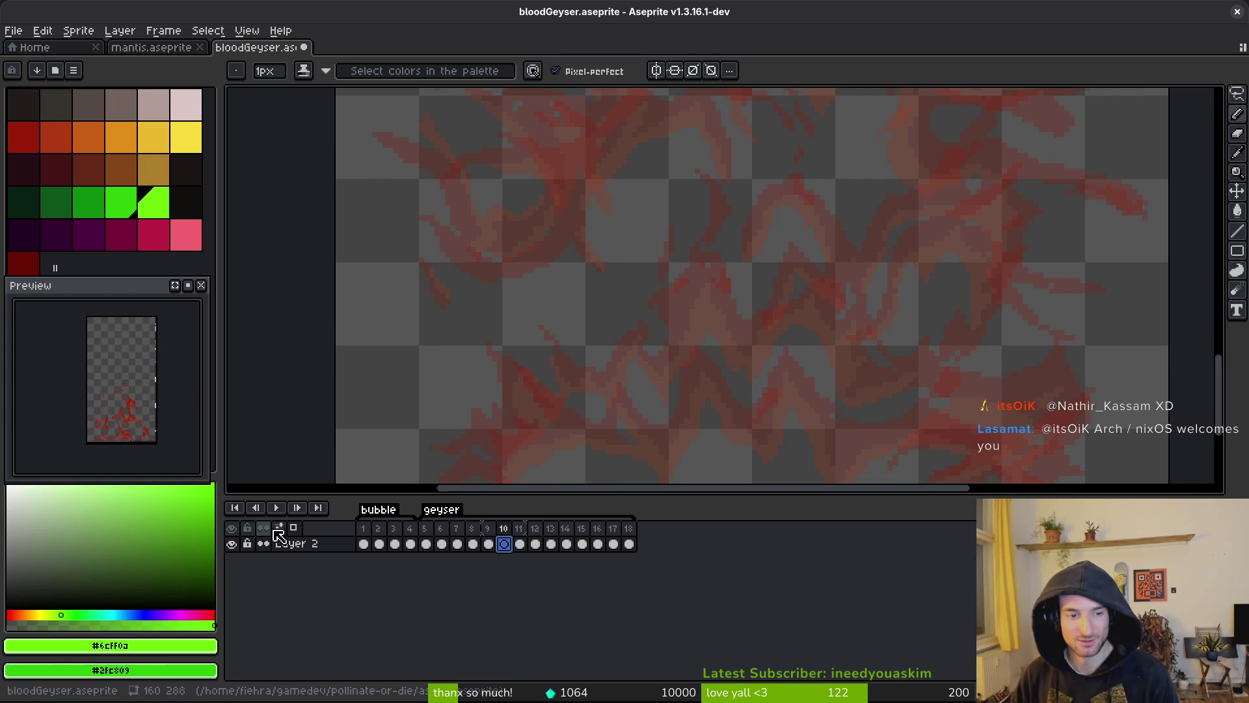
- Switch onion skin to Red/Blue Tint, restore frame 10's blood drawing, and close bloodGeyser.aseprite
left_click(279, 528)
left_click(251, 352)
scroll(759, 324, "down", 2)
mouse_move(759, 323)
left_mouse_down()
mouse_move(730, 401)
mouse_move(699, 385)
left_mouse_up()
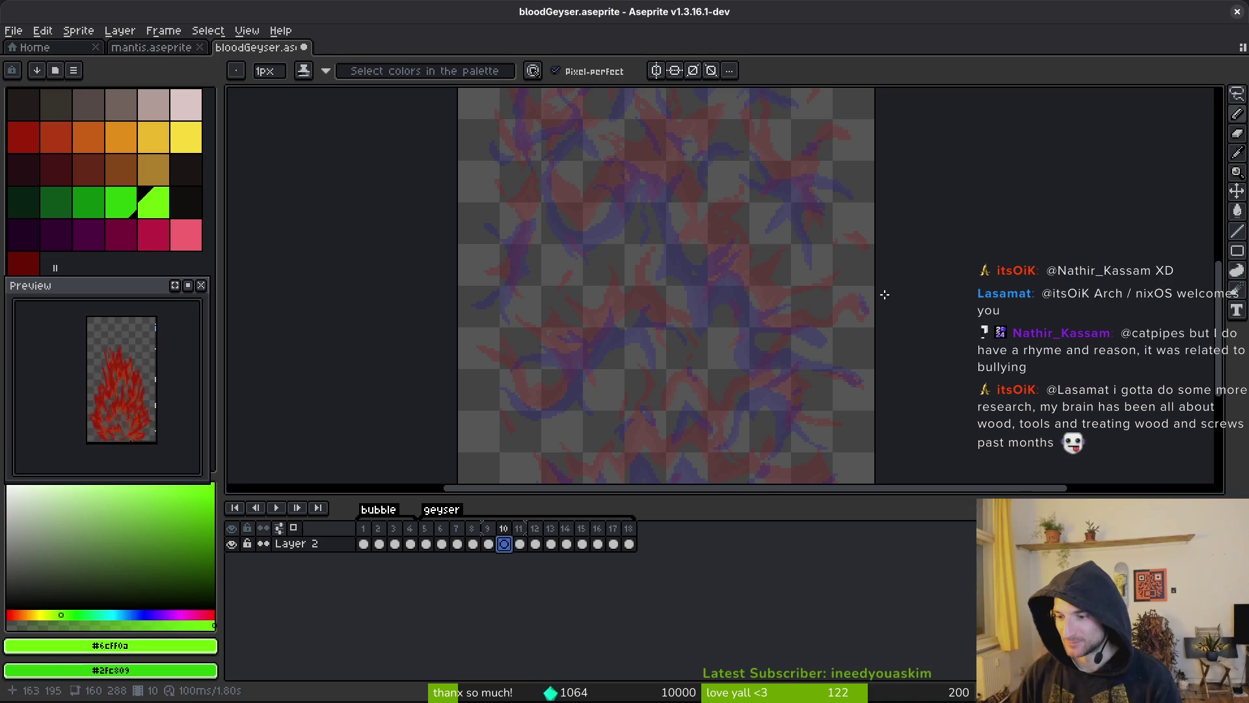
key("ctrl+z")
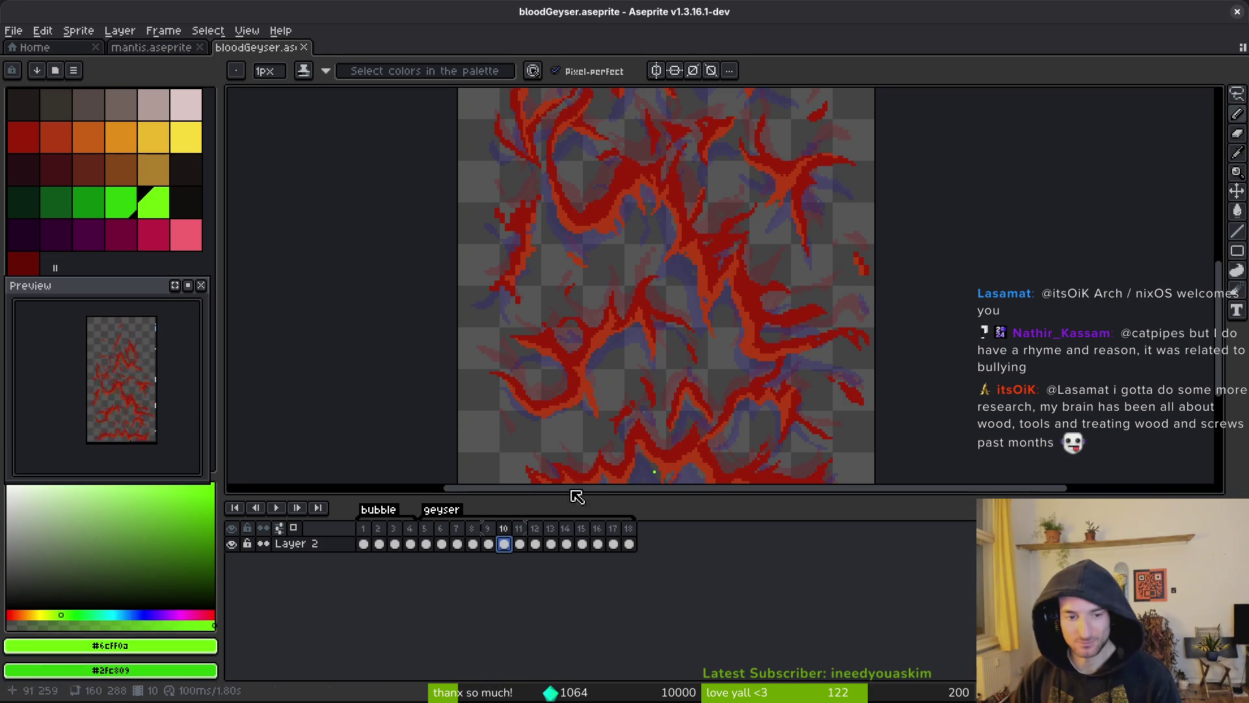
key("ctrl+w")
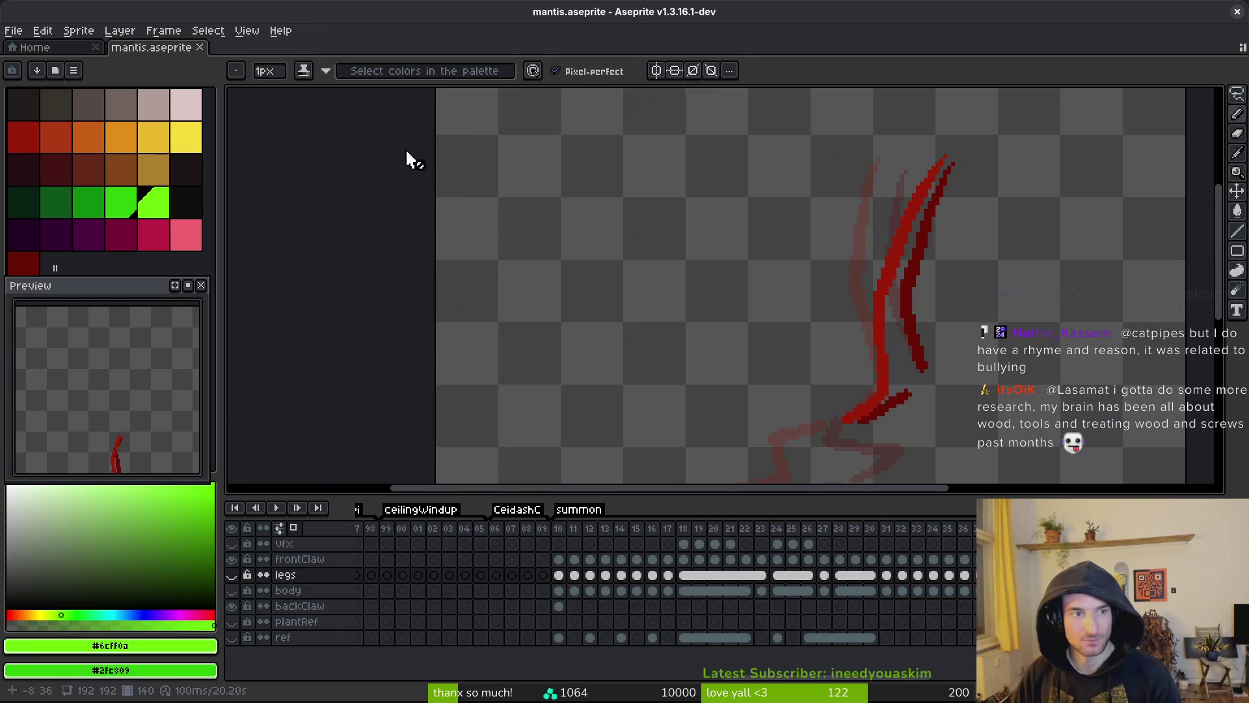
- Select the frontClaw cel, step forward to frame 20, and switch to the Pencil tool
left_click(590, 559)
key("Right")
key("Right")
key("Right")
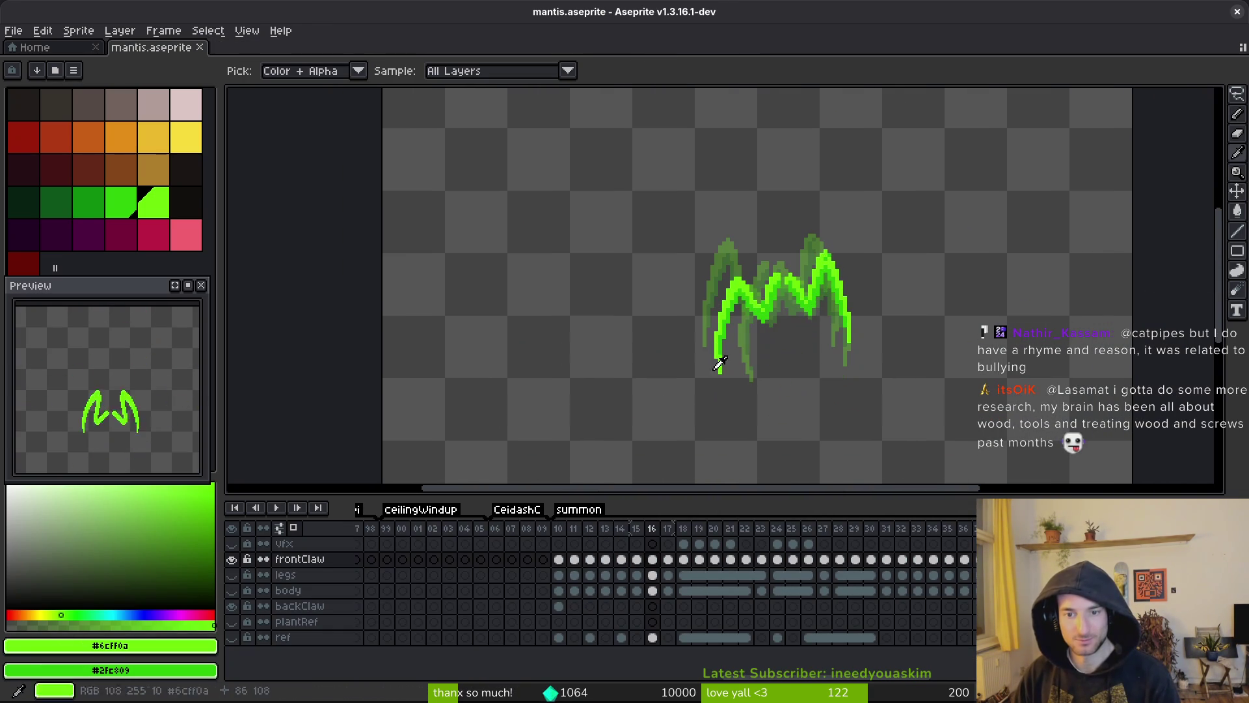
key("Right")
key("Right")
key("Right")
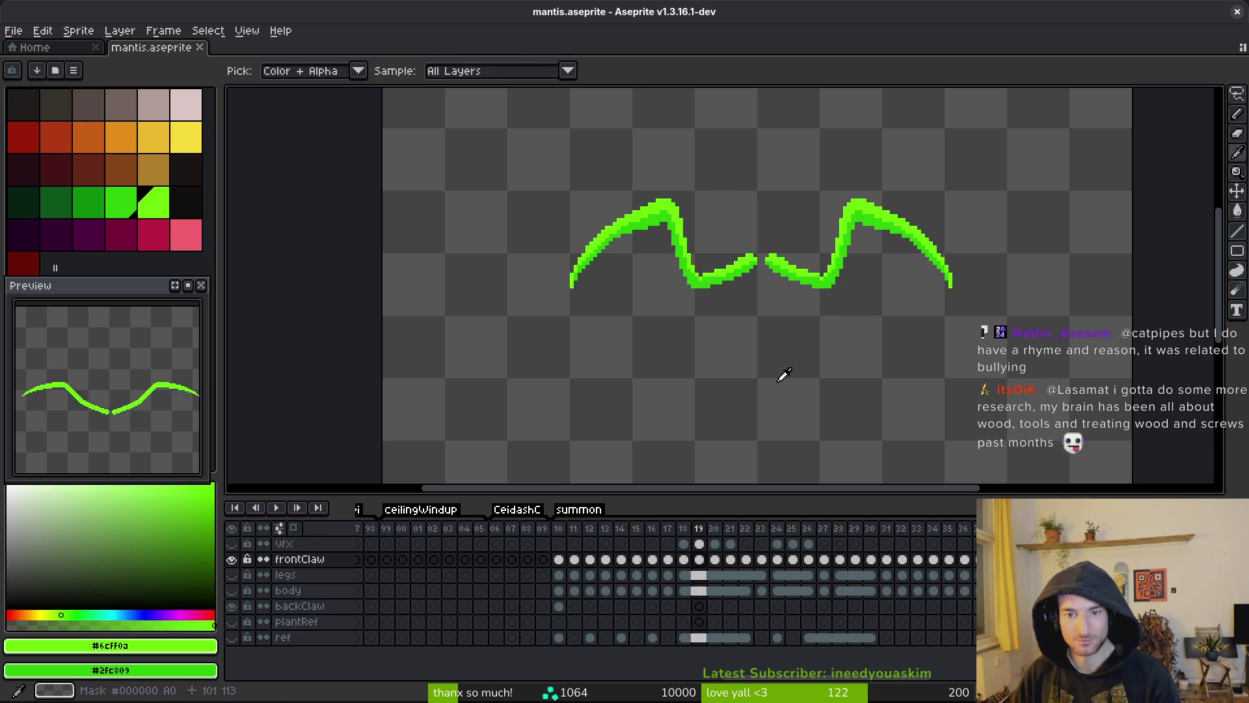
key("Right")
key("b")
scroll(833, 338, "up", 3)
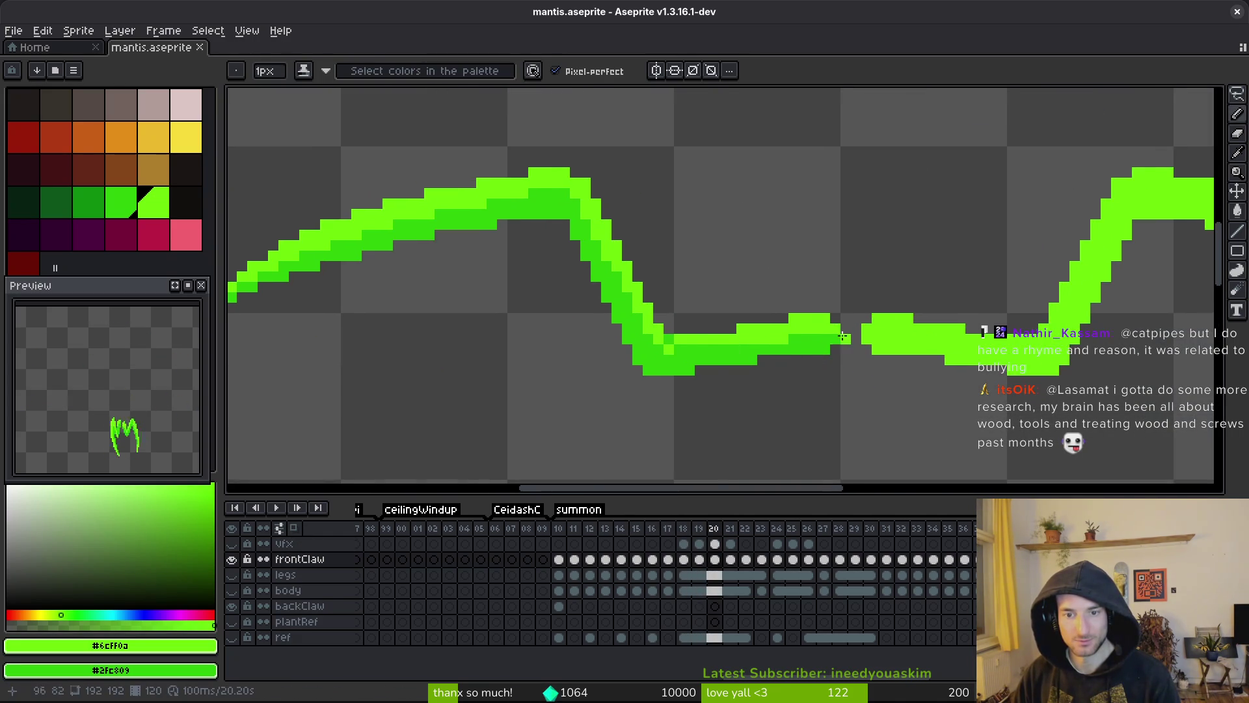
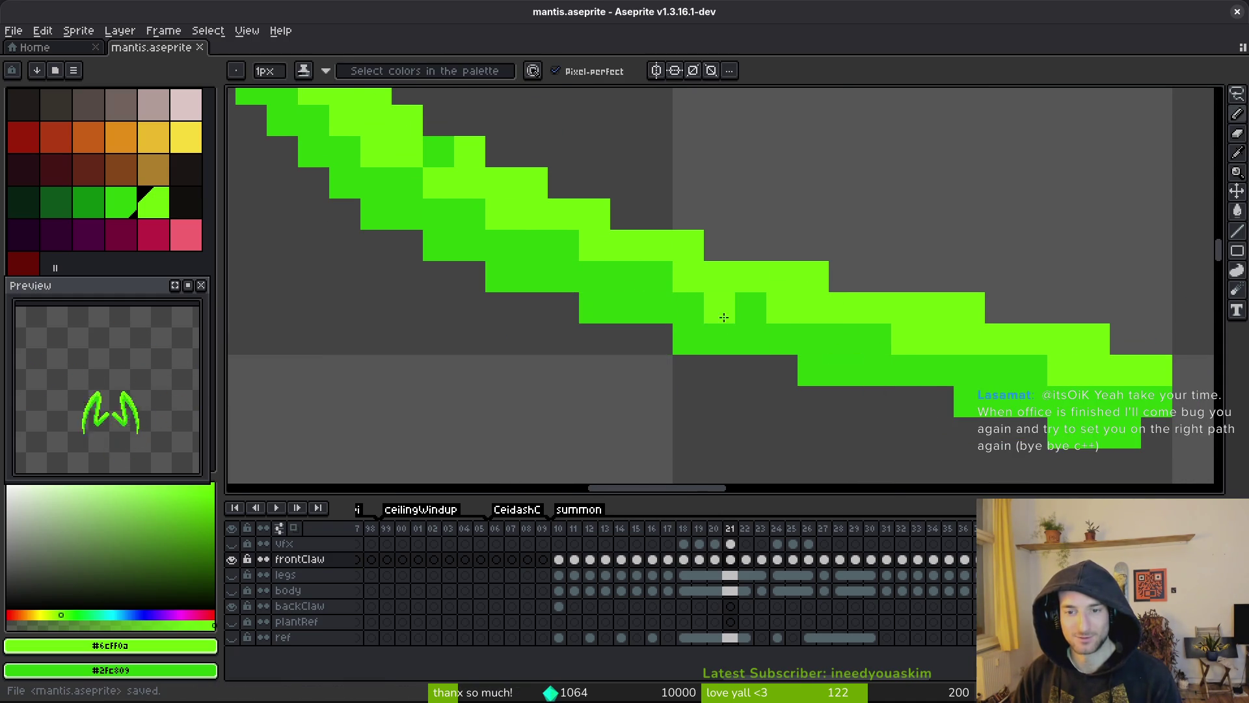
- Go to frame 22 of the frontClaw layer and zoom in on the claw
scroll(760, 358, "down", 4)
scroll(810, 364, "right", 1)
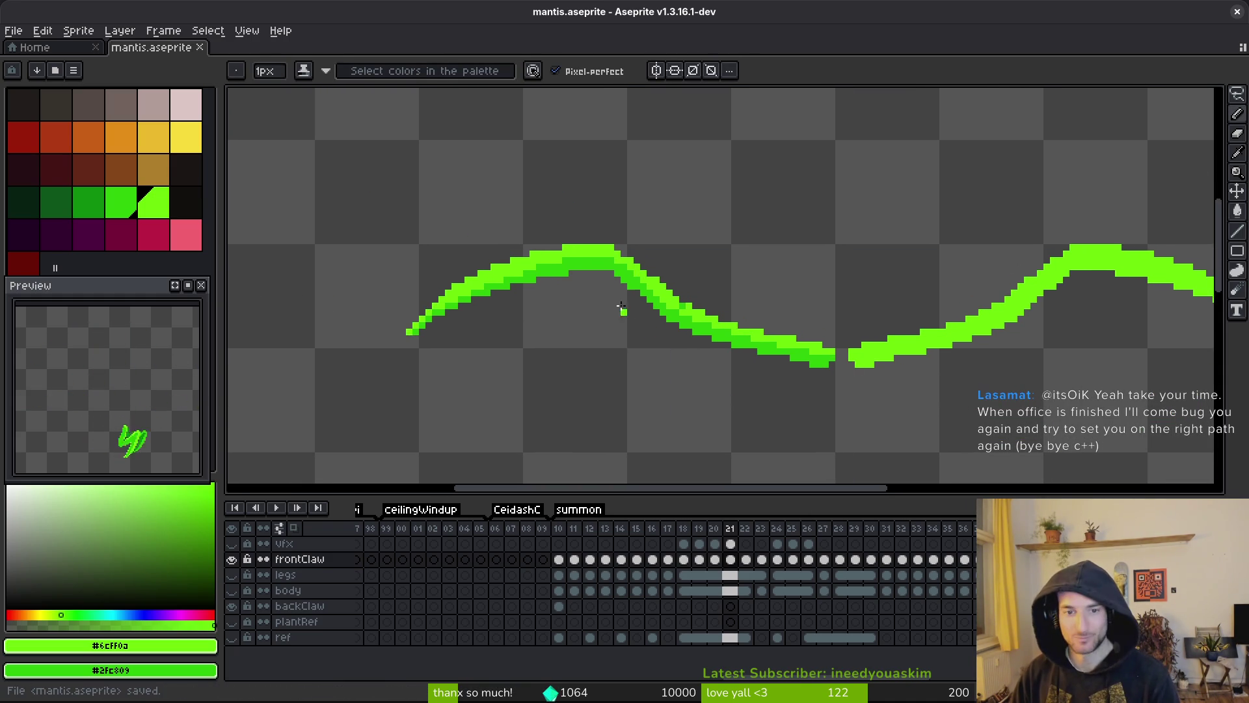
key("Right")
key("Right")
key("Right")
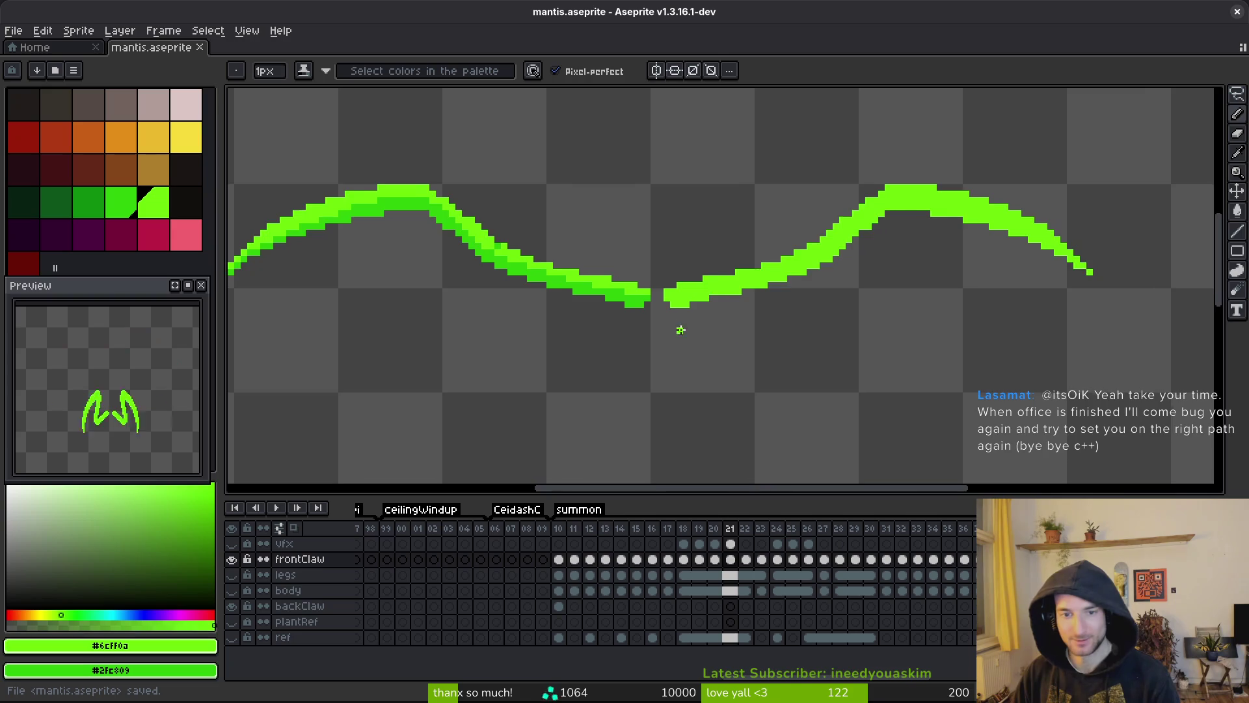
key("Left")
key("Left")
key("alt")
scroll(879, 363, "up", 4)
- Draw a dark green line along the claw's lower edge and recolour two light-green pixel steps dark green
key("l")
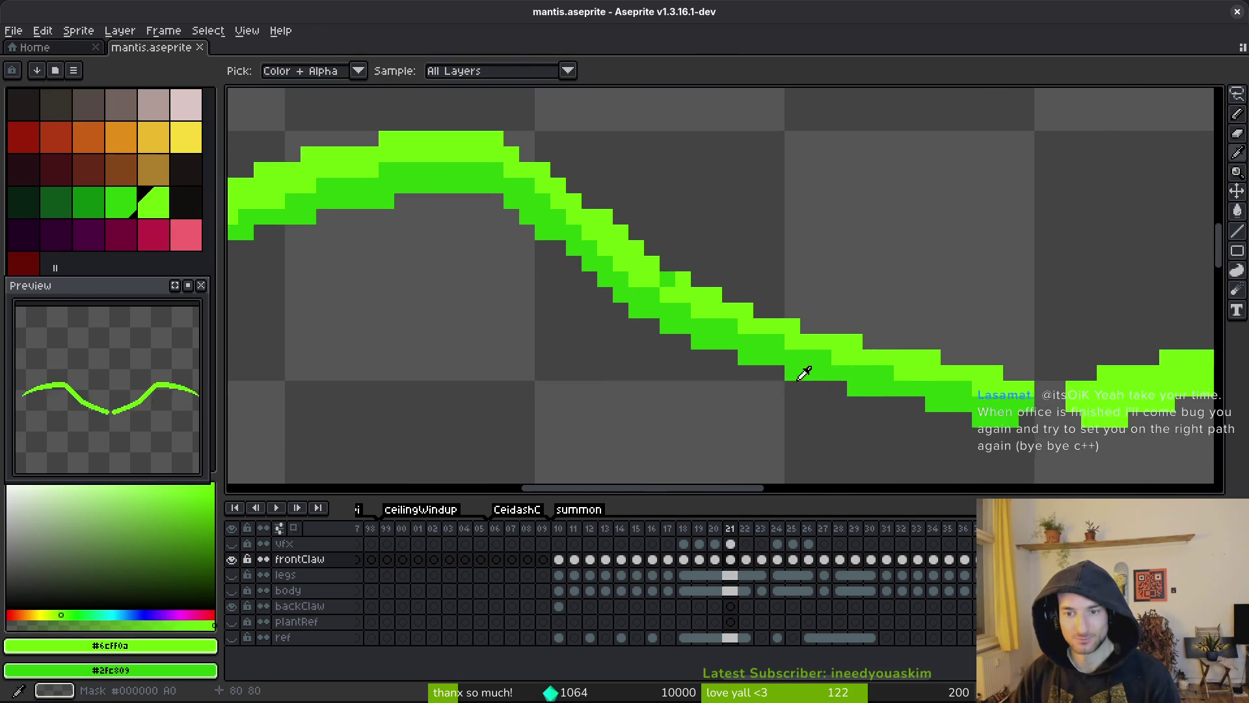
mouse_move(1011, 407)
left_mouse_down()
mouse_move(674, 266)
mouse_move(991, 413)
left_mouse_up()
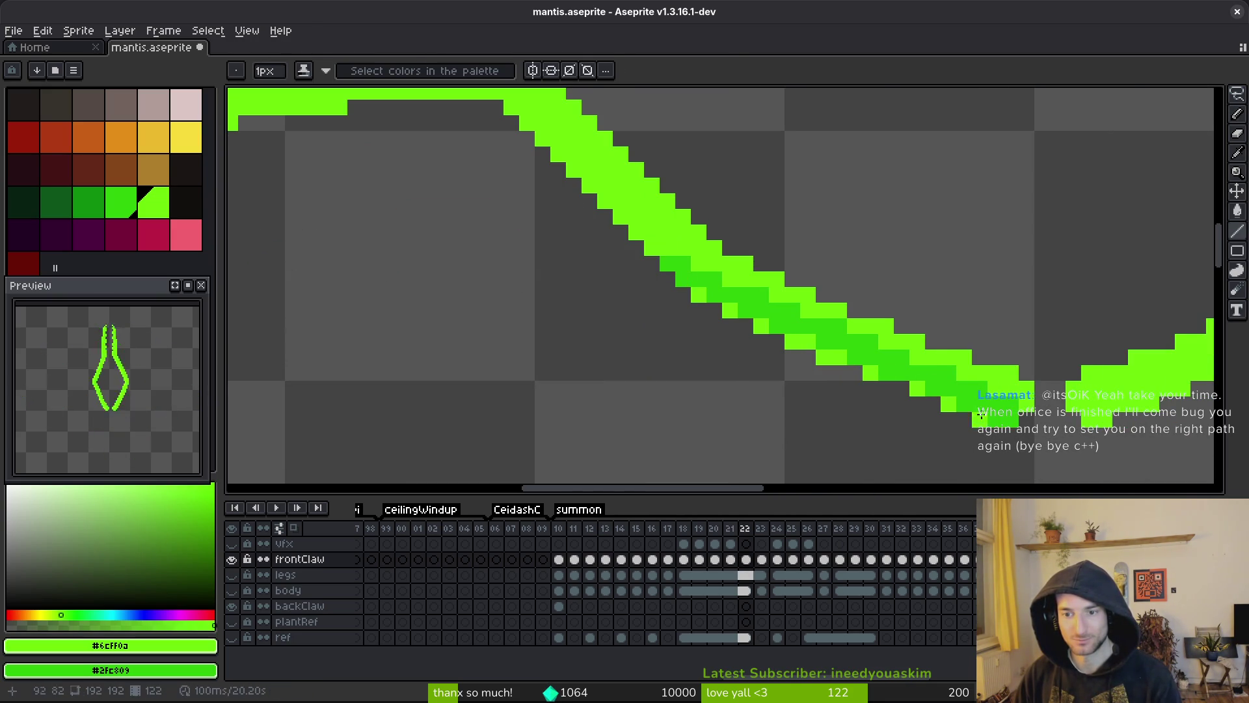
key("g")
right_click(871, 373)
right_click(827, 357)
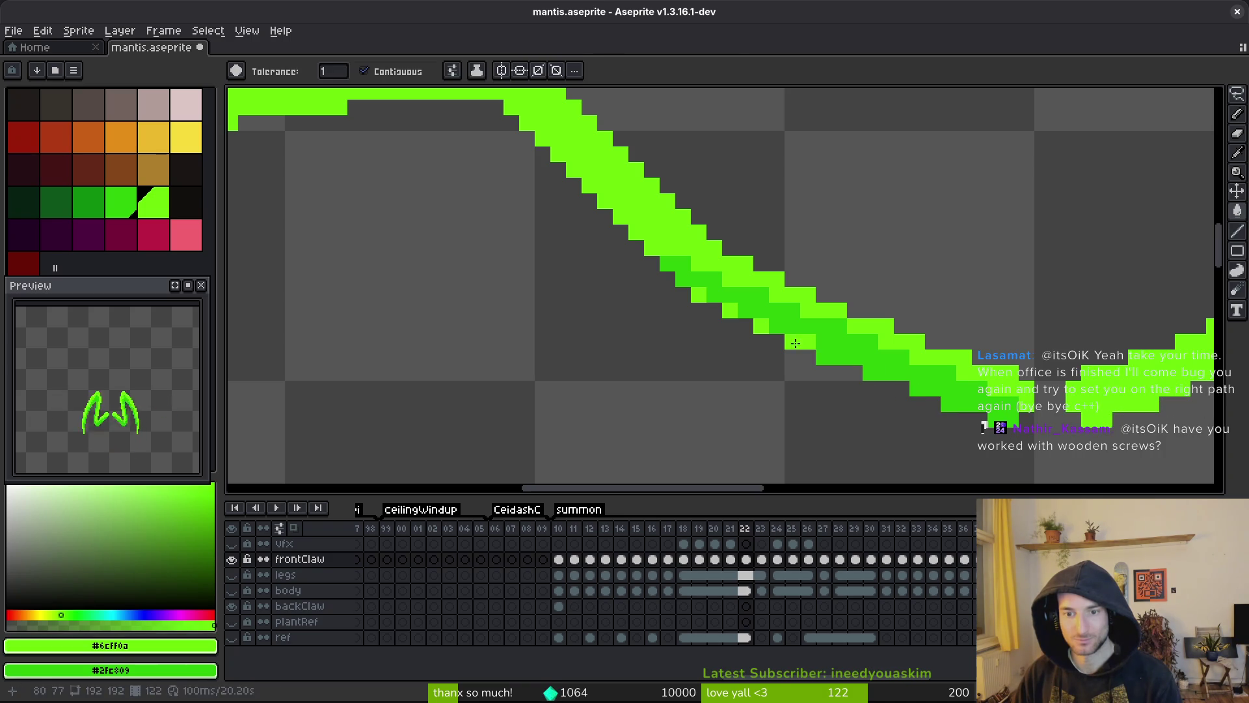
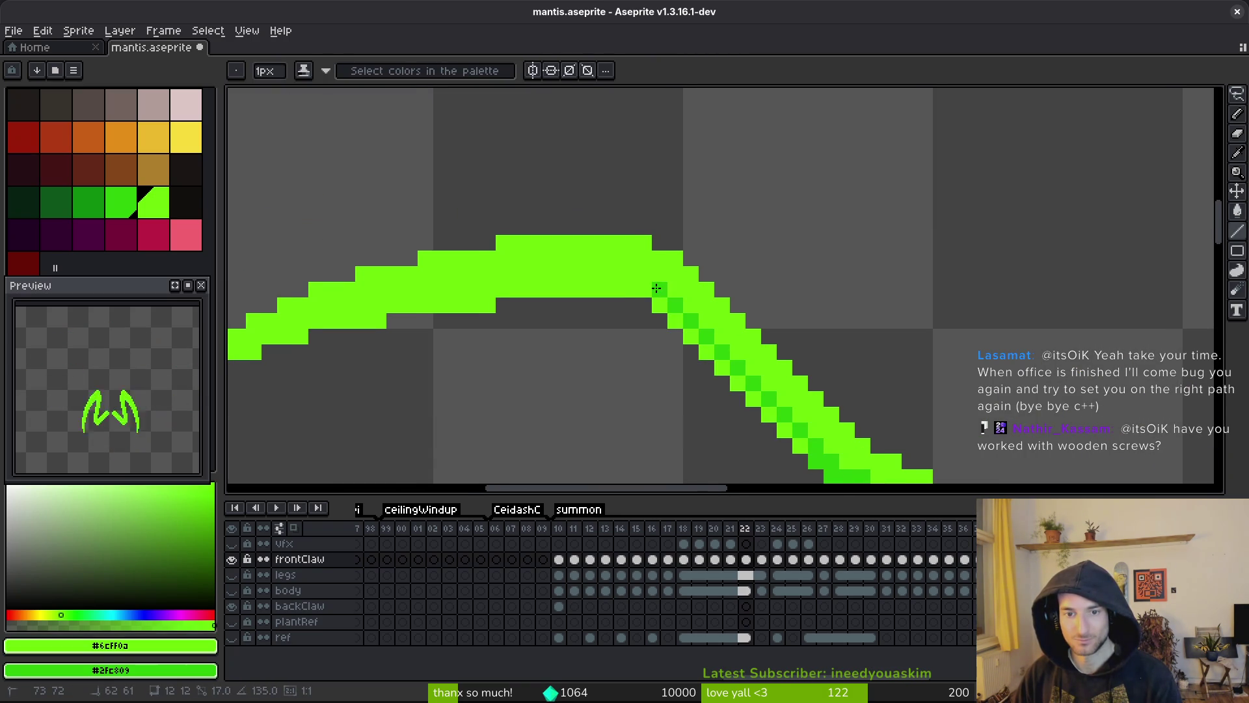
- Shade the stair pixels and a line along frame 22's claw edge dark green
right_click(660, 289)
scroll(806, 390, "down", 1)
right_click(821, 422)
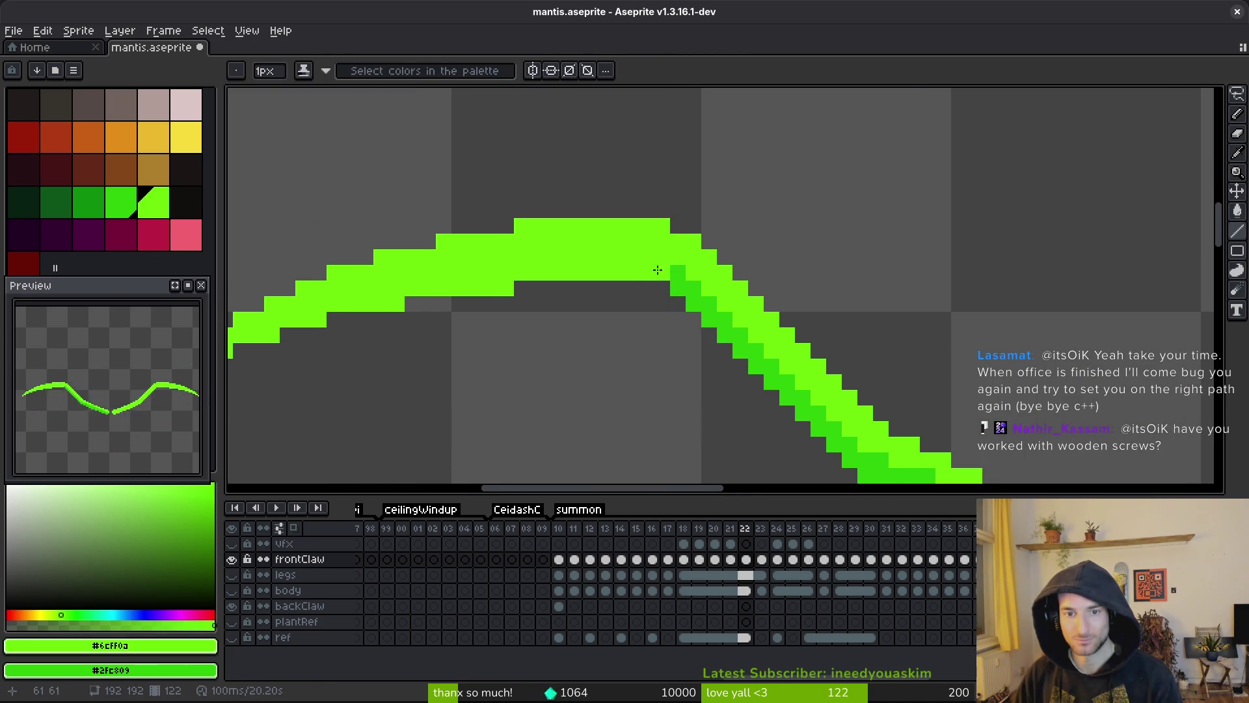
scroll(864, 297, "left", 3)
left_click_drag(903, 270, 633, 306)
- With pixel-perfect freehand, shade the claw's lower edge and upper band dark green
key("f")
left_click_drag(516, 339, 418, 394)
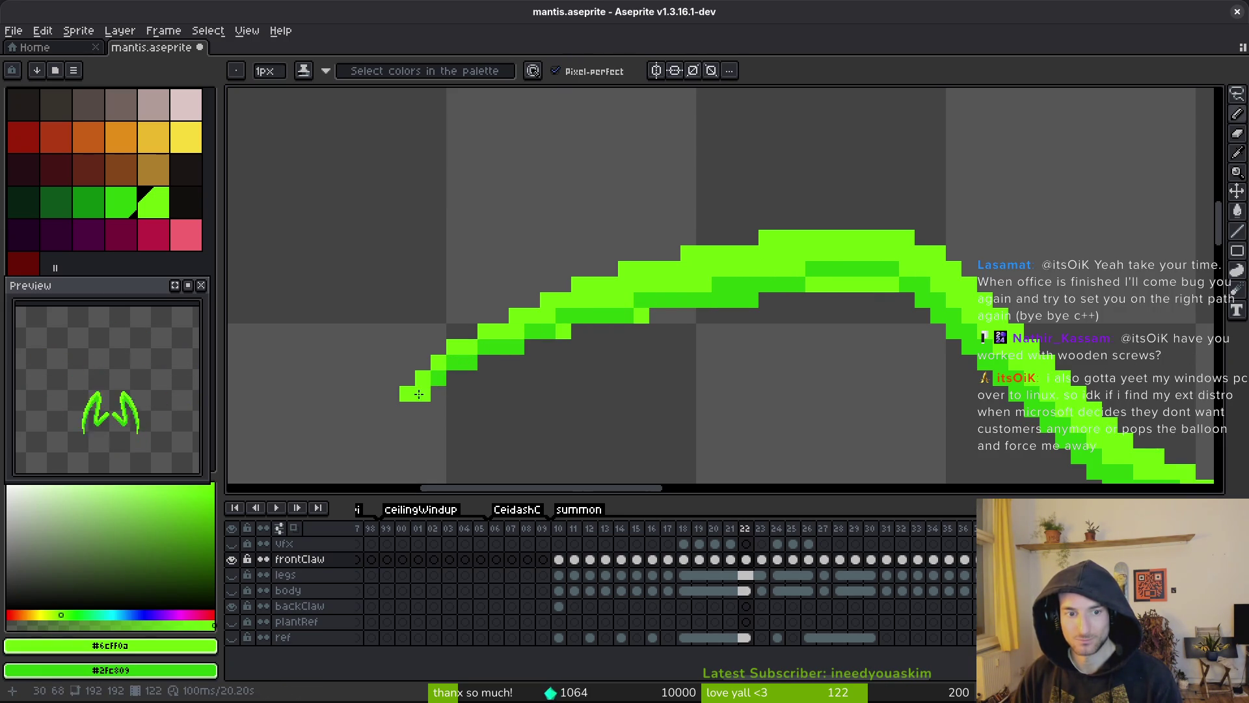
left_click_drag(641, 315, 565, 331)
left_click(553, 323)
left_click(704, 284)
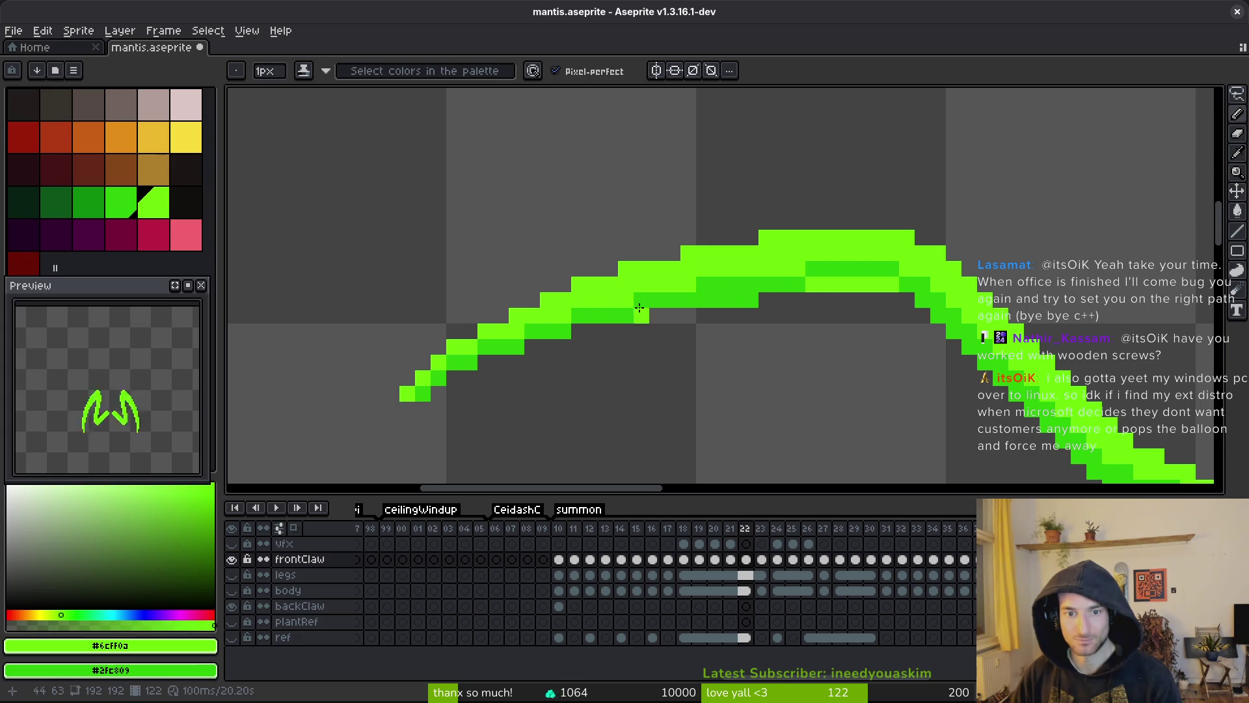
left_click_drag(798, 271, 934, 281)
scroll(950, 306, "down", 3)
scroll(964, 323, "up", 3)
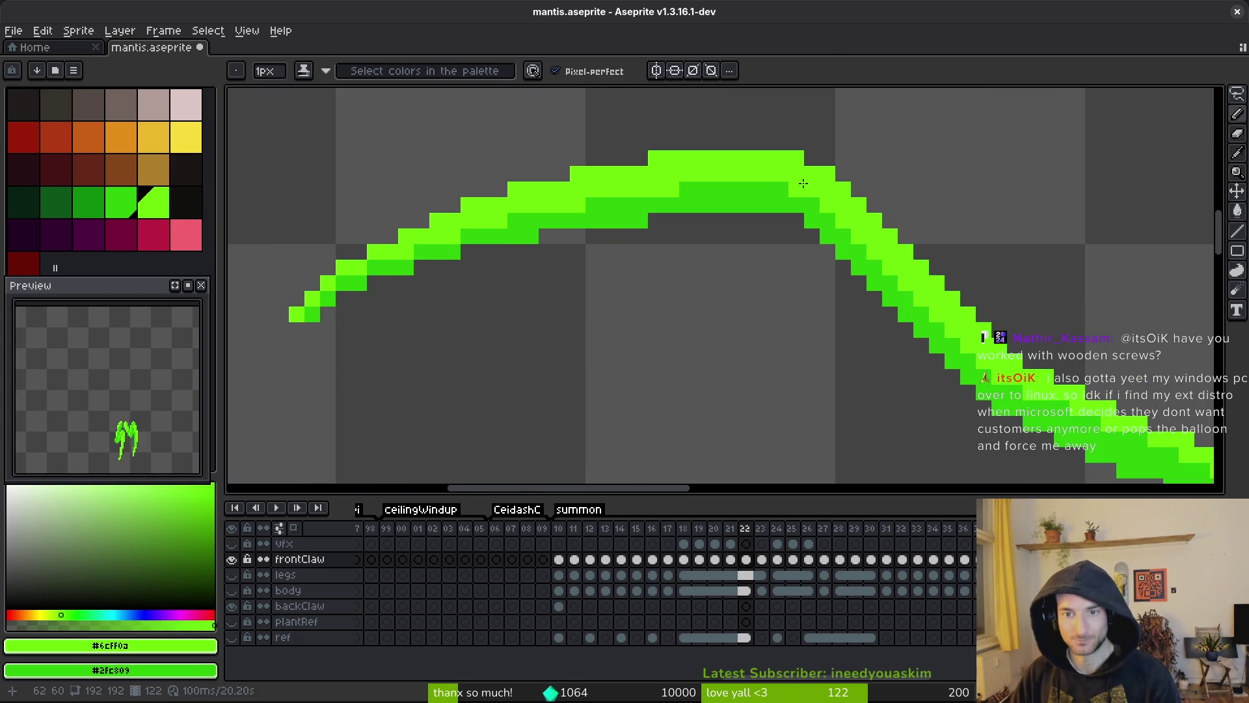
- Darken one more pixel on the claw curve, save mantis.aseprite, and step forward a frame
left_click(831, 192)
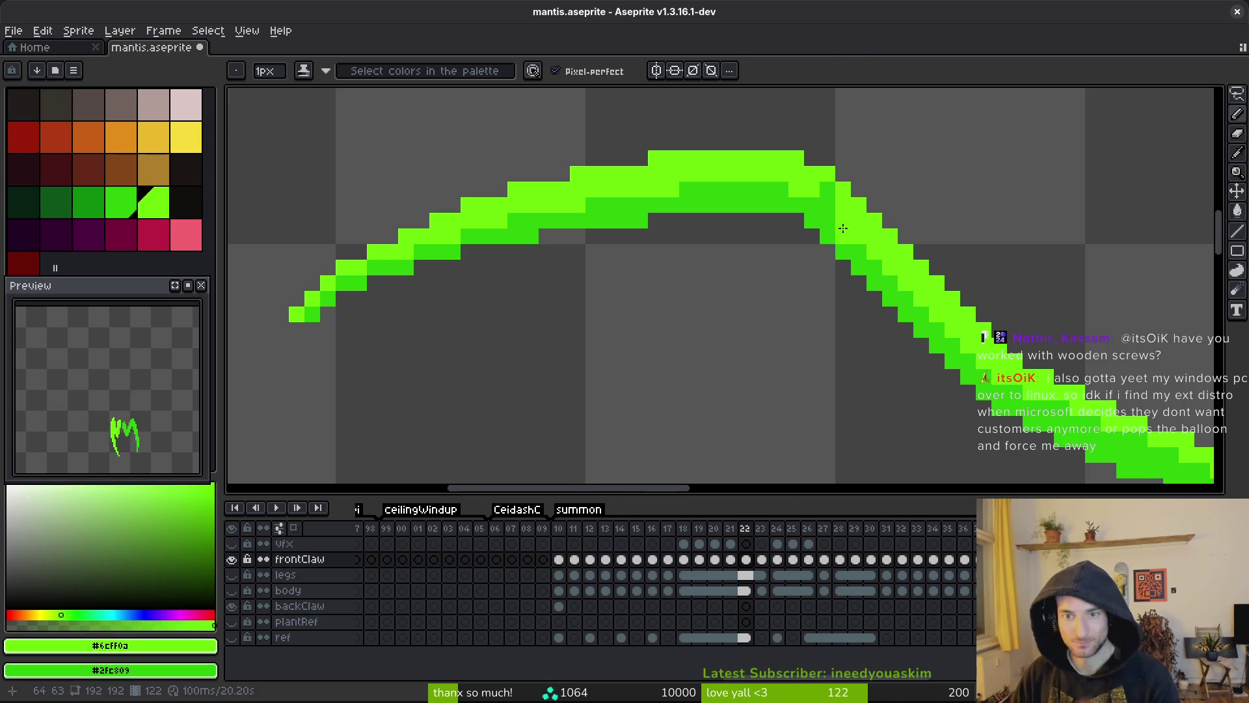
scroll(842, 229, "down", 2)
scroll(848, 241, "up", 1)
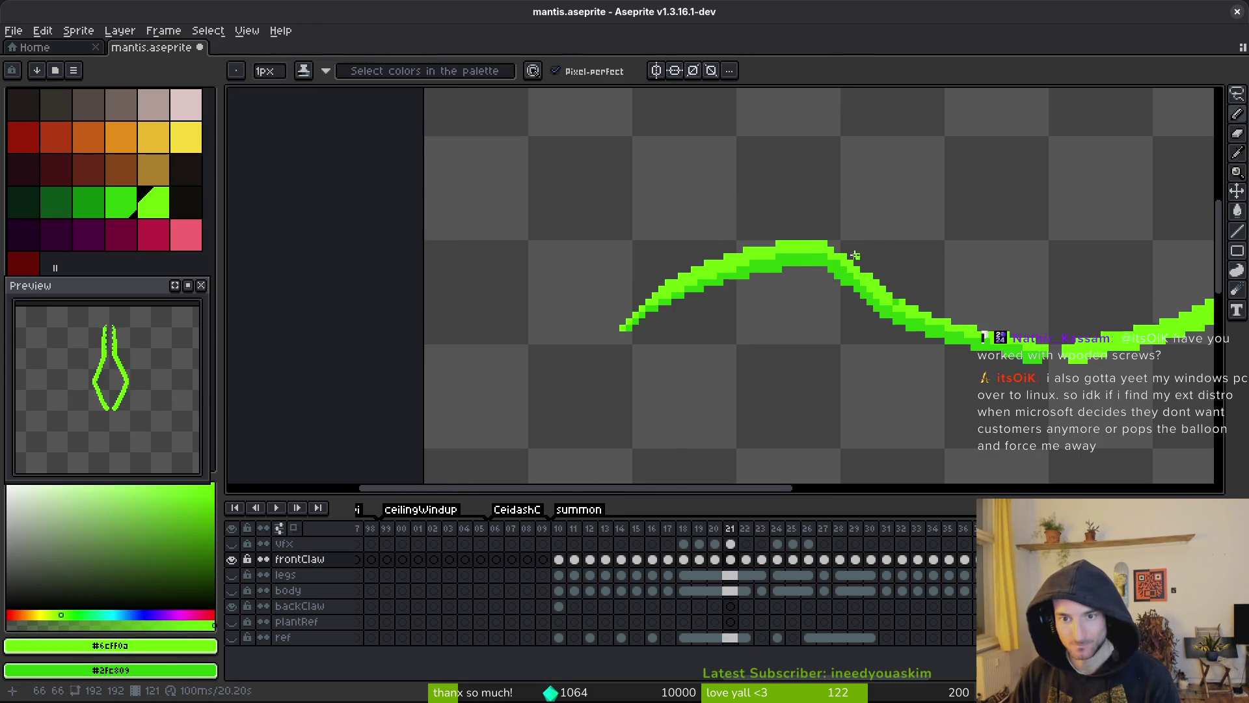
scroll(823, 286, "up", 2)
scroll(820, 289, "down", 5)
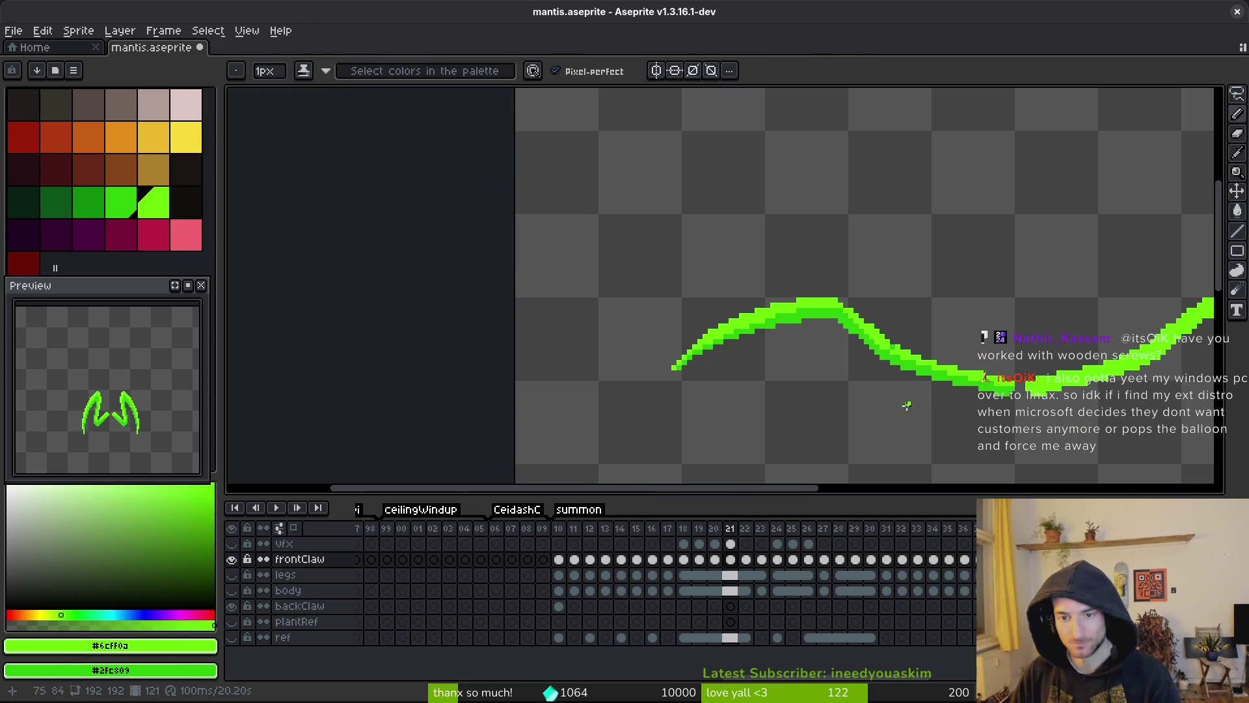
scroll(901, 407, "up", 1)
scroll(873, 337, "up", 2)
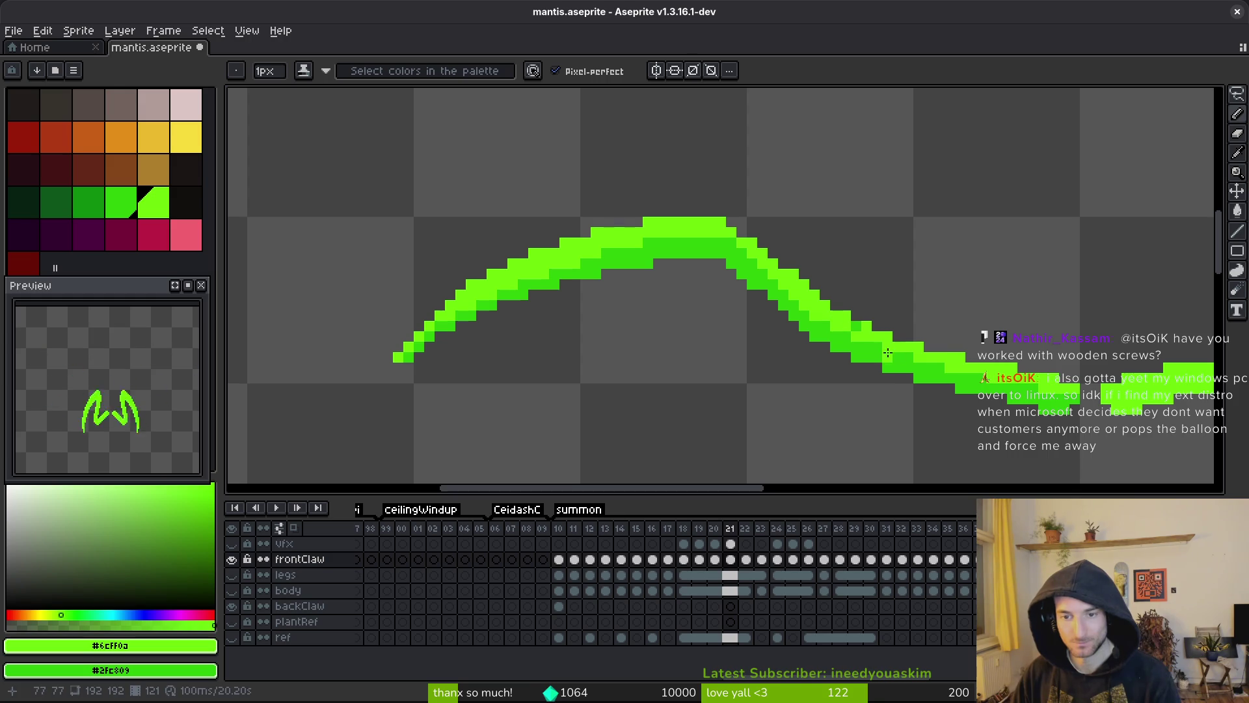
scroll(904, 367, "down", 2)
scroll(897, 367, "down", 2)
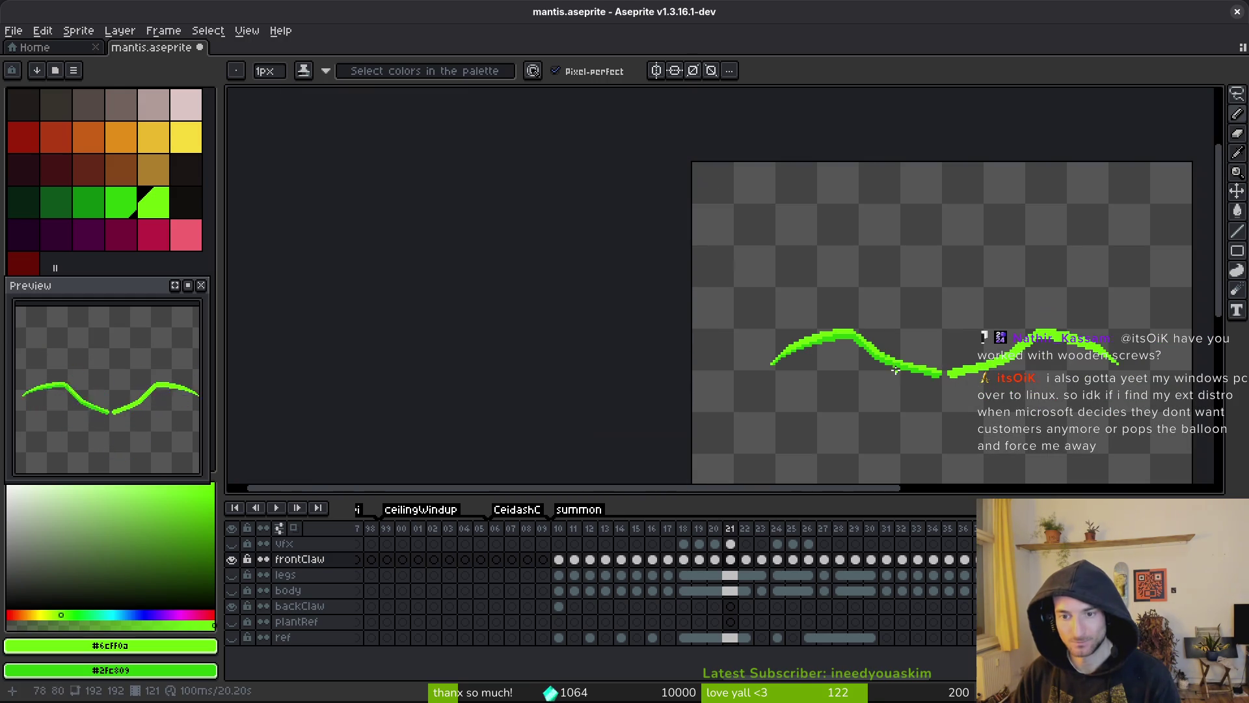
scroll(886, 355, "up", 6)
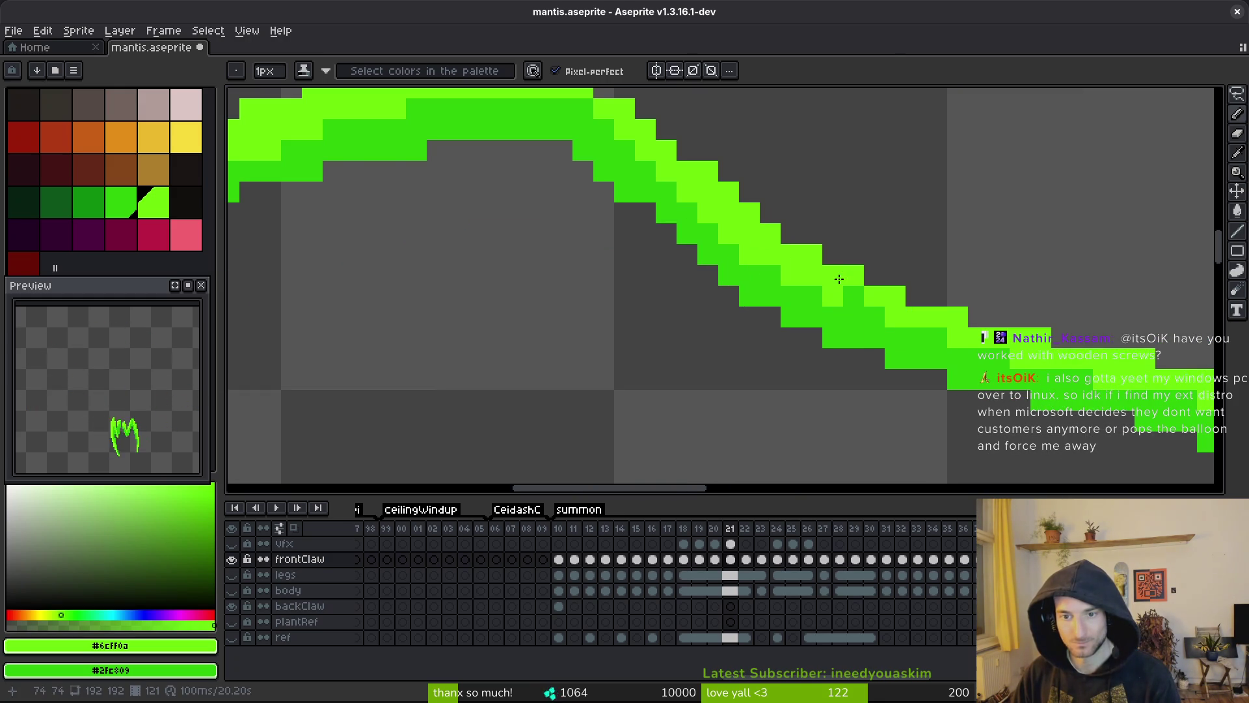
scroll(872, 337, "down", 6)
key("ctrl+s")
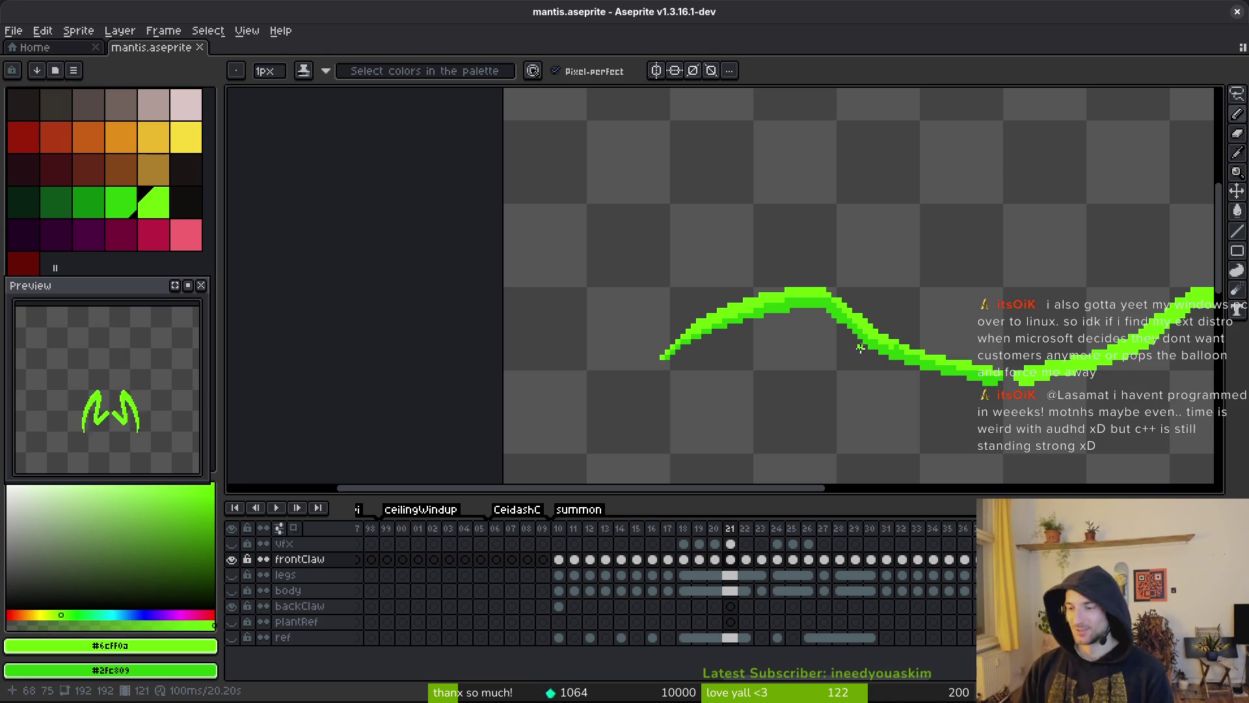
key("Right")
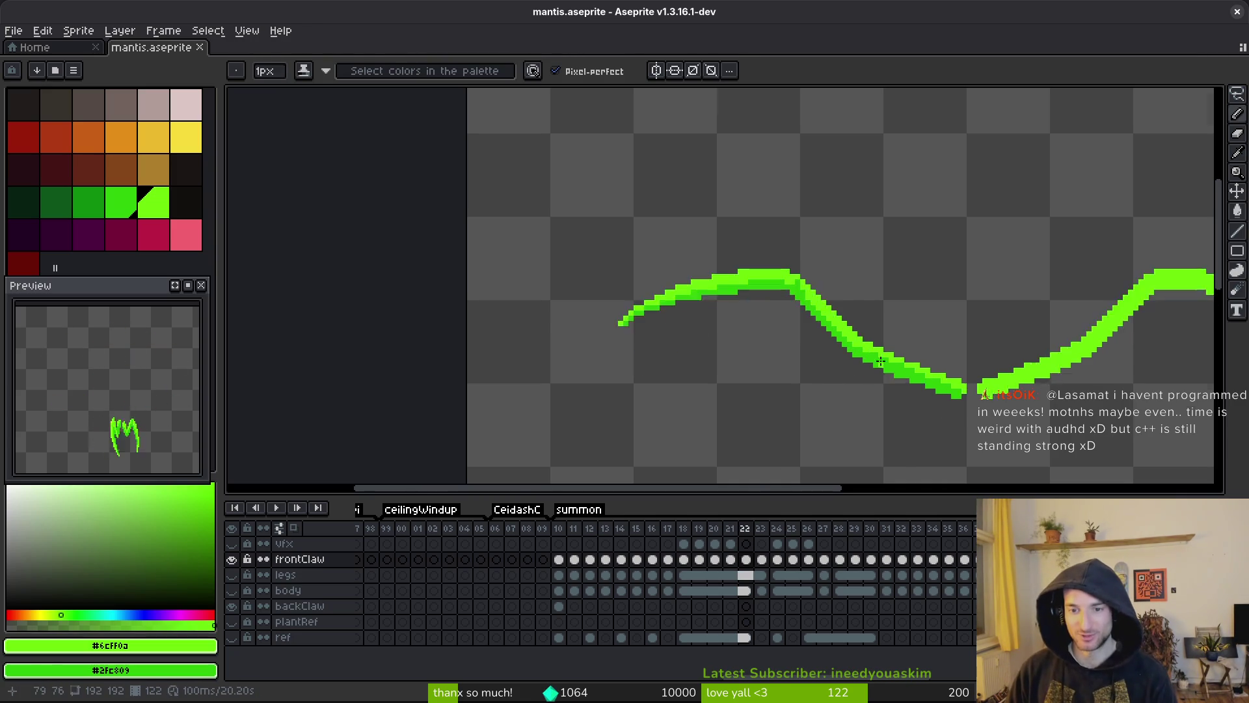
- Go to frame 23 and flip back and forth with frame 22 to compare claw strokes
scroll(876, 379, "up", 4)
scroll(838, 364, "down", 4)
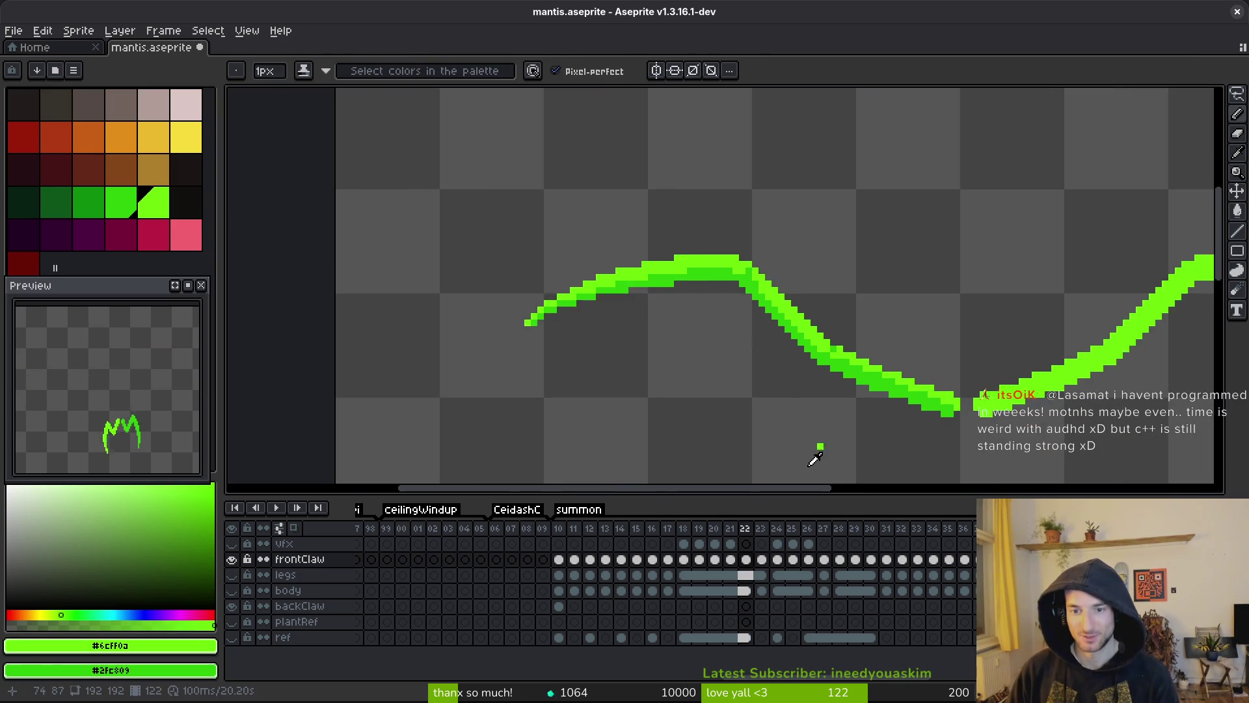
key("Right")
scroll(830, 390, "up", 3)
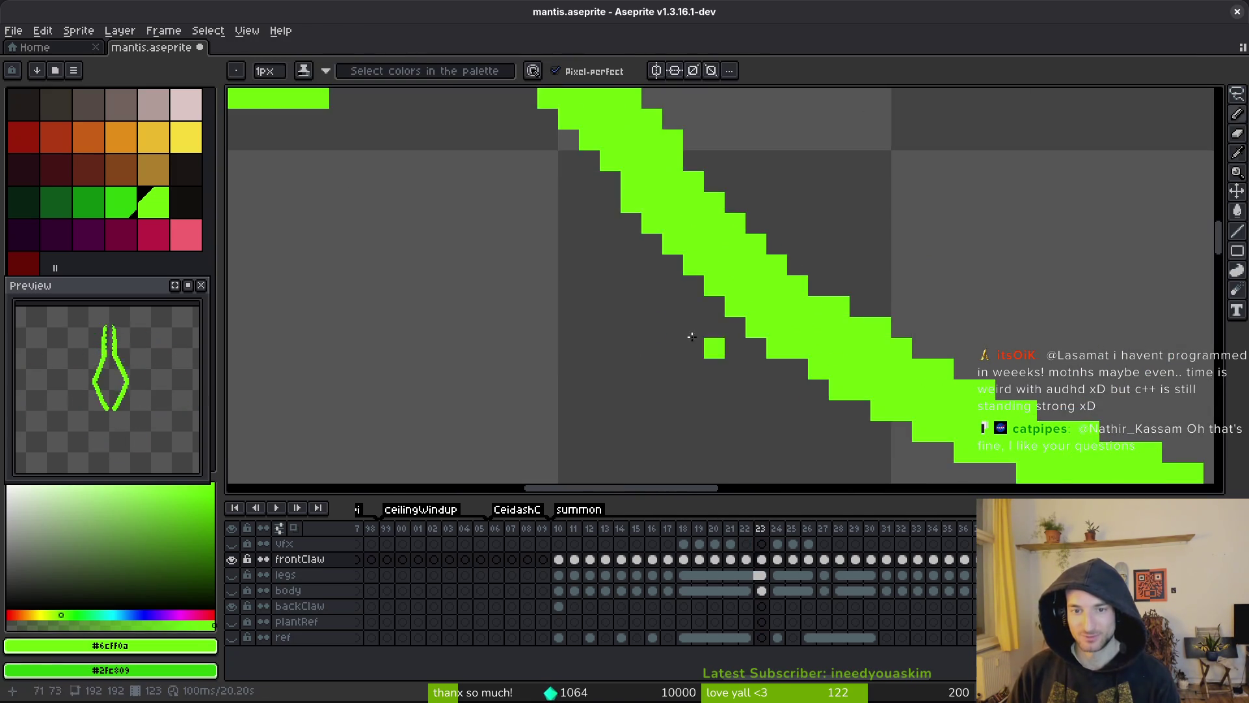
scroll(816, 377, "down", 2)
scroll(647, 330, "down", 1)
key("Left")
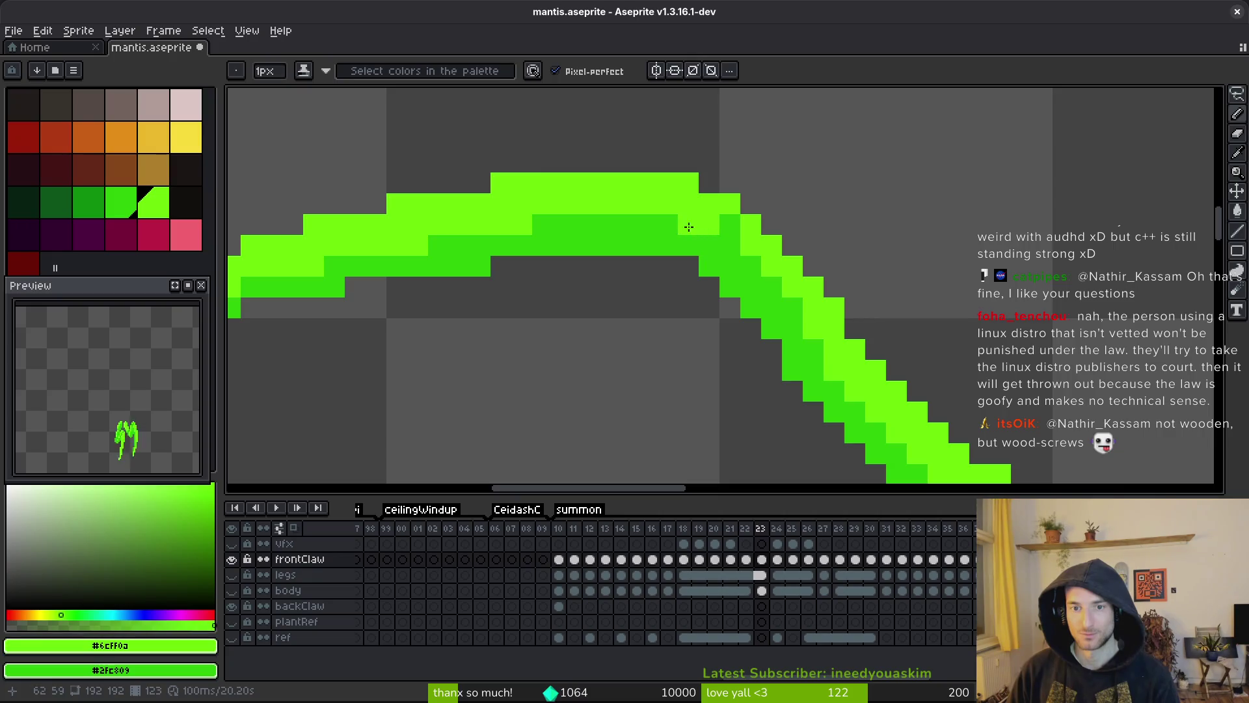
scroll(709, 319, "down", 2)
key("alt")
key("Right")
scroll(661, 278, "up", 3)
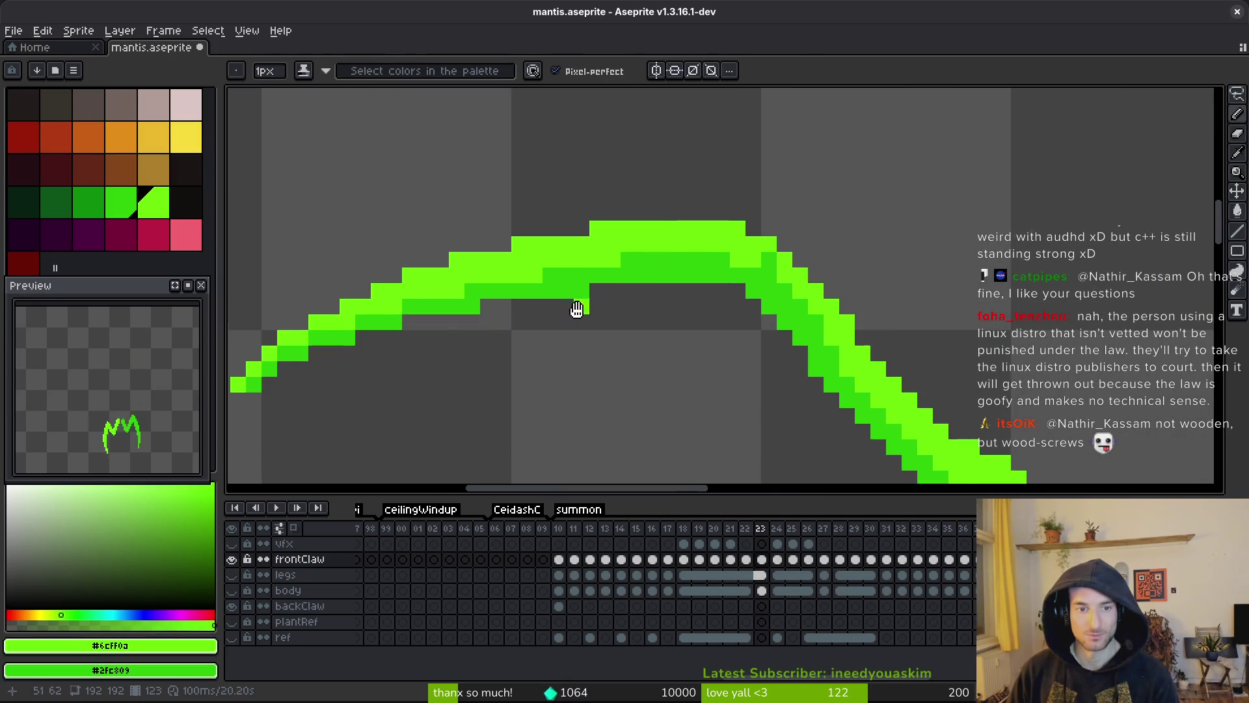
scroll(748, 289, "down", 3)
key("Left")
key("alt")
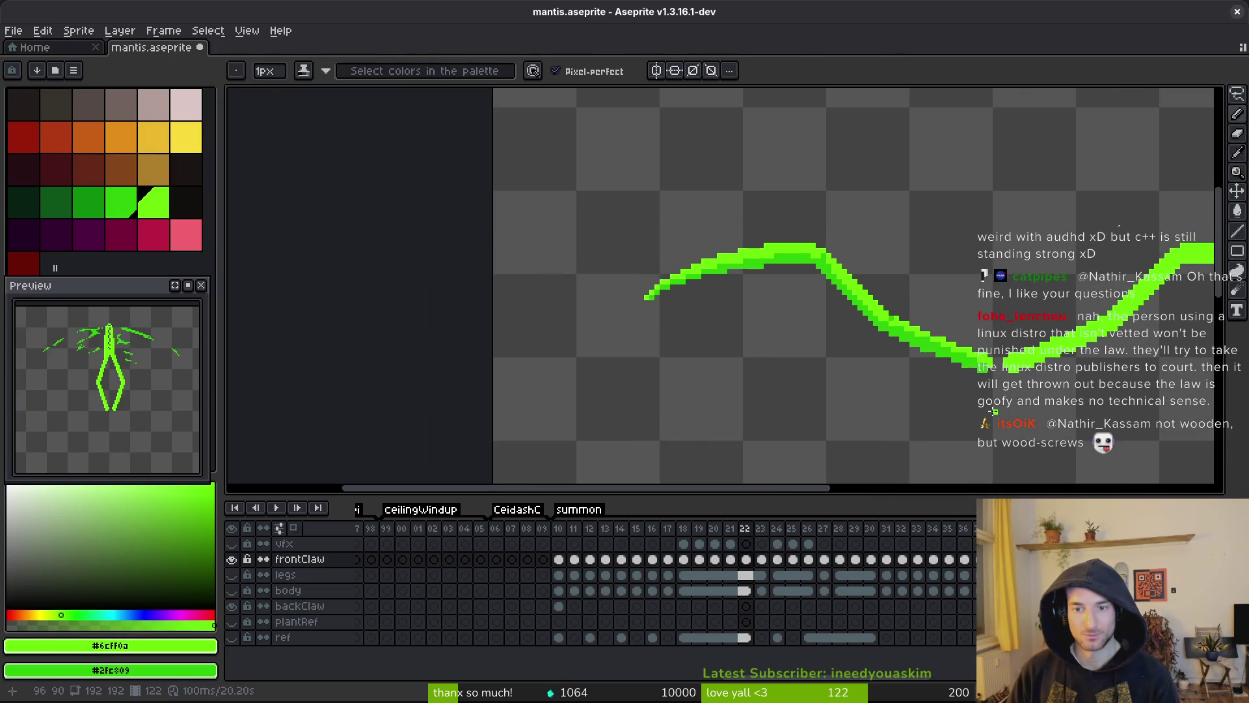
key("Right")
scroll(650, 273, "up", 3)
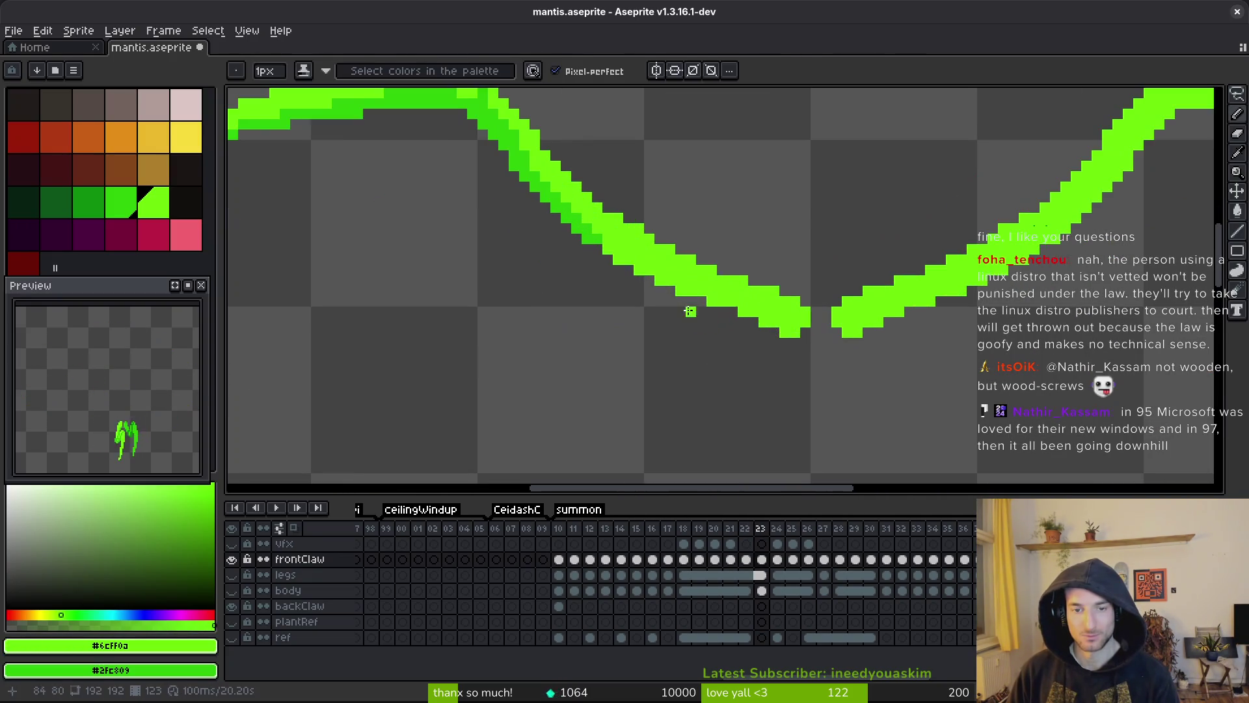
- Shade the lower edge of frame 23's claw stroke dark green
left_click(617, 228)
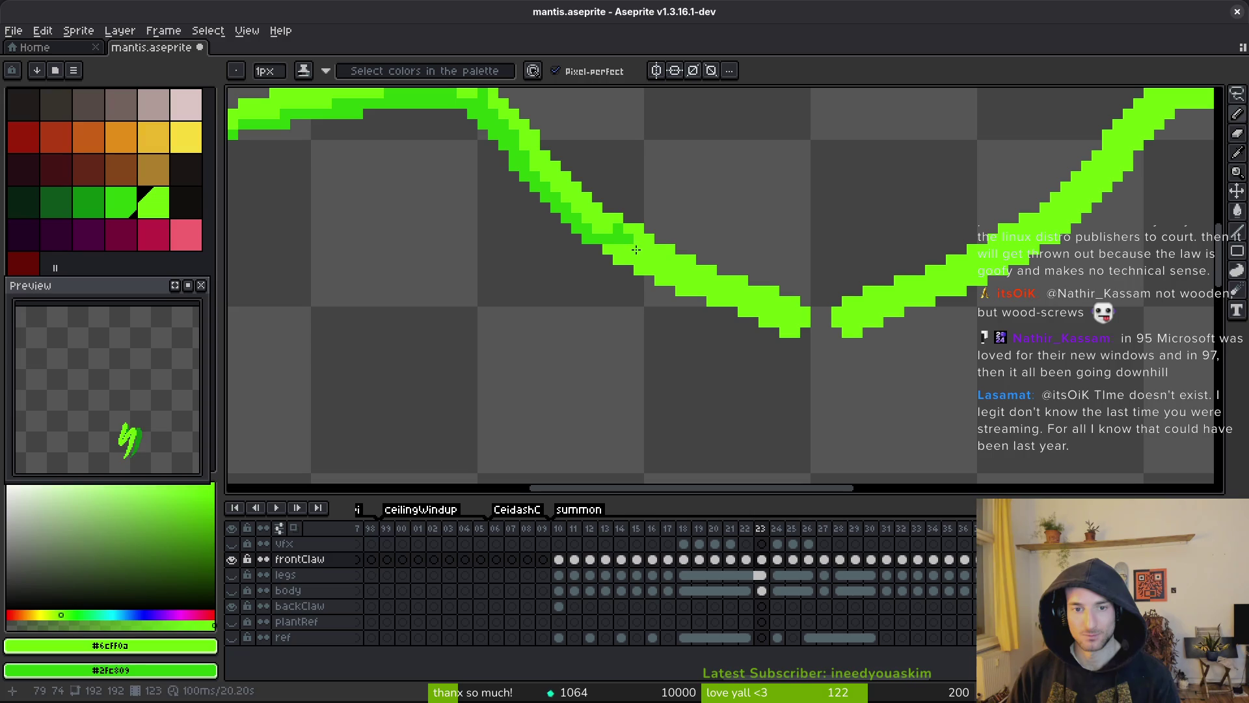
left_click_drag(731, 294, 803, 326)
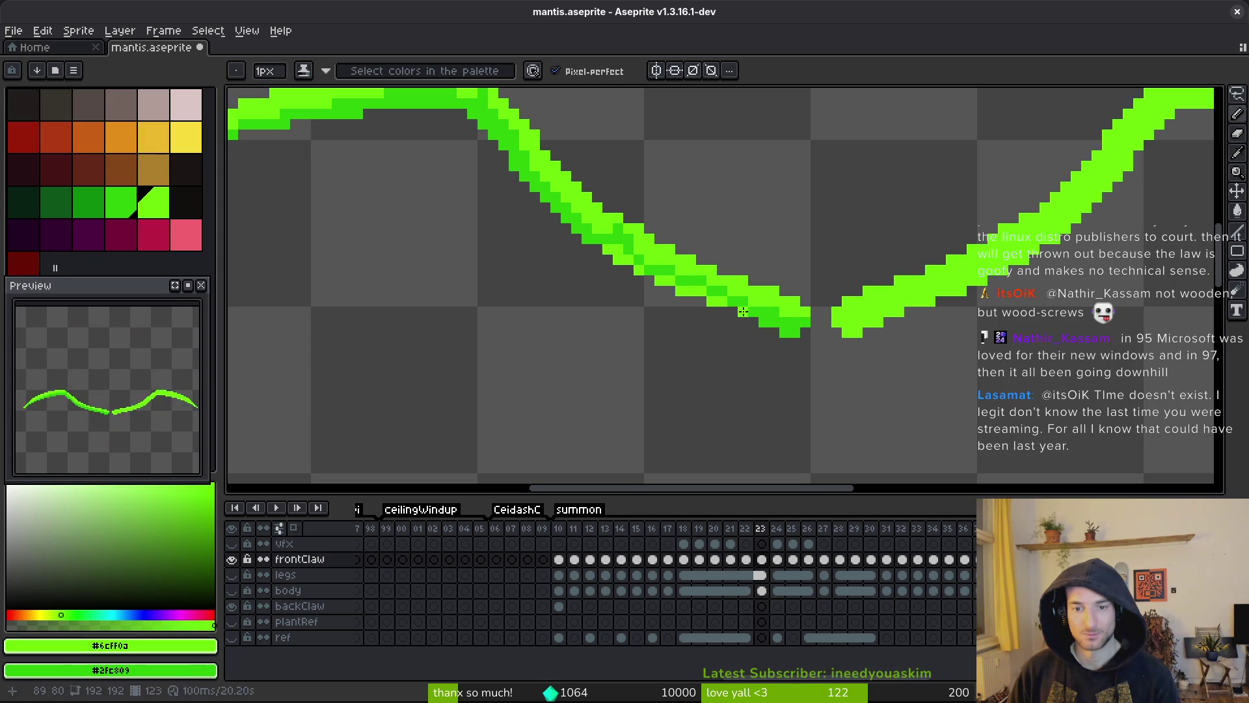
left_click(699, 289)
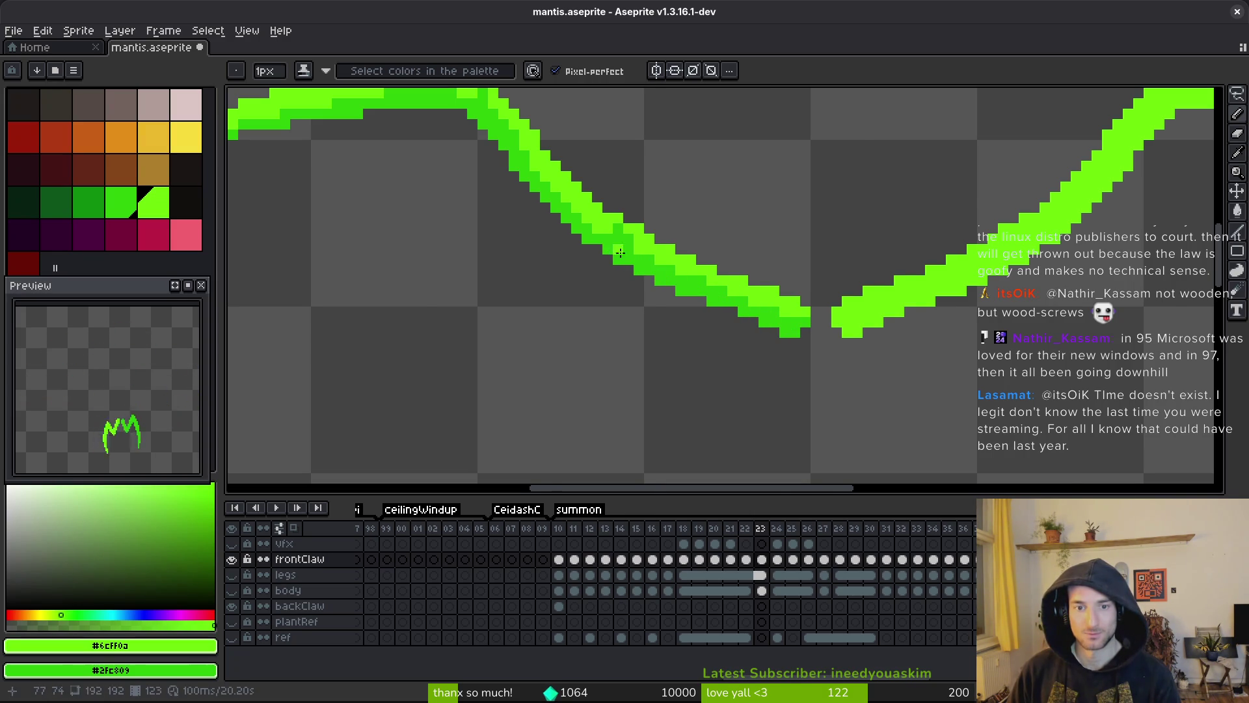
scroll(672, 284, "down", 2)
- Compare again with frame 22, save mantis.aseprite, and advance to frame 24
key("comma")
key("alt")
scroll(680, 303, "up", 2)
key("period")
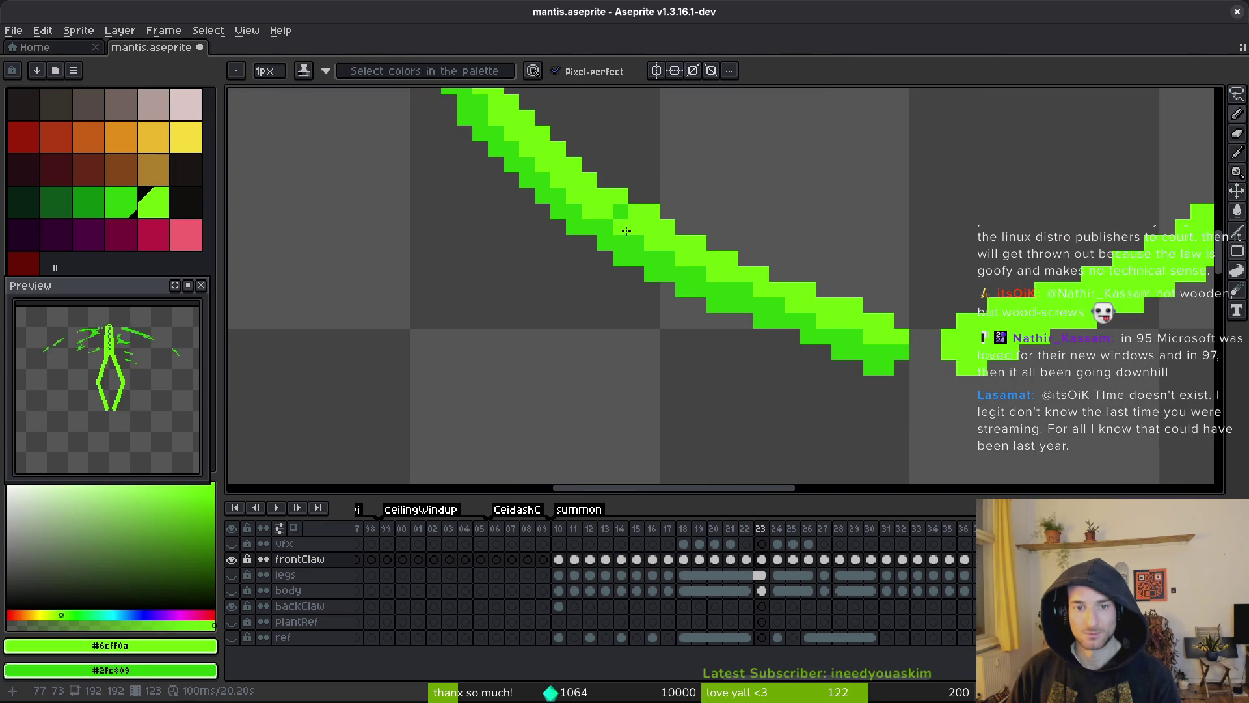
scroll(742, 352, "down", 2)
key("alt")
key("ctrl+s")
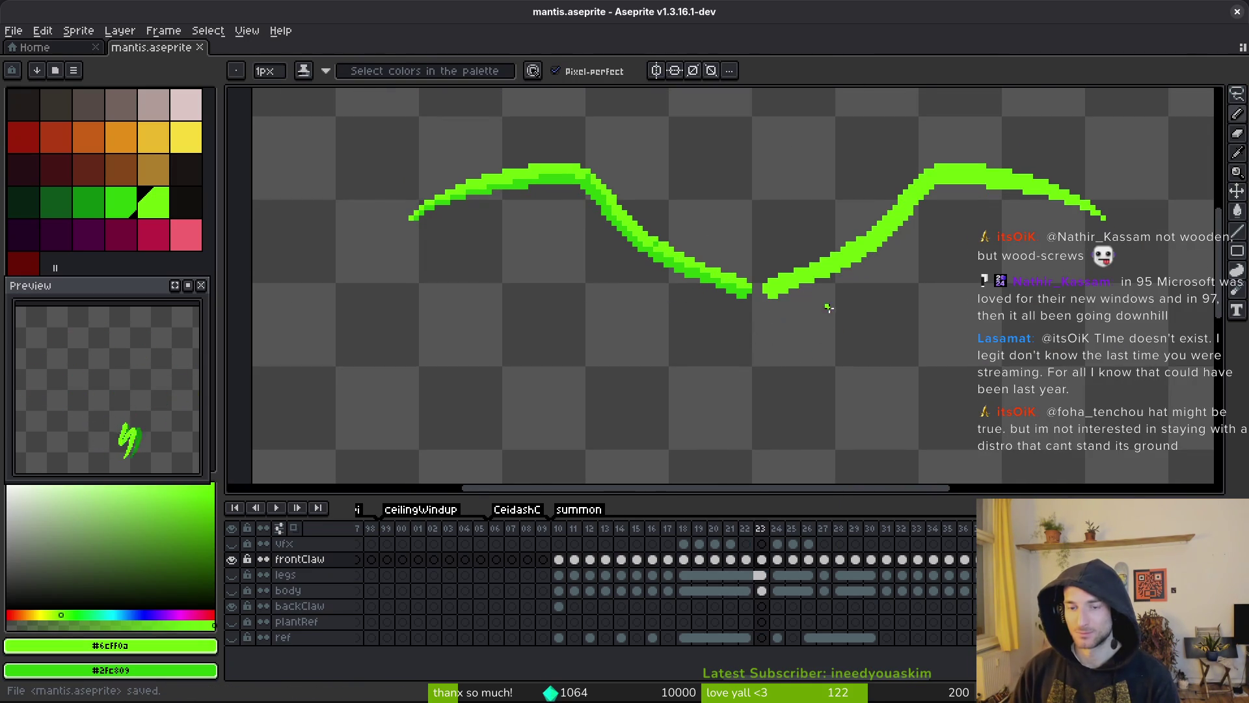
scroll(822, 309, "down", 1)
scroll(824, 368, "up", 1)
key("period")
scroll(824, 368, "up", 1)
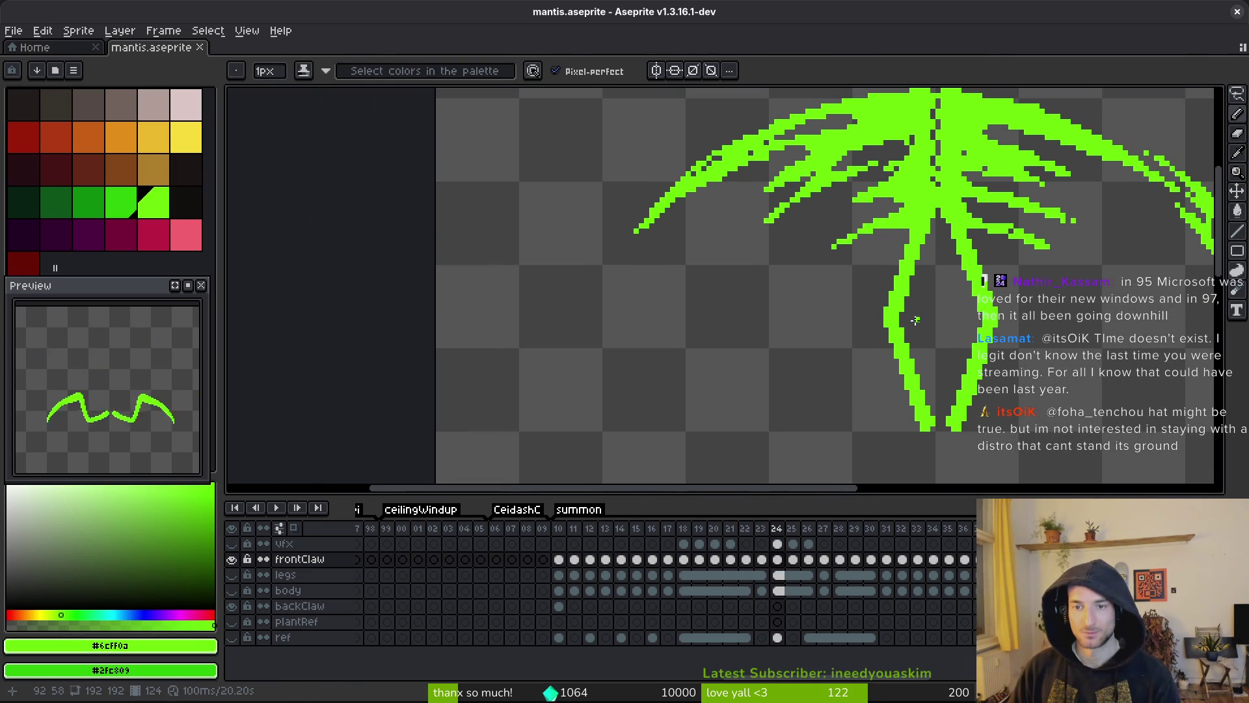
- Shade the bottom and inner edge of frame 24's claw dark green, redoing one misplaced stroke
scroll(907, 410, "up", 4)
left_click_drag(954, 466, 937, 440)
left_click_drag(924, 391, 903, 346)
key("ctrl+z")
left_click_drag(917, 399, 895, 343)
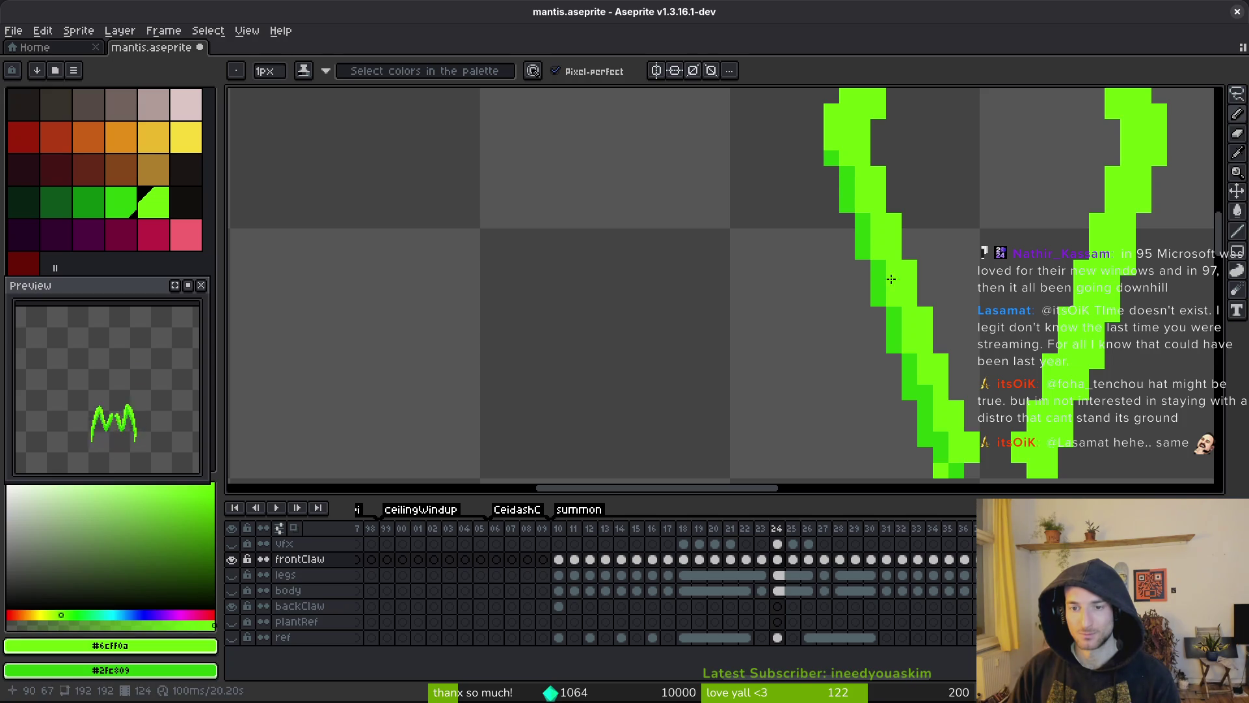
- Extend the dark shading up and down the claw's inner edge and save
scroll(918, 390, "down", 2)
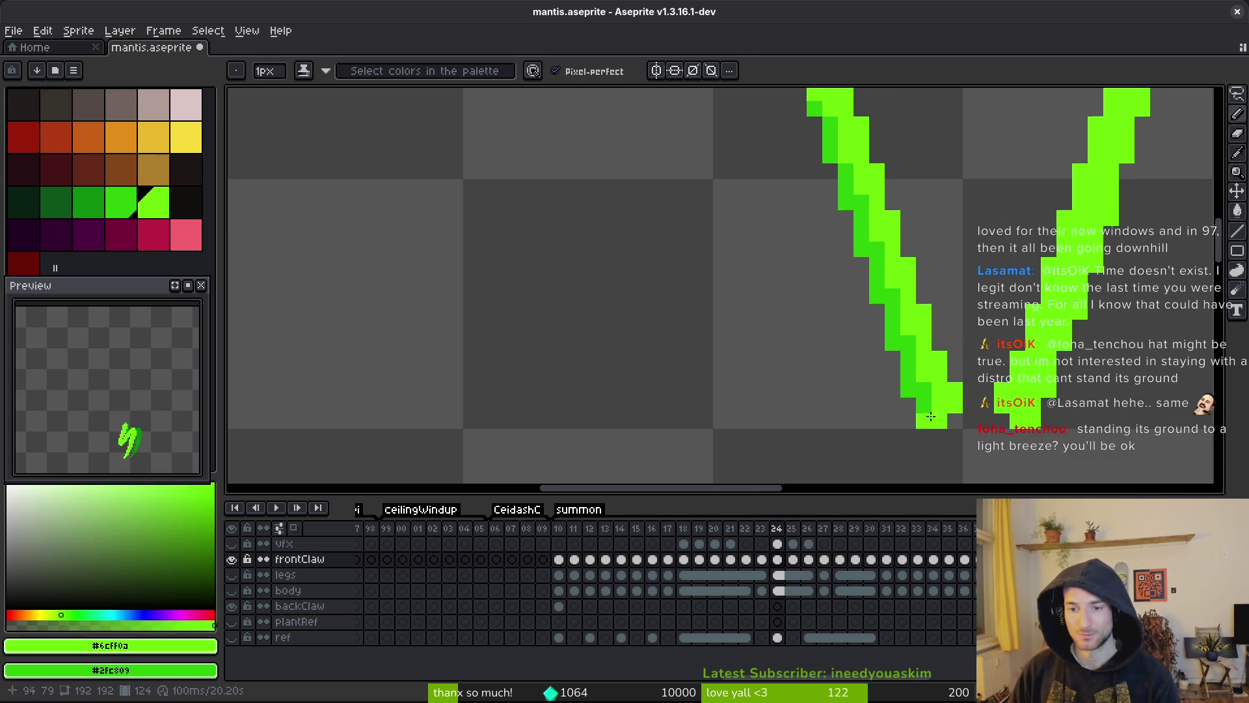
mouse_move(958, 408)
left_mouse_down()
mouse_move(931, 387)
mouse_move(902, 311)
left_mouse_up()
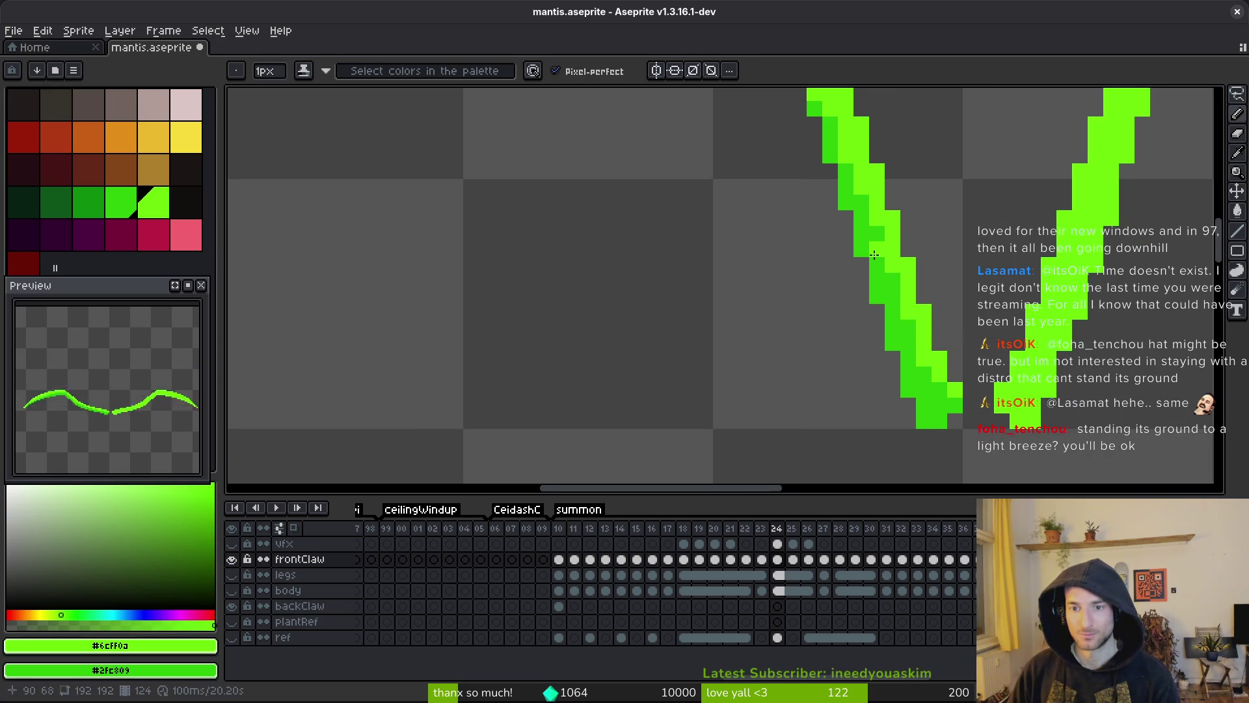
scroll(873, 249, "down", 5)
scroll(953, 193, "up", 5)
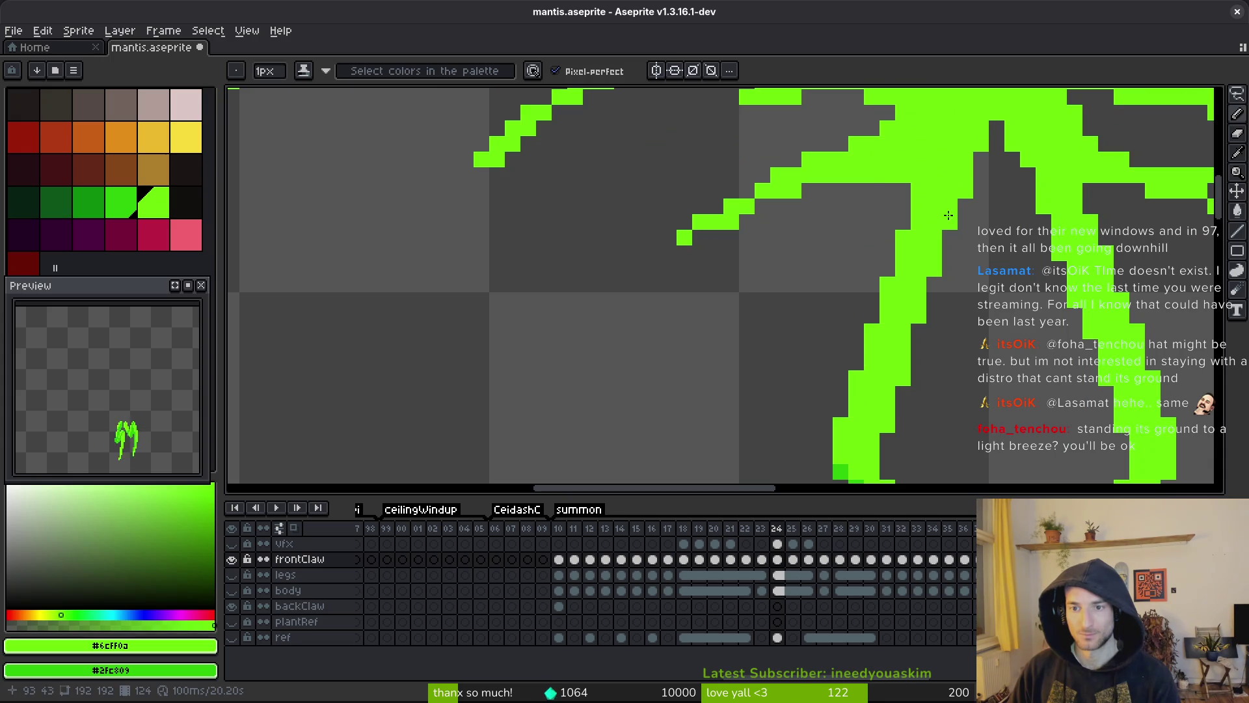
mouse_move(935, 258)
left_mouse_down()
mouse_move(886, 426)
mouse_move(906, 319)
mouse_move(909, 329)
left_mouse_up()
scroll(900, 320, "down", 6)
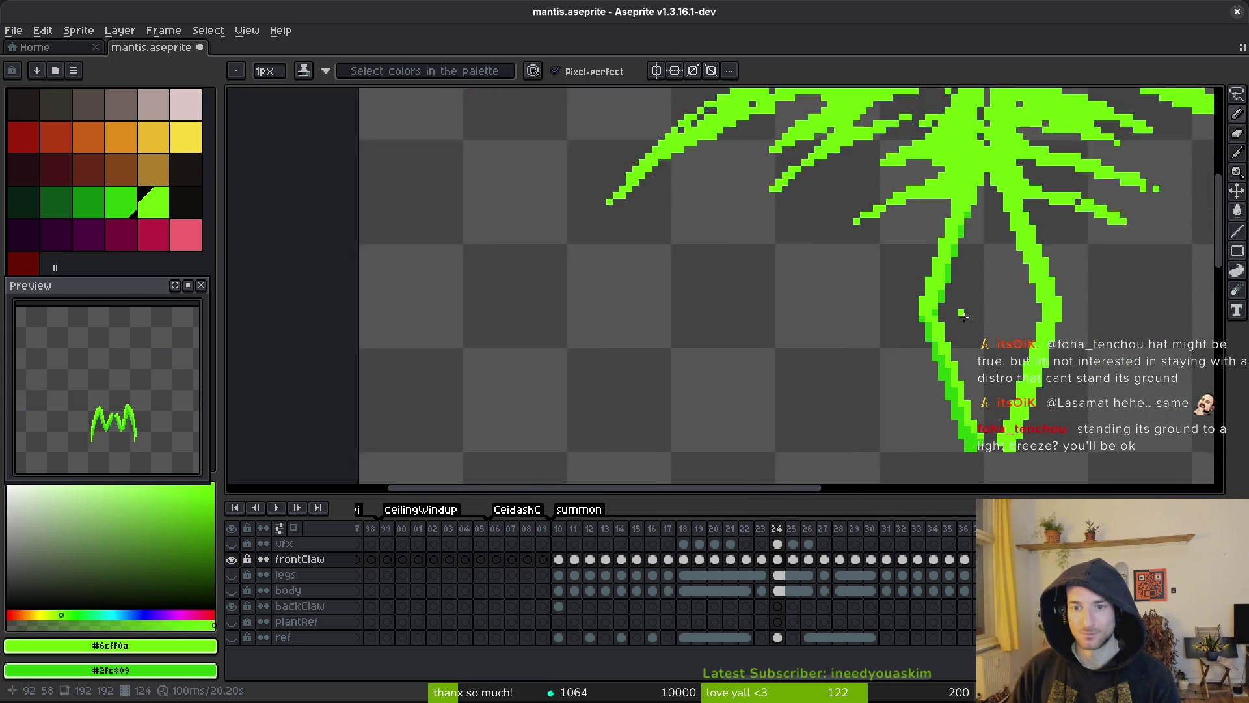
scroll(951, 320, "up", 4)
scroll(942, 311, "down", 4)
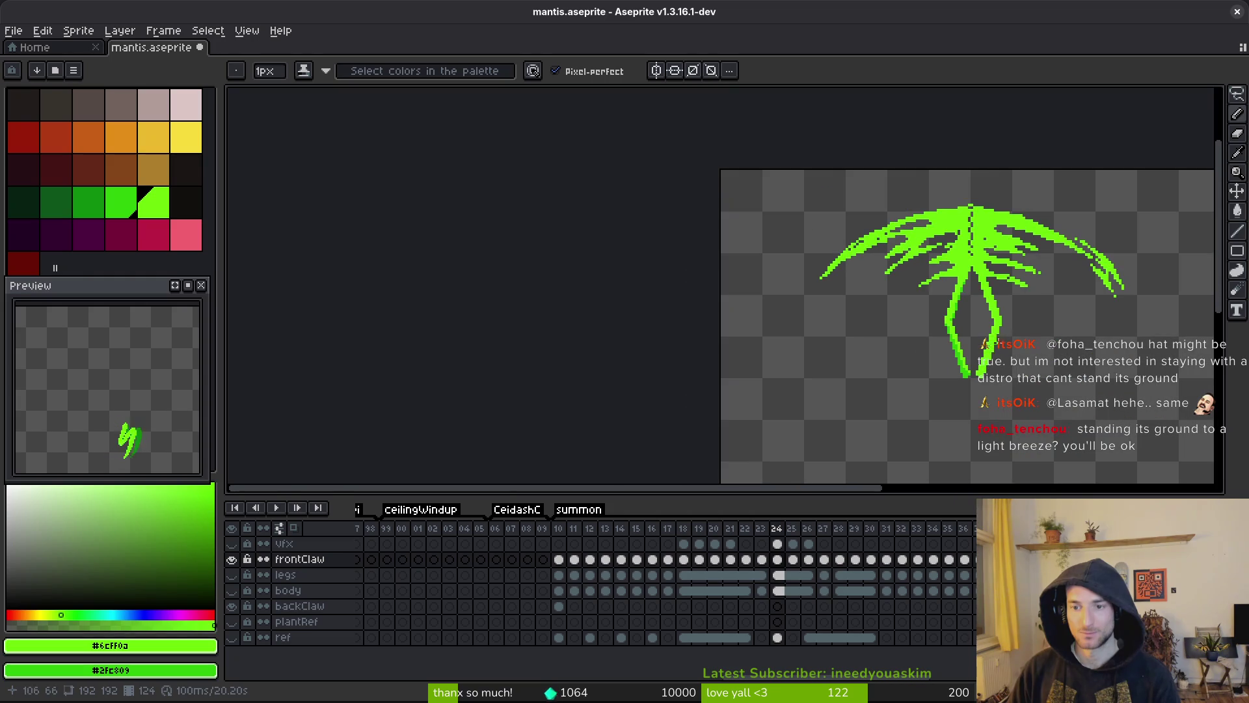
key("ctrl+s")
- Shade the left edge of the claw limb dark green
scroll(983, 328, "up", 4)
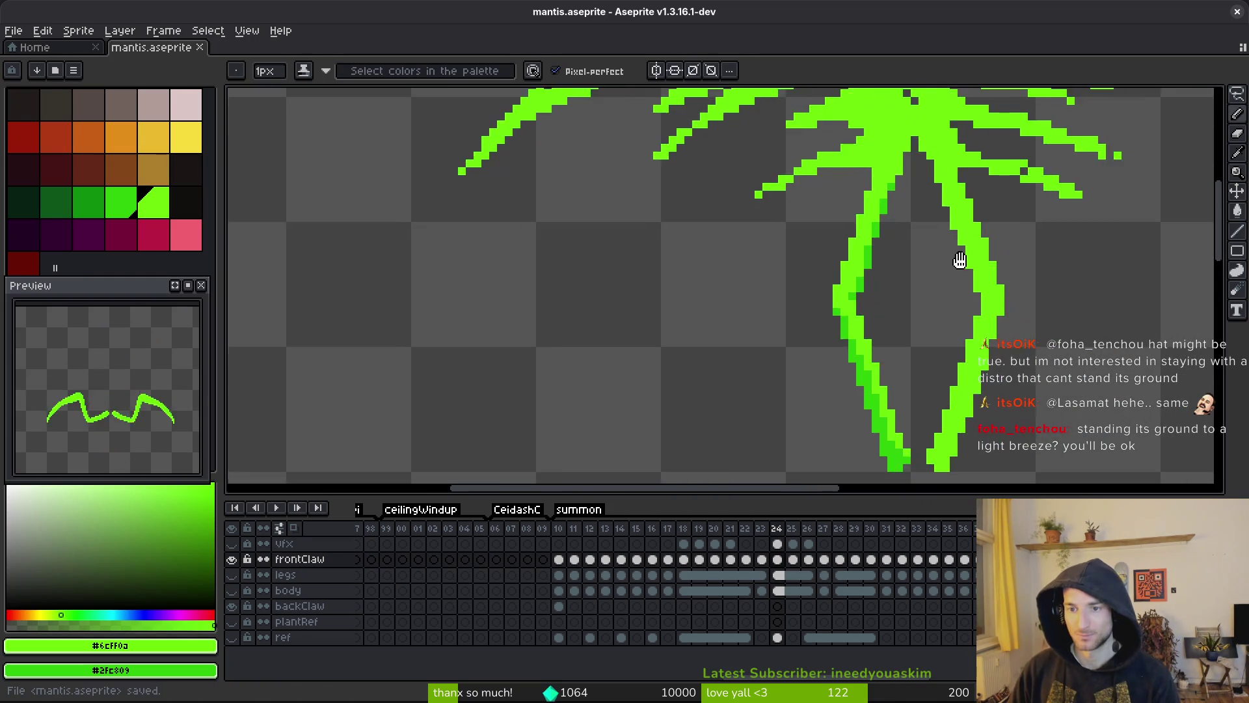
left_click_drag(937, 202, 962, 266)
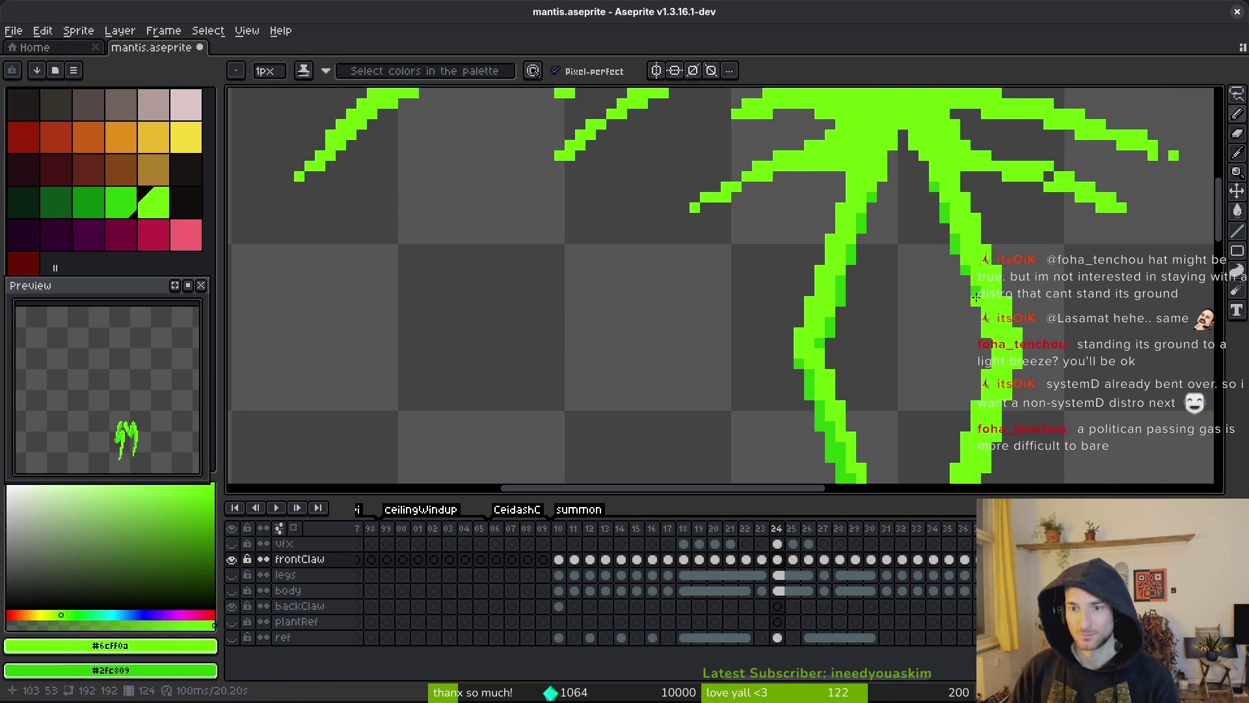
scroll(976, 299, "down", 2)
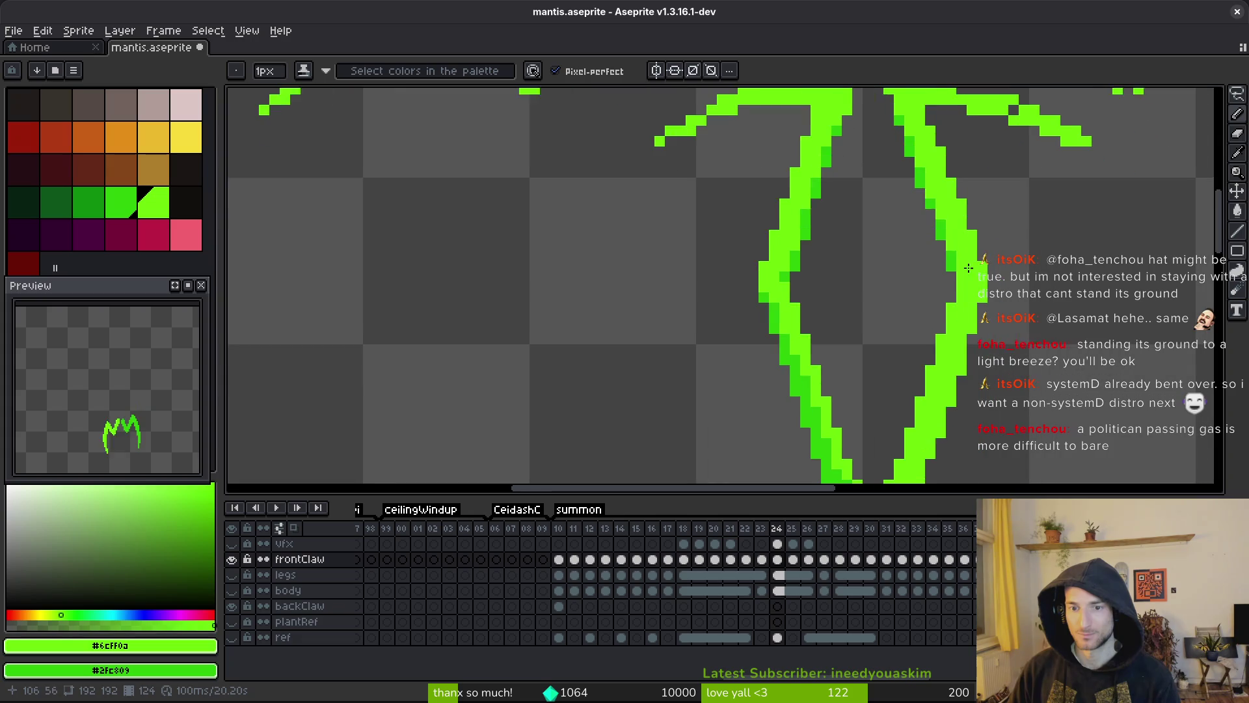
scroll(928, 248, "down", 4)
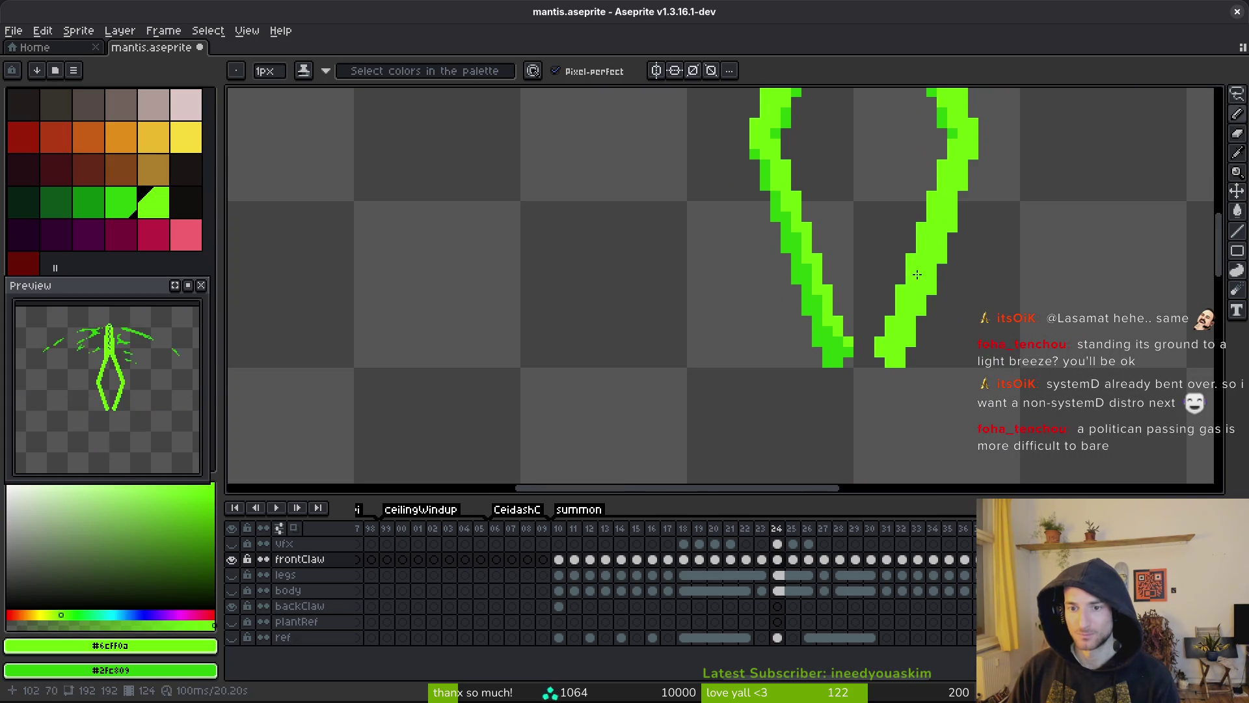
- Lasso the lower left claw segment, move it about 13 px right to meet the other tip, and save
key("shift+w")
mouse_move(842, 206)
left_mouse_down()
mouse_move(744, 237)
mouse_move(838, 359)
mouse_move(852, 214)
left_mouse_up()
left_click(846, 225)
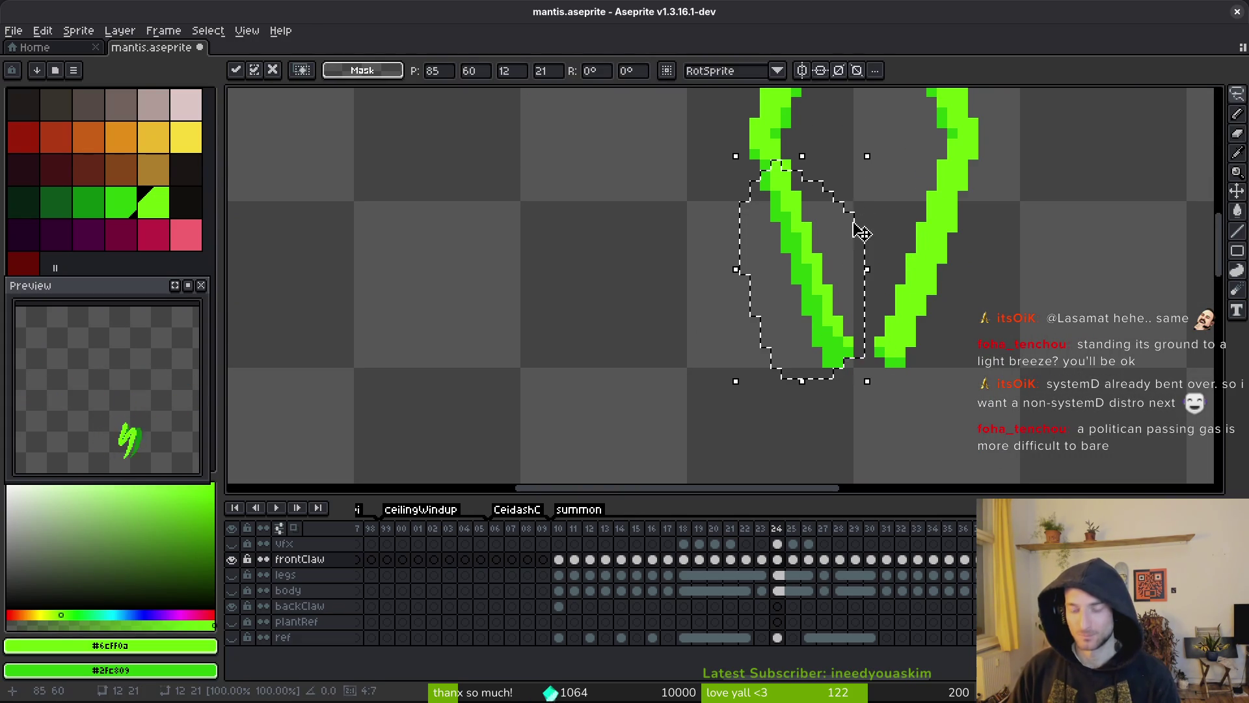
mouse_move(807, 265)
left_mouse_down()
mouse_move(953, 238)
mouse_move(929, 263)
left_mouse_up()
key("Return")
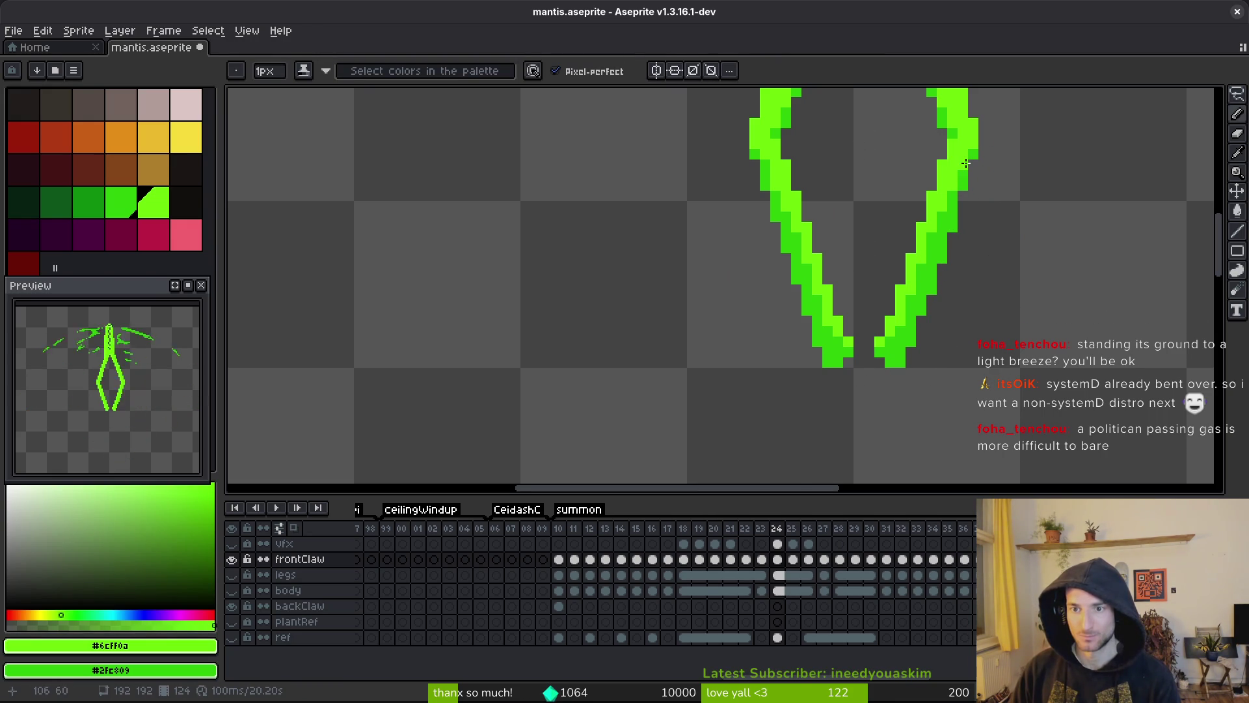
scroll(966, 163, "down", 3)
key("ctrl+s")
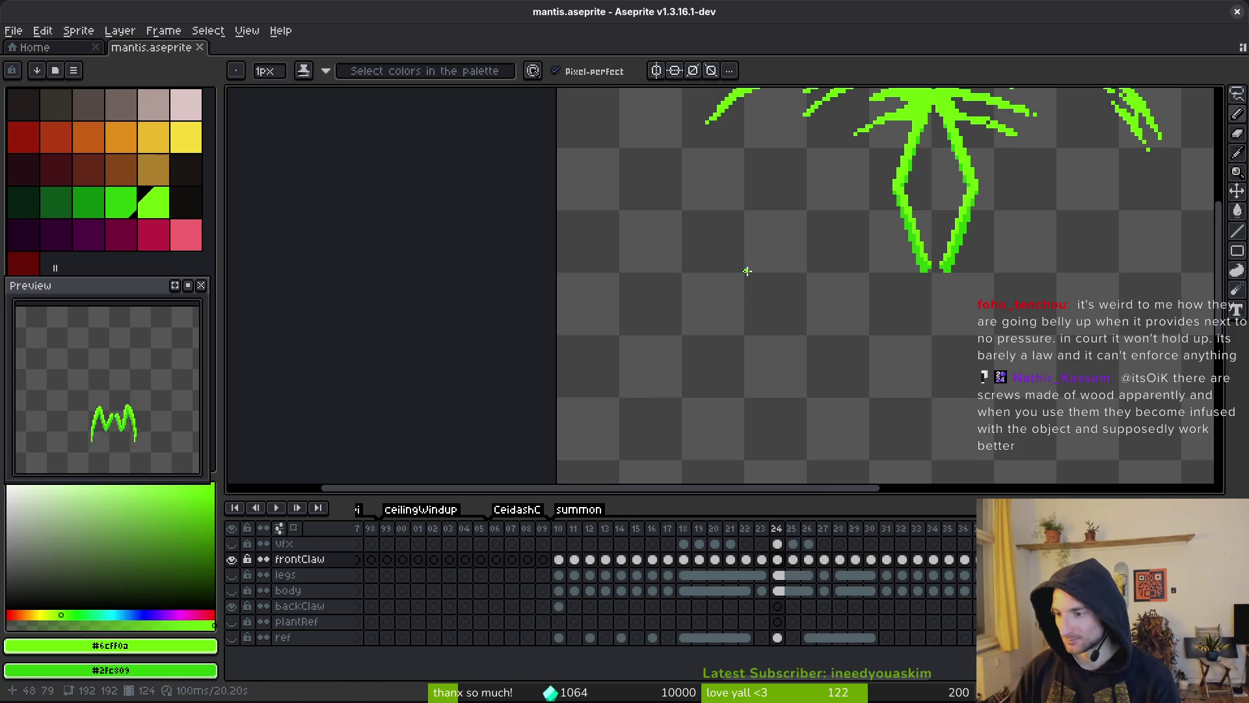
scroll(793, 315, "right", 1)
scroll(804, 304, "right", 1)
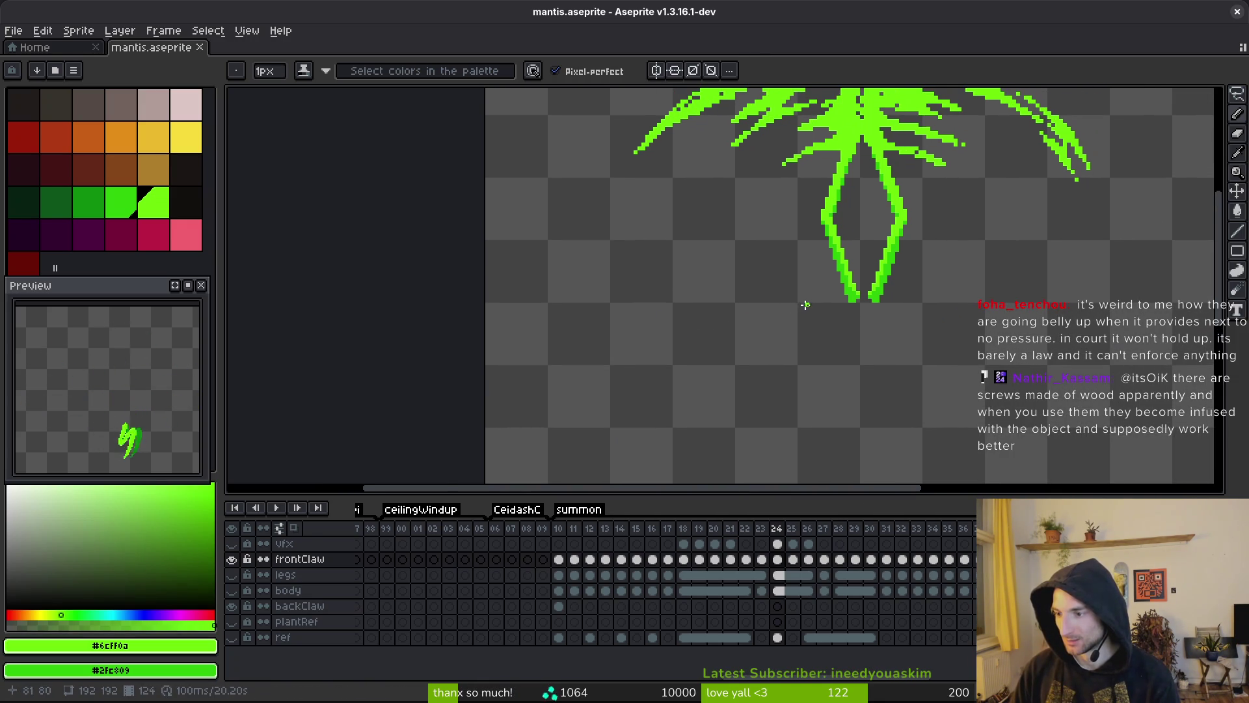
scroll(803, 304, "right", 1)
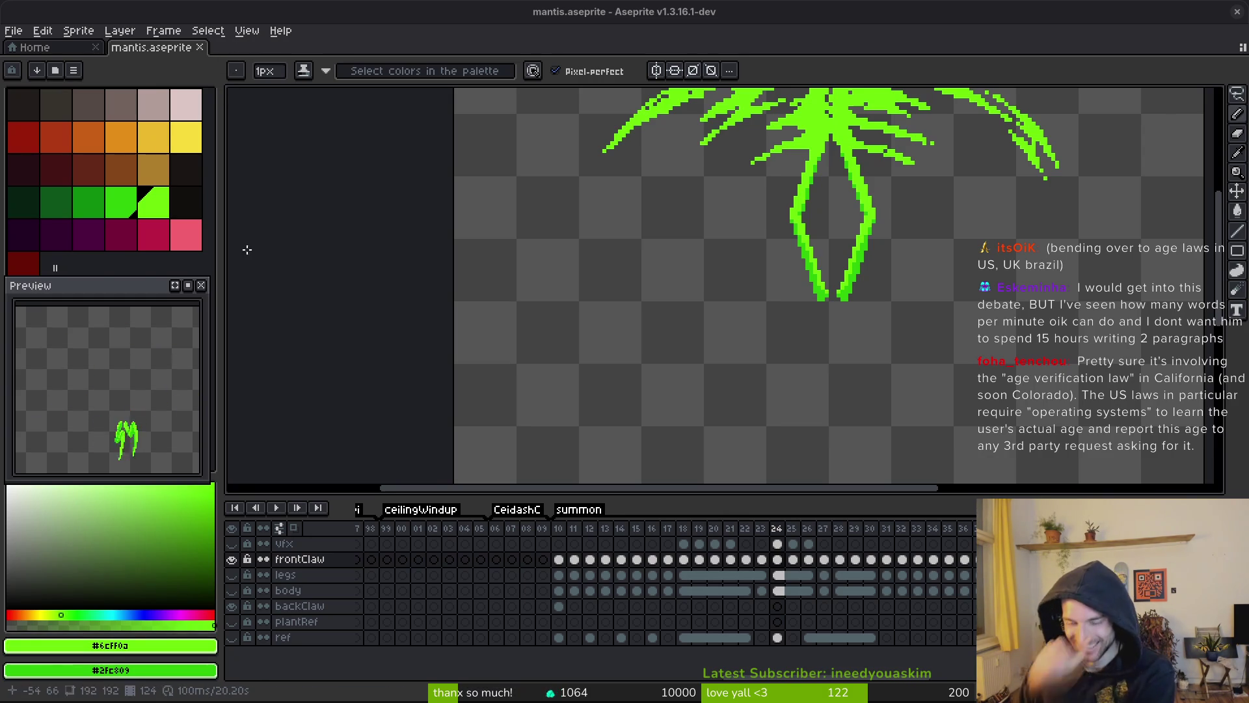
scroll(896, 313, "up", 2)
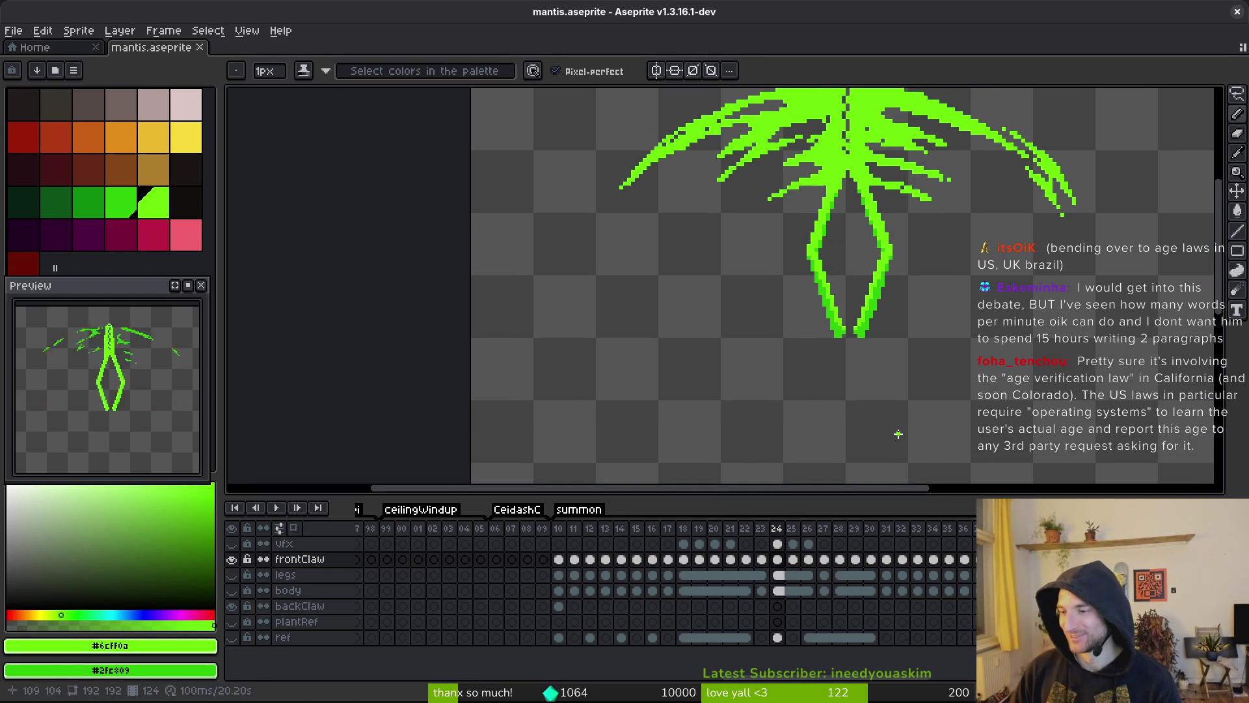
key("ctrl+s")
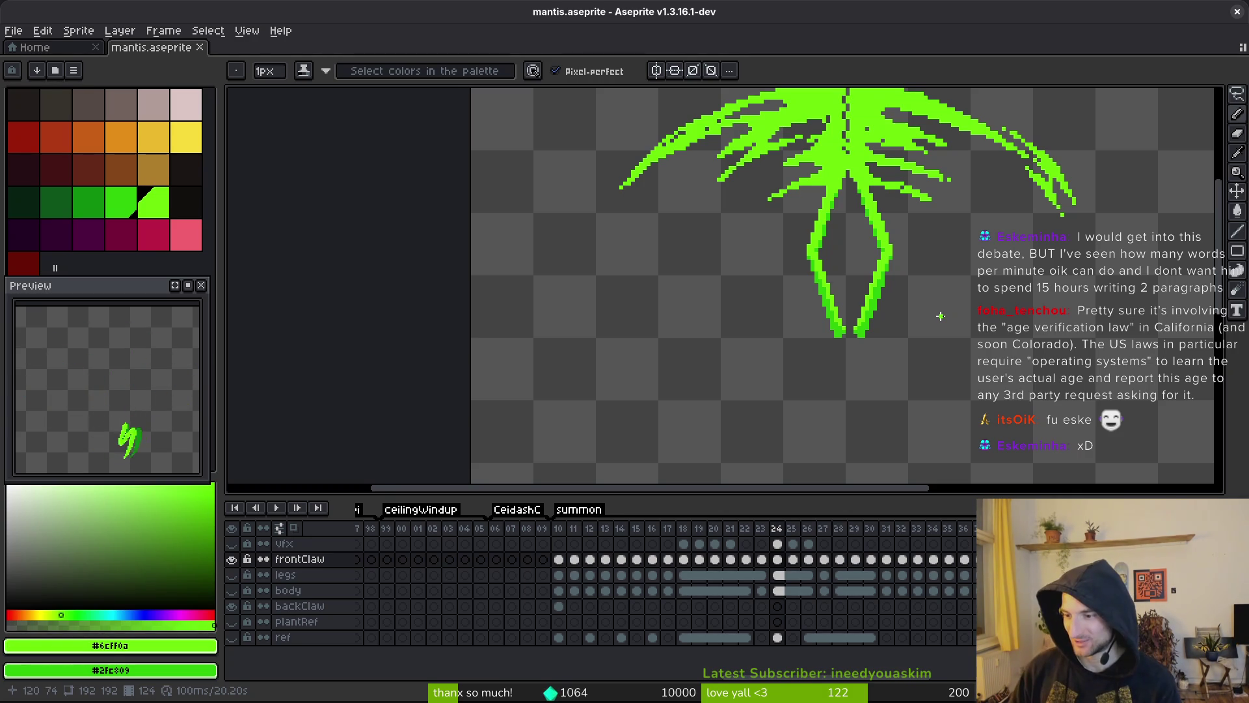
key("ctrl+s")
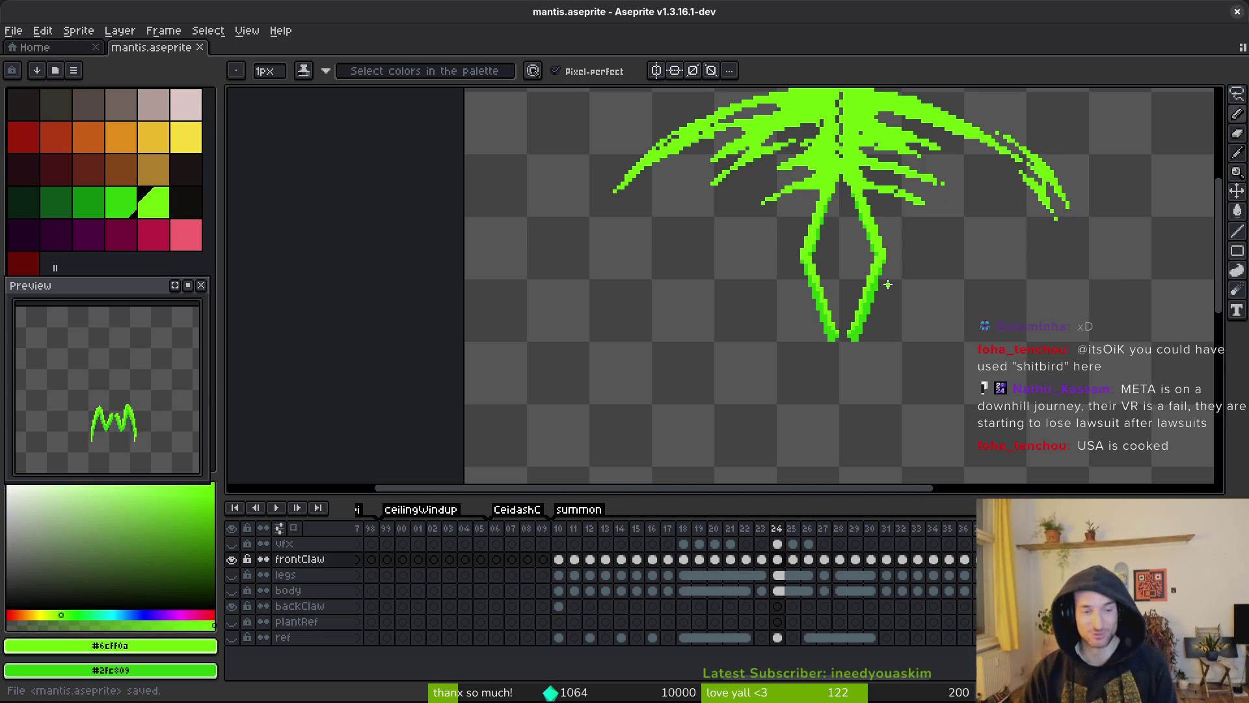
scroll(943, 331, "up", 2)
key("ctrl+s")
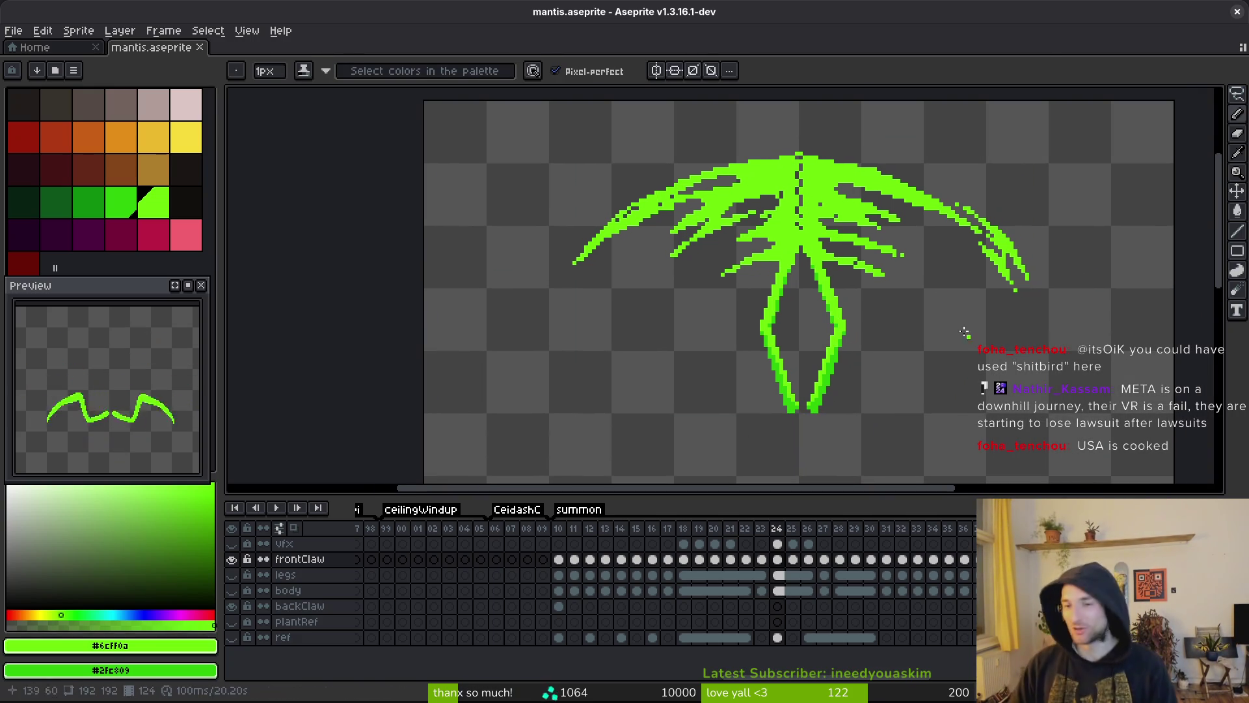
scroll(920, 280, "up", 2)
key("alt")
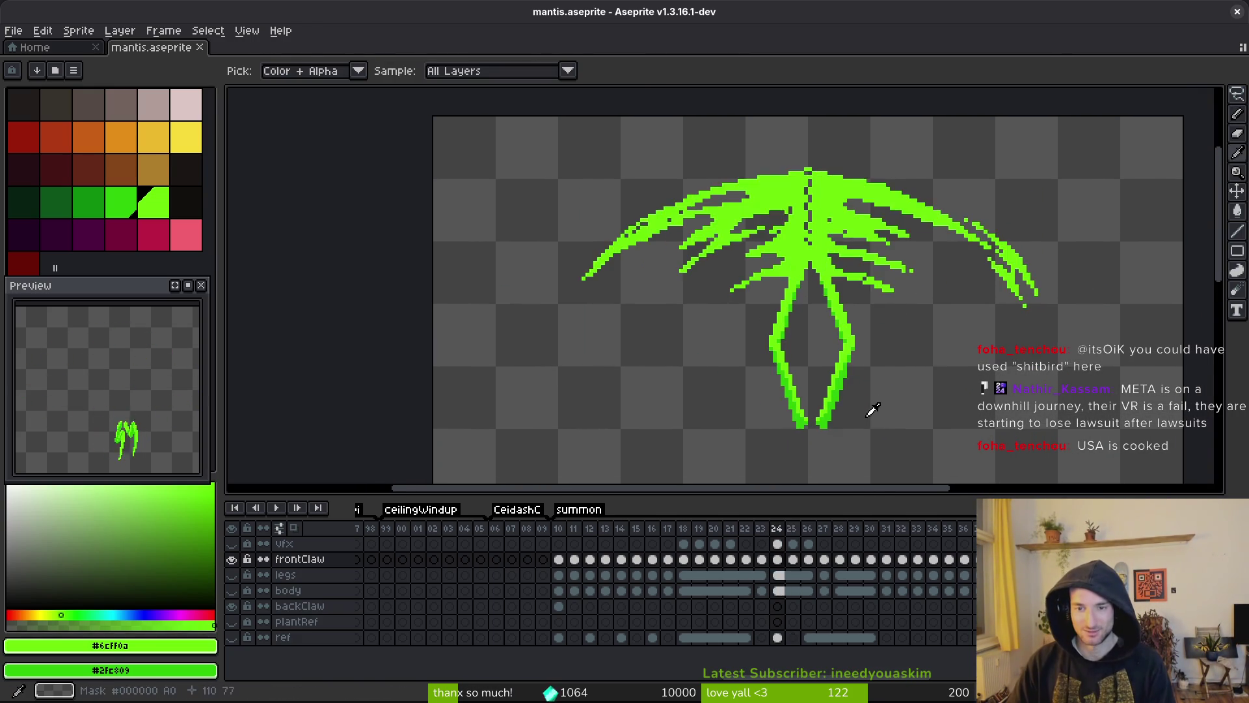
- Copy the lassoed lower claw and paste it into frames 25 and 26
key("m")
scroll(863, 324, "up", 2)
scroll(863, 324, "down", 1)
mouse_move(849, 262)
left_mouse_down()
mouse_move(793, 221)
mouse_move(693, 269)
mouse_move(724, 405)
mouse_move(837, 287)
mouse_move(863, 315)
left_mouse_up()
key("ctrl+c")
key("period")
key("ctrl+v")
key("Return")
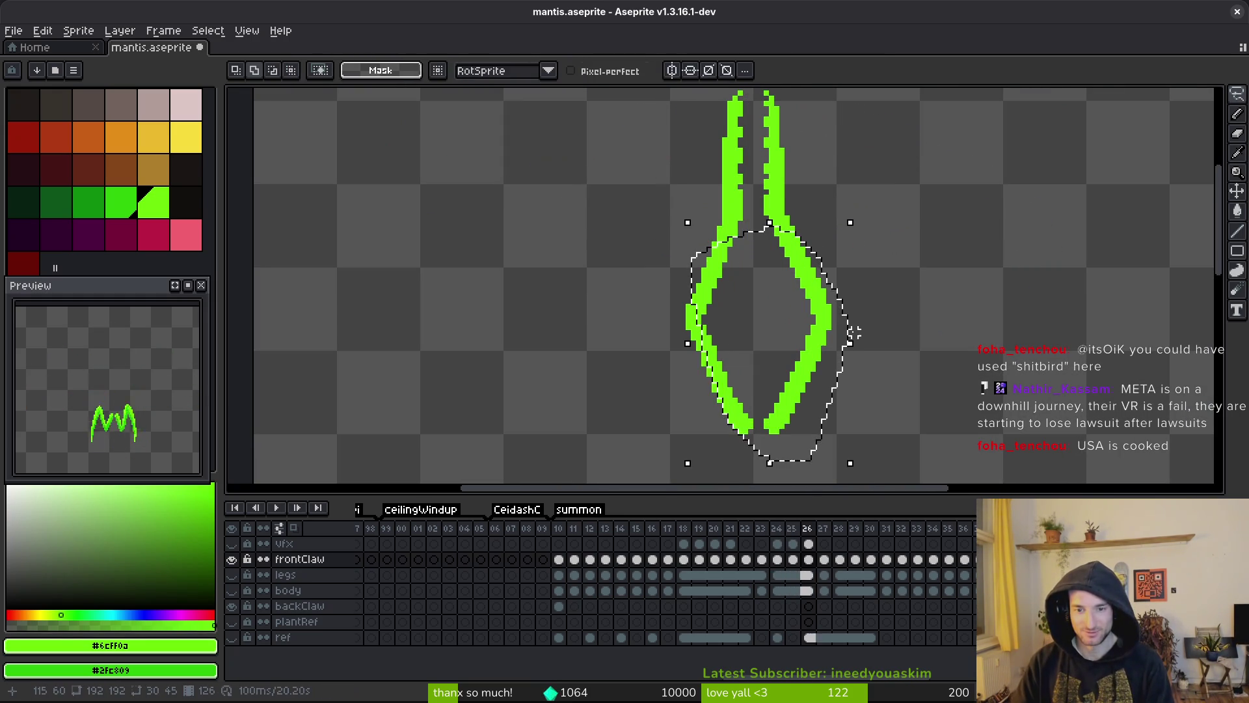
key("ctrl+d")
key("period")
- Shade the left claw's inner edge darker green on frame 26
scroll(792, 265, "up", 5)
key("b")
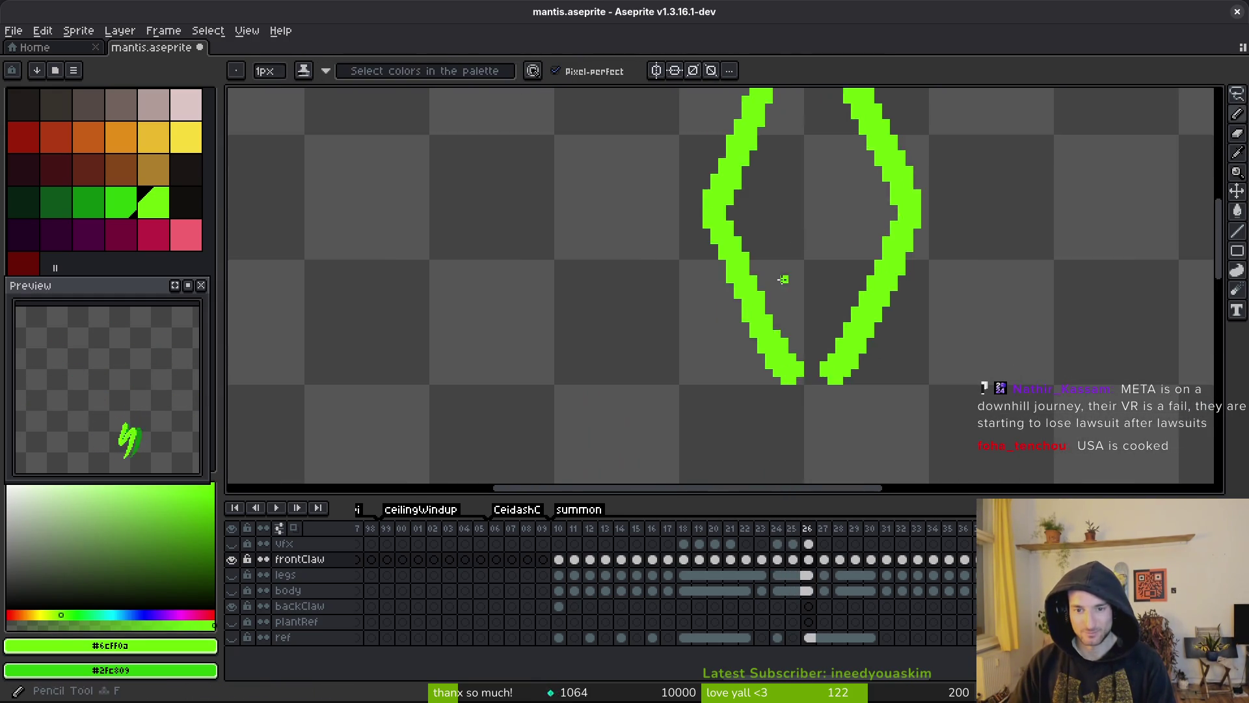
mouse_move(817, 387)
left_mouse_down()
mouse_move(780, 371)
mouse_move(813, 381)
mouse_move(729, 270)
mouse_move(689, 185)
mouse_move(782, 330)
left_mouse_up()
left_click(732, 225)
mouse_move(732, 224)
left_mouse_down()
mouse_move(780, 335)
mouse_move(808, 339)
left_mouse_up()
mouse_move(738, 270)
left_mouse_down()
mouse_move(762, 348)
mouse_move(816, 441)
mouse_move(791, 431)
mouse_move(840, 398)
mouse_move(873, 339)
left_mouse_up()
scroll(794, 412, "right", 2)
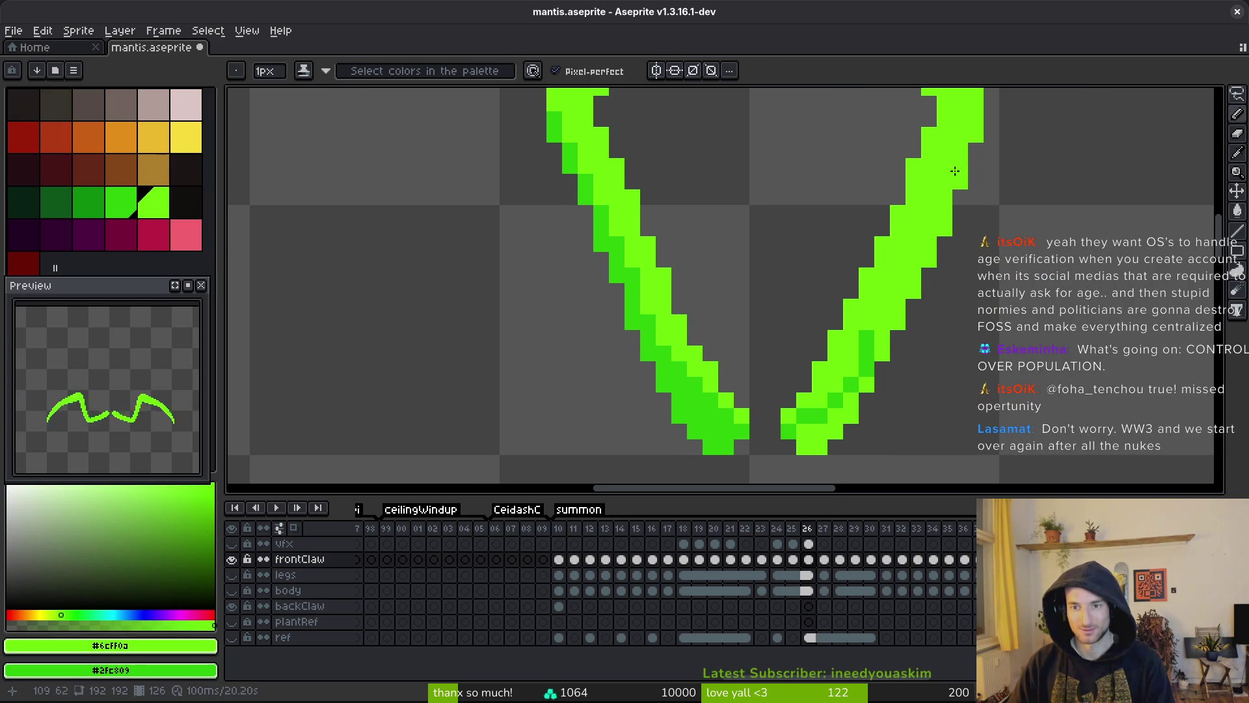
- Darken the right claw's edge pixels, filling one light patch with dark green
left_click_drag(976, 116, 875, 352)
key("g")
left_click(877, 368)
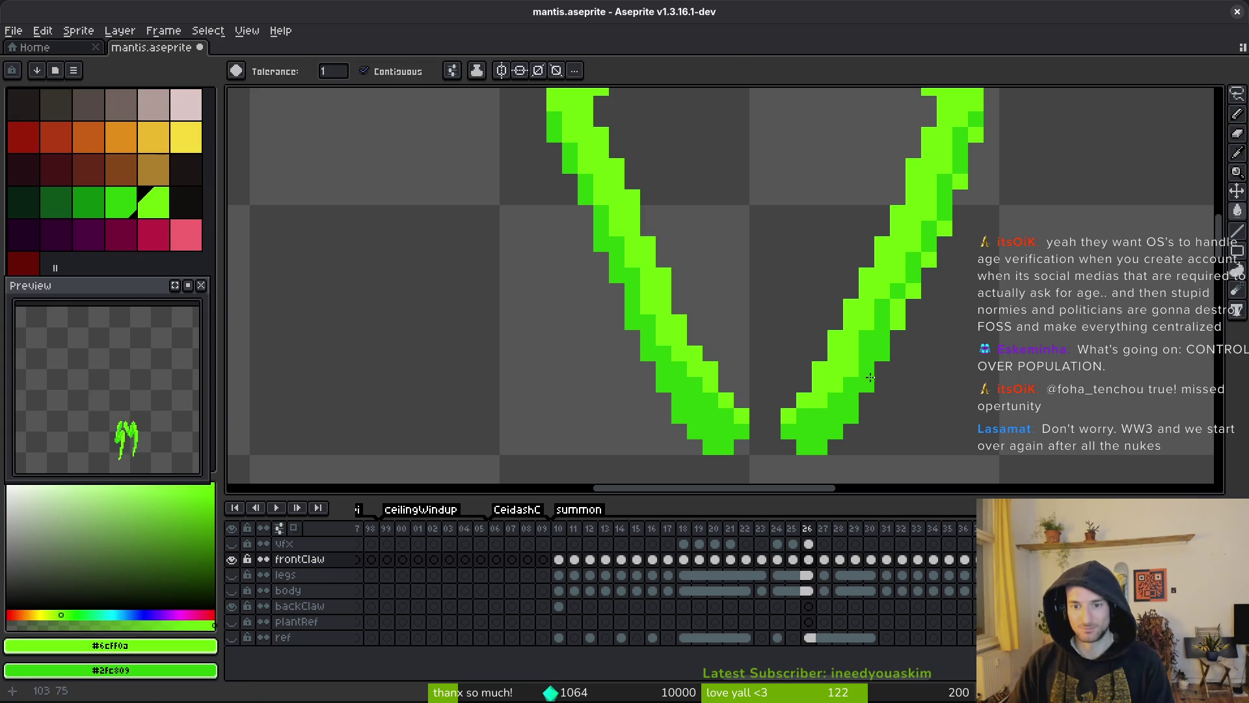
key("b")
left_click(897, 306)
left_click(913, 293)
left_click(929, 260)
left_click(945, 229)
left_click(960, 181)
left_click(974, 137)
scroll(959, 137, "up", 2)
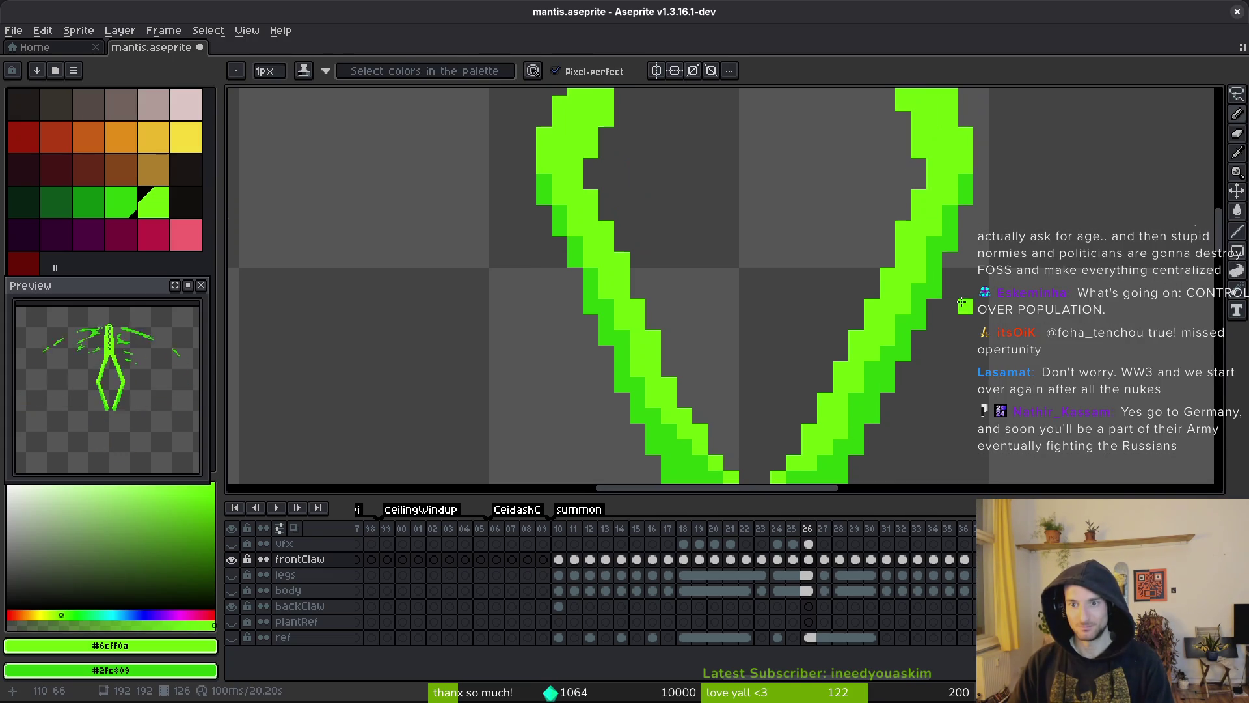
left_click(872, 422)
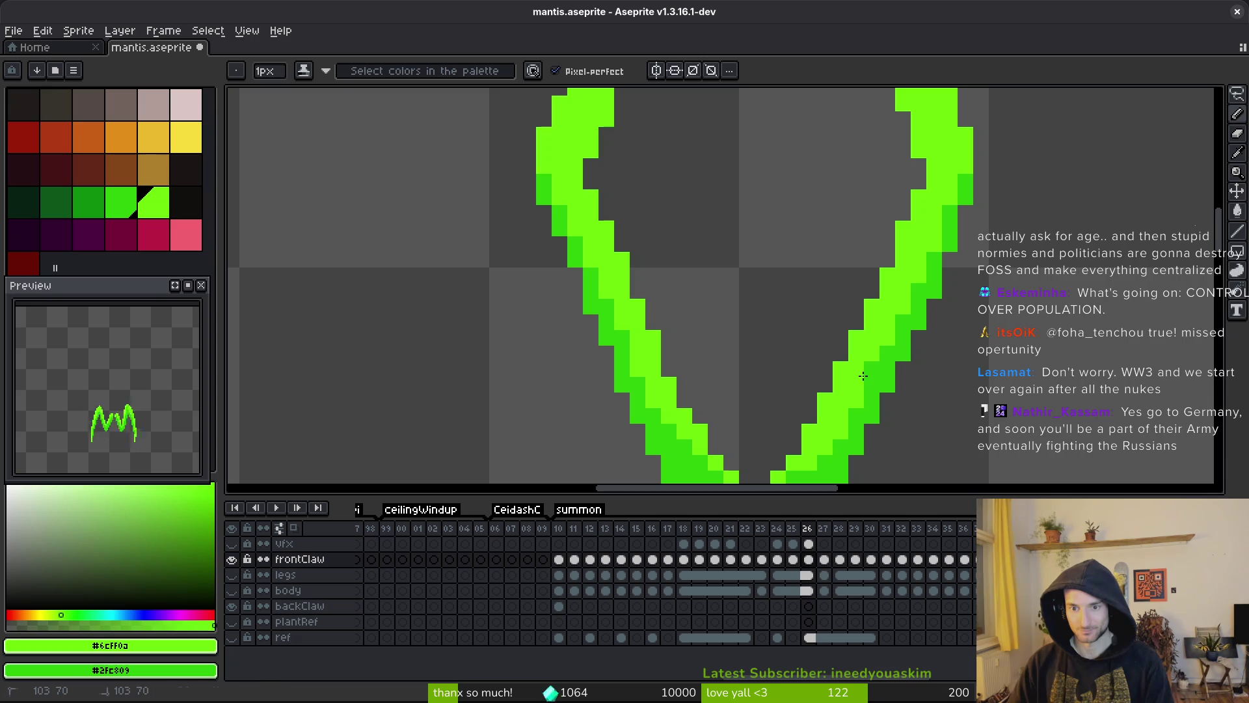
- Save the sprite and bring the gap between the claws into view
key("ctrl+s")
scroll(886, 410, "down", 1)
scroll(886, 409, "down", 1)
scroll(940, 403, "down", 1)
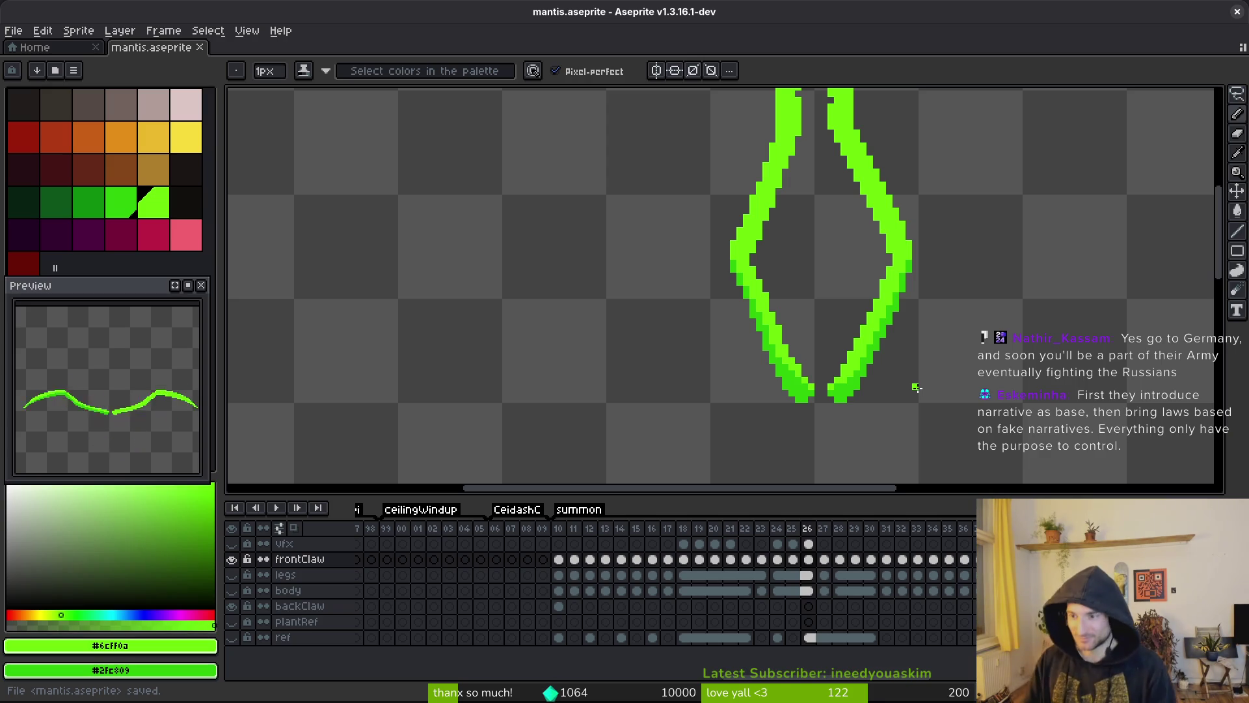
left_click_drag(789, 411, 808, 467)
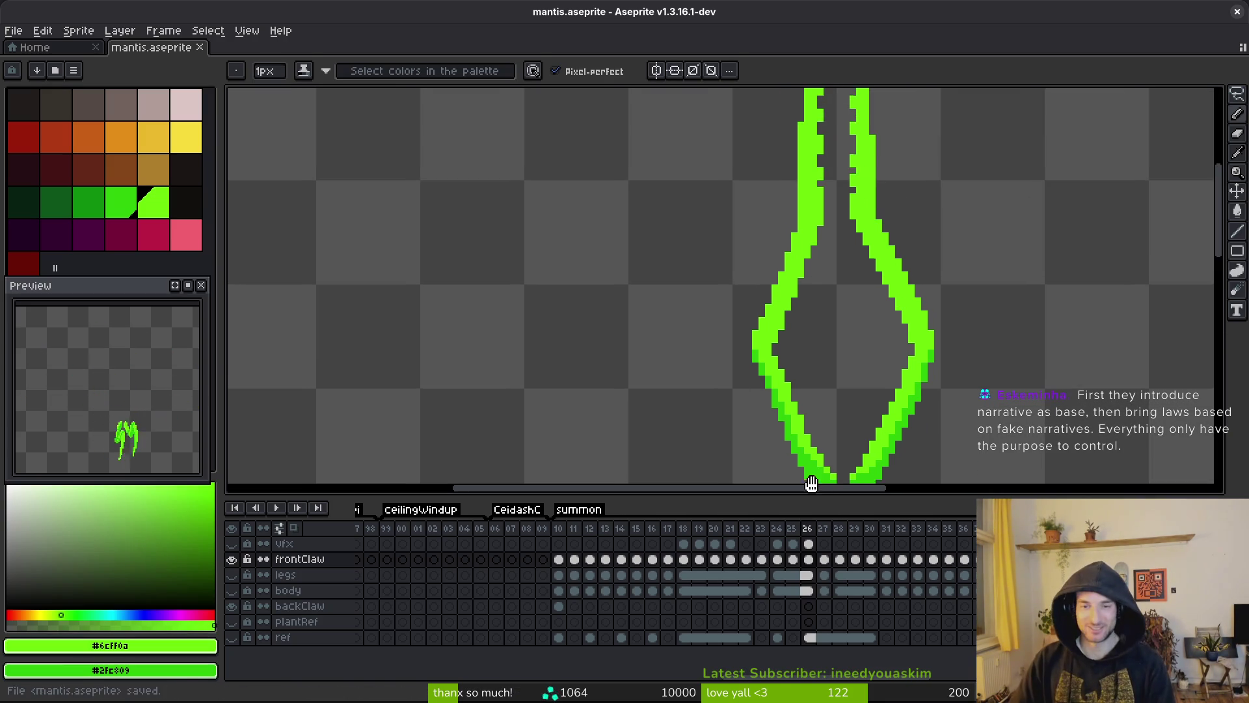
- Darken the right claw's inner step corners and inner edge with dark-green pencil pixels
scroll(796, 160, "up", 5)
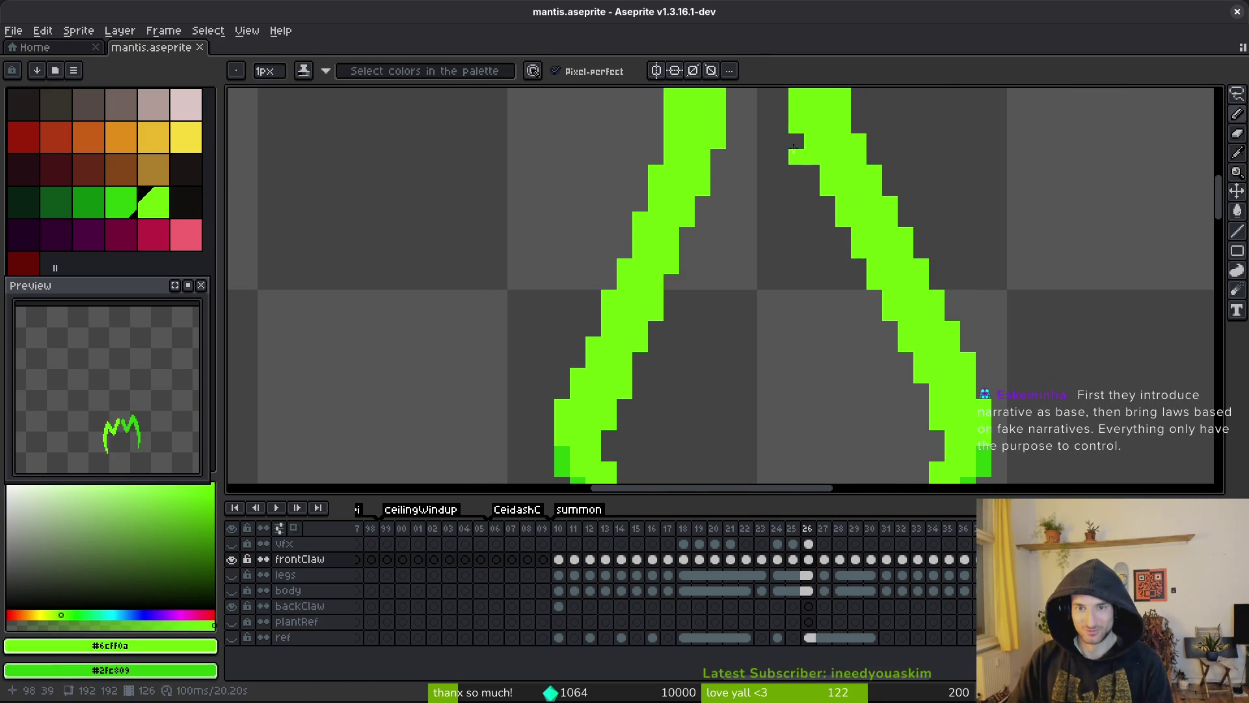
right_click(797, 125)
right_click(812, 156)
right_click(827, 187)
right_click(843, 218)
right_click(890, 304)
right_click(875, 266)
right_click(859, 234)
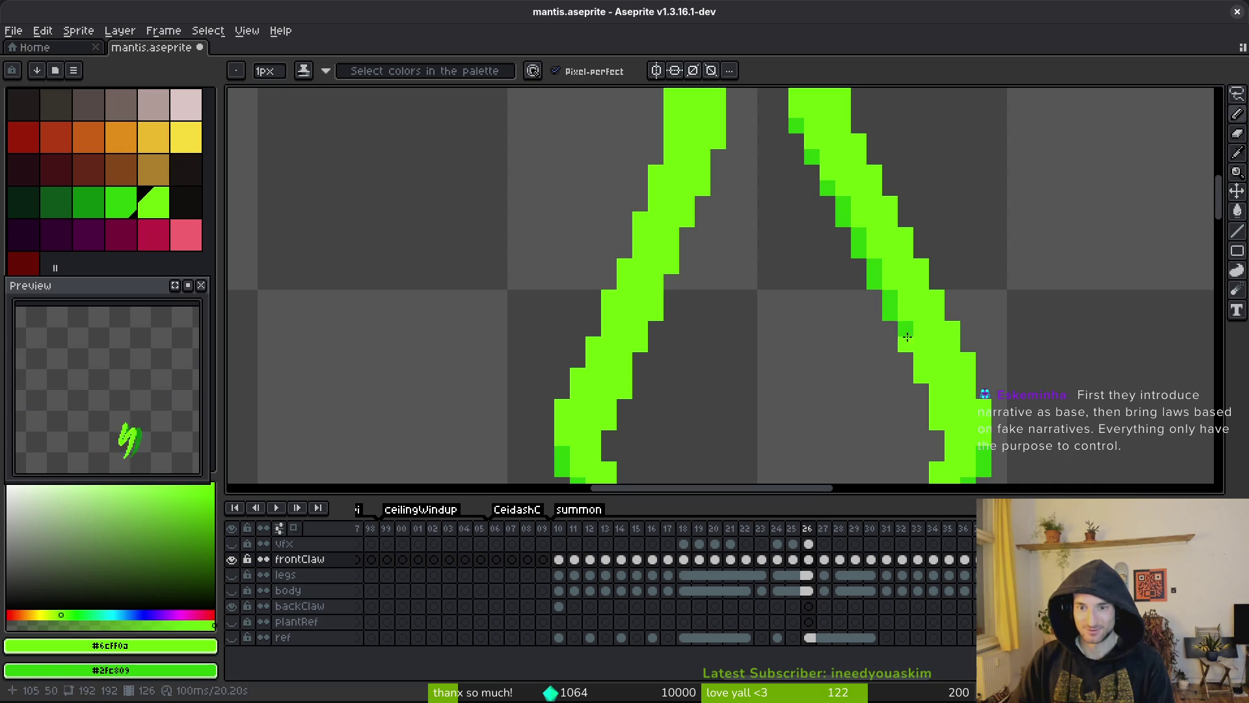
right_click(923, 364)
right_click(938, 394)
right_click(938, 423)
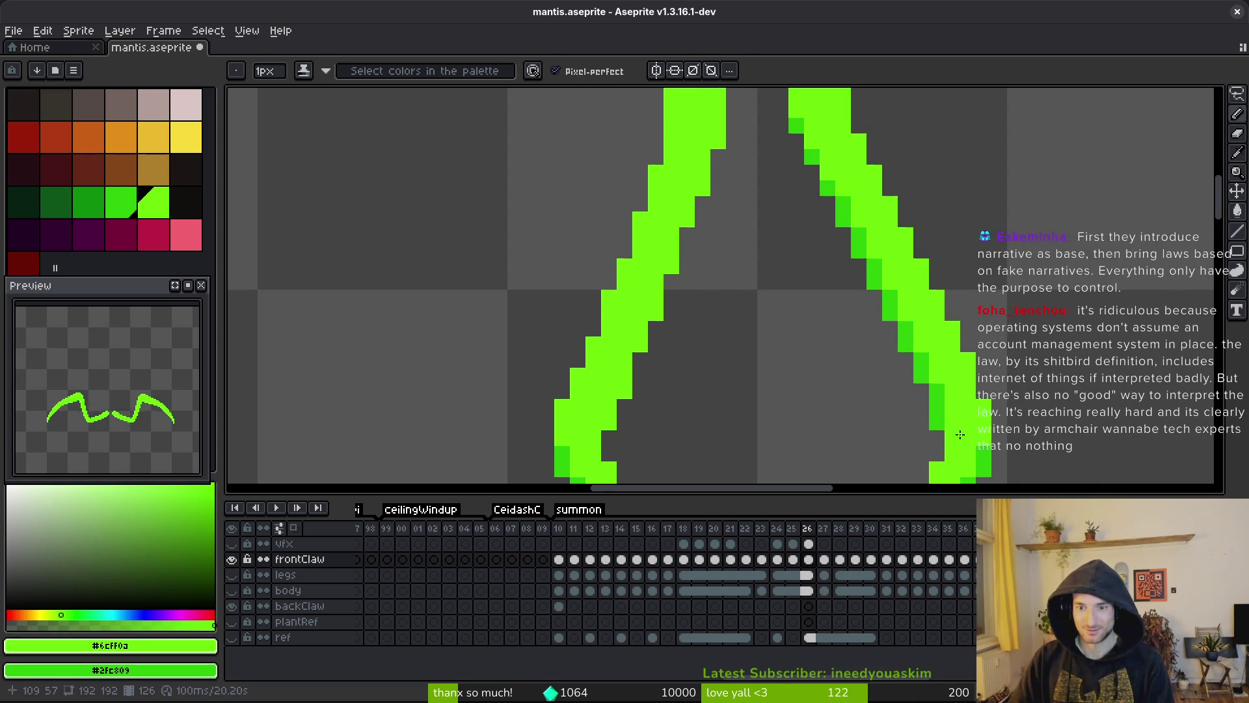
left_click_drag(941, 468, 942, 374)
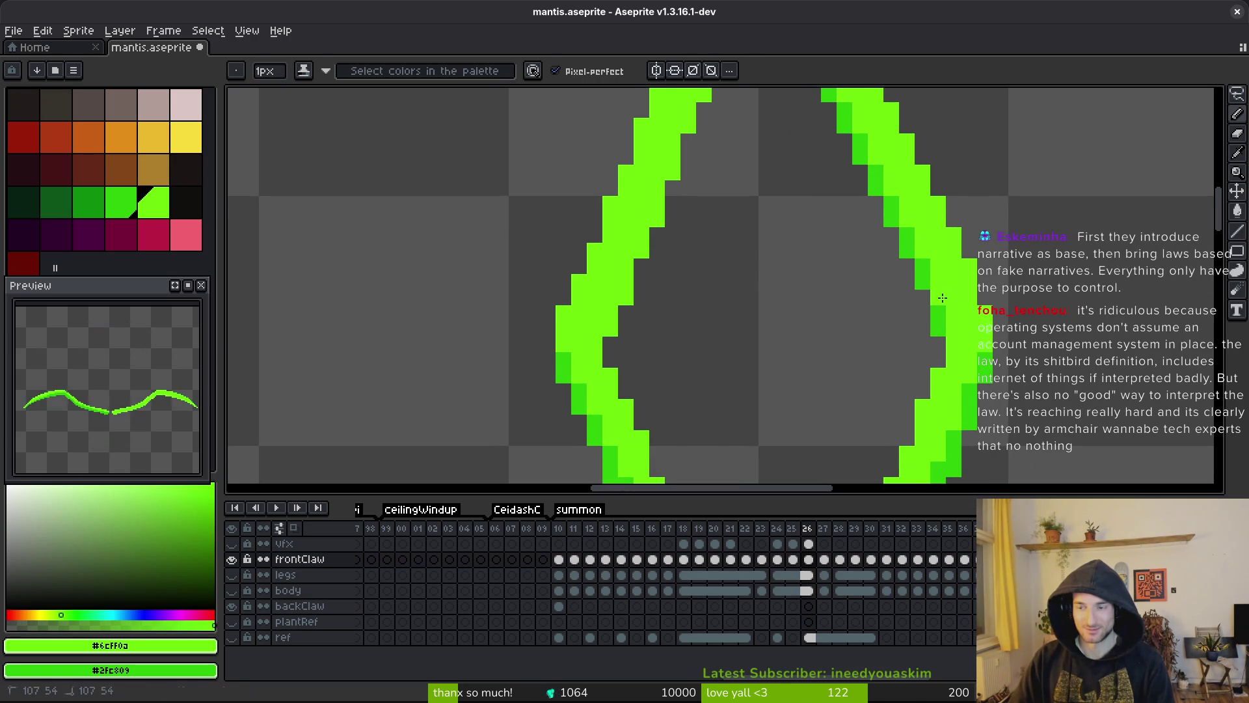
- Paint dark-green pixels down the left claw half's inner edge
left_click_drag(751, 231, 813, 293)
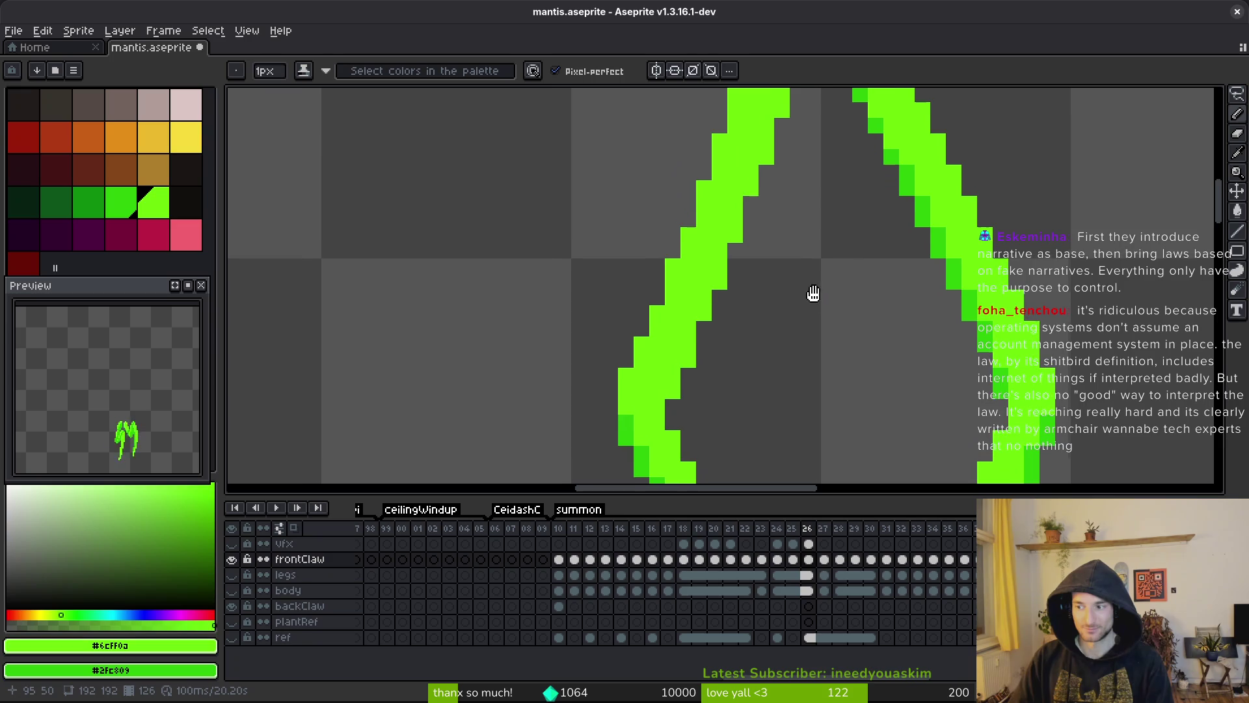
scroll(814, 296, "up", 2)
left_click(794, 185)
left_click(779, 234)
left_click(764, 264)
left_click(749, 309)
scroll(748, 299, "down", 3)
left_click_drag(753, 238, 739, 252)
left_click(739, 253)
left_click(723, 284)
left_click(707, 320)
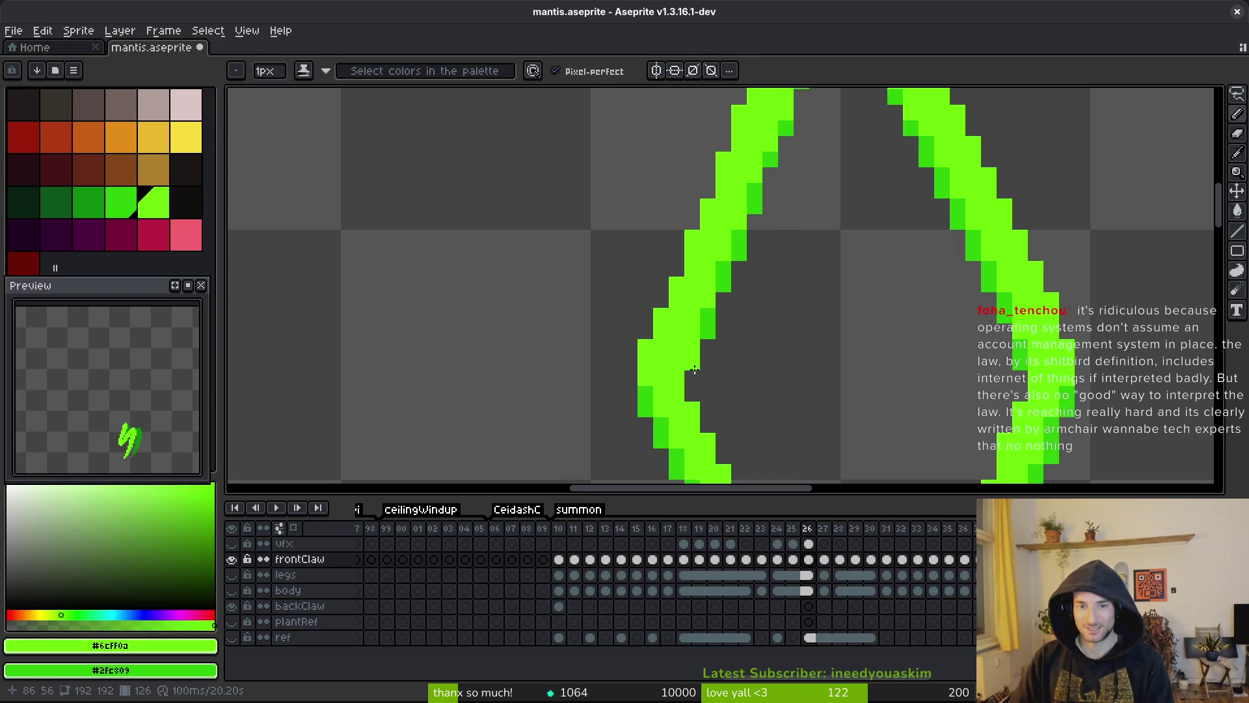
- Save mantis.aseprite
key("ctrl+s")
scroll(911, 368, "down", 2)
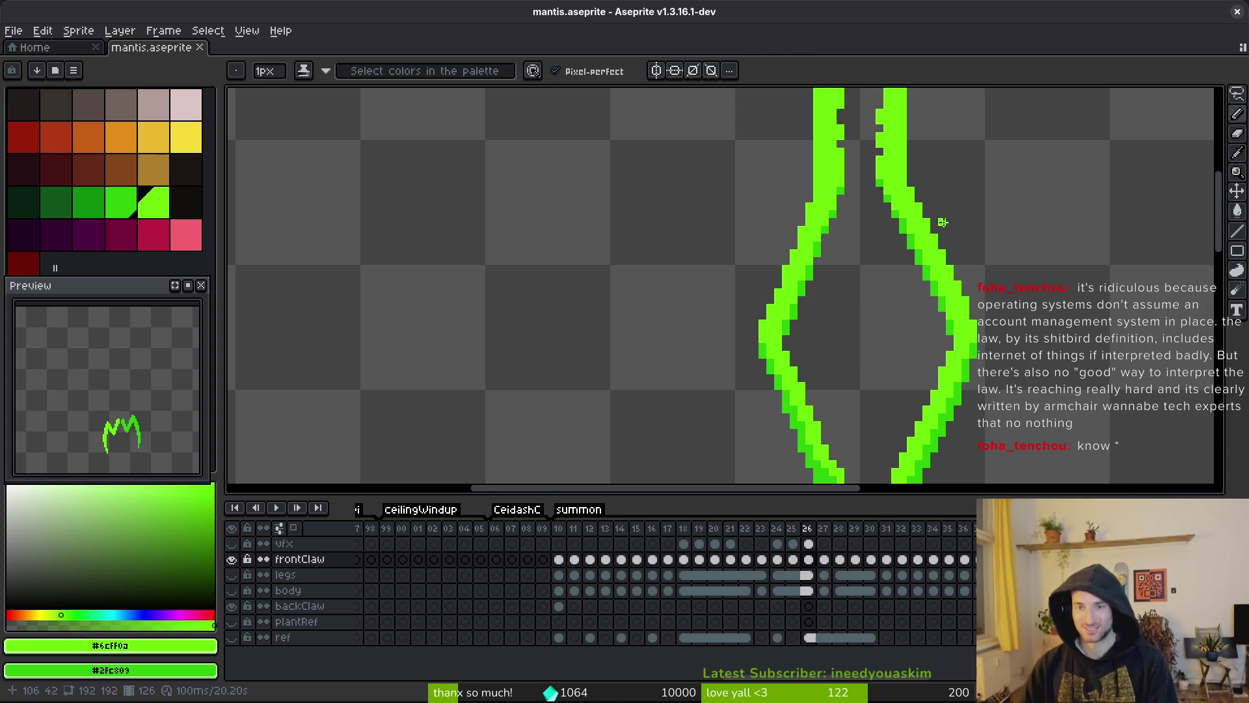
key("ctrl+s")
scroll(949, 215, "down", 3)
scroll(840, 286, "up", 3)
scroll(837, 139, "up", 3)
scroll(837, 138, "down", 1)
- Shade the right claw's inner edge and flood-fill the remaining light edge pixels dark green
left_click_drag(833, 116, 844, 274)
key("g")
left_click(830, 280)
left_click(830, 234)
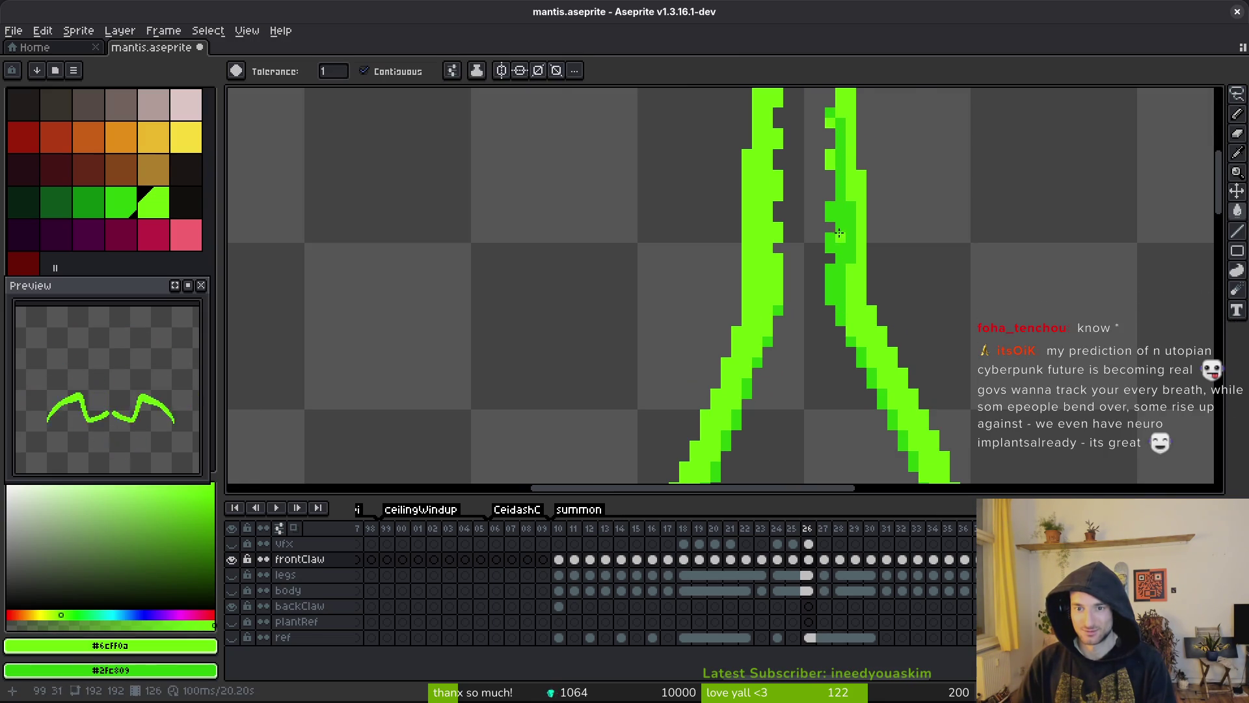
- Back on the pencil, darken two neighbouring pixels on the right claw
scroll(862, 321, "down", 1)
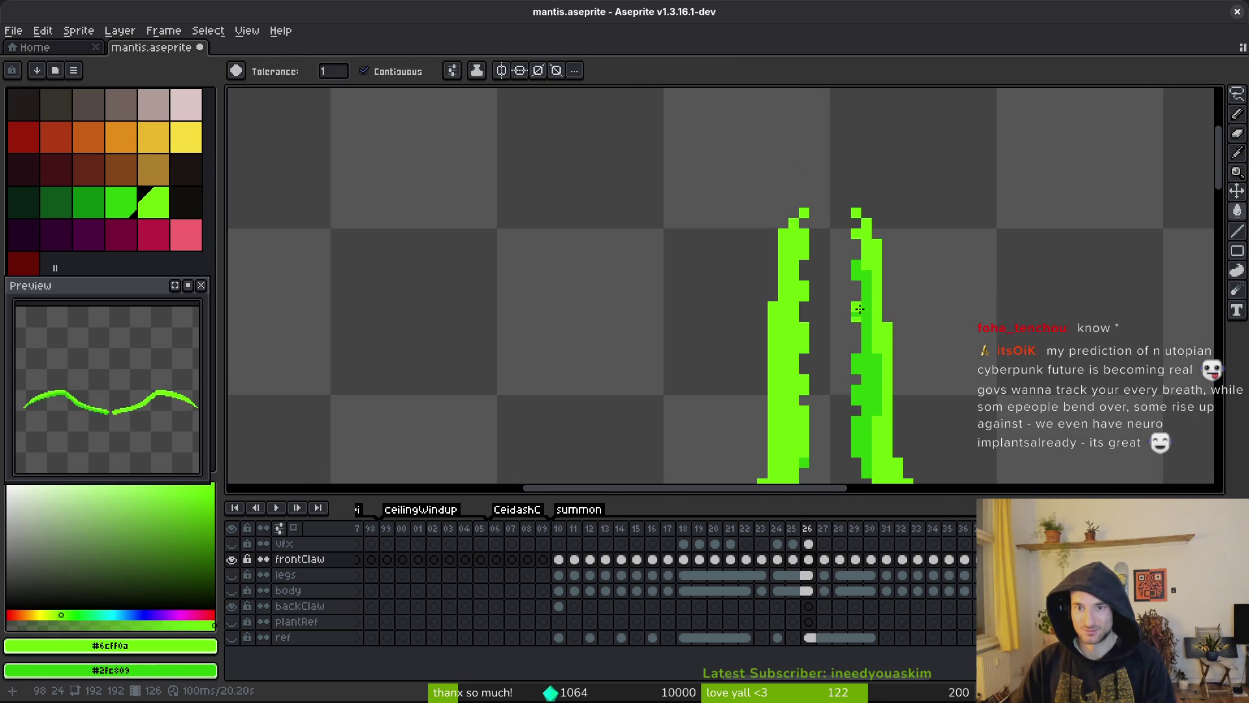
key("b")
scroll(849, 208, "up", 2)
scroll(849, 203, "up", 2)
left_click(850, 203)
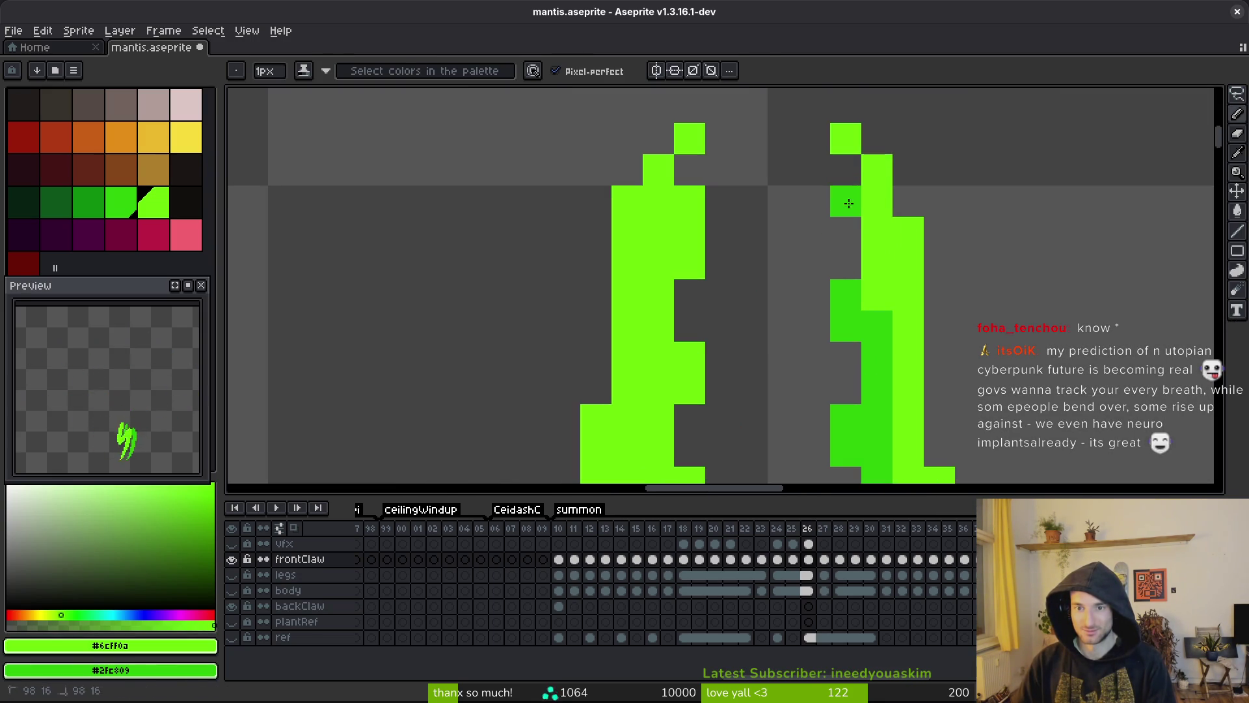
left_click(870, 239)
- Darken pixels along the left claw half's inner edge, undoing one stray pixel
right_click(687, 221)
key("ctrl+z")
right_click(688, 233)
right_click(671, 272)
right_click(659, 294)
right_click(659, 325)
right_click(689, 357)
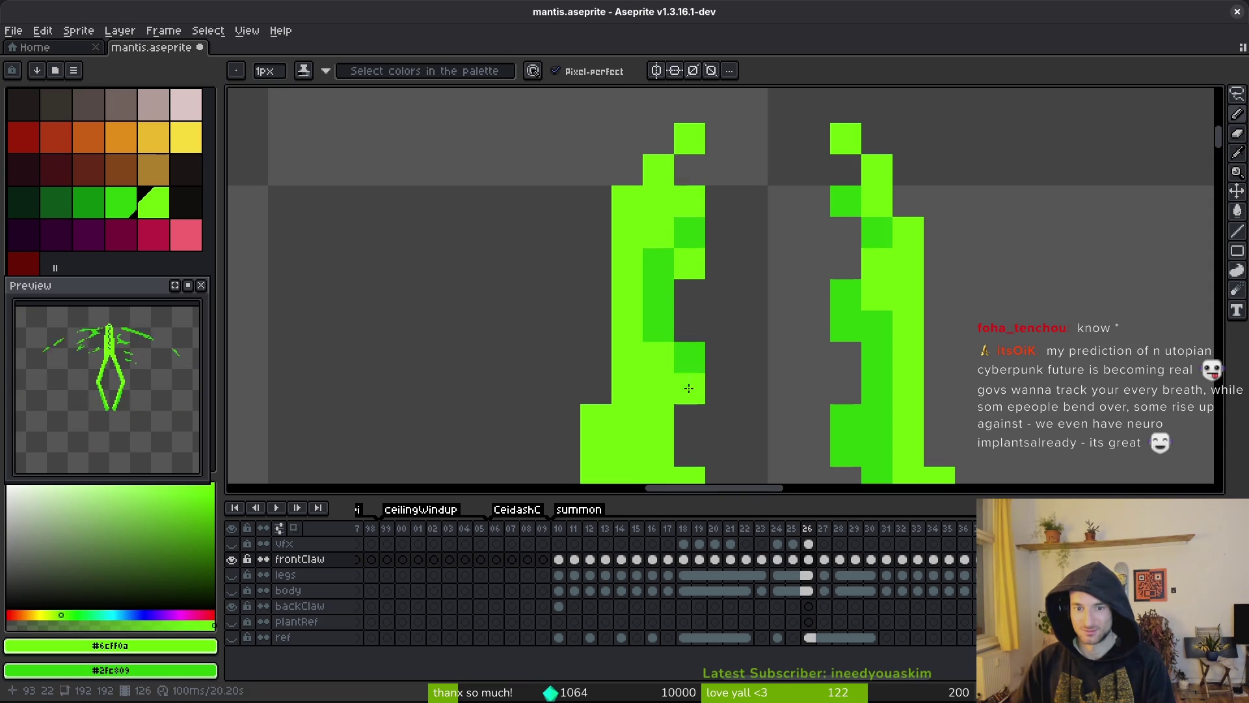
- Shade more left-claw pixels dark green, including a column and the notch
scroll(677, 260, "down", 3)
right_click(680, 168)
right_click(662, 202)
scroll(646, 276, "down", 3)
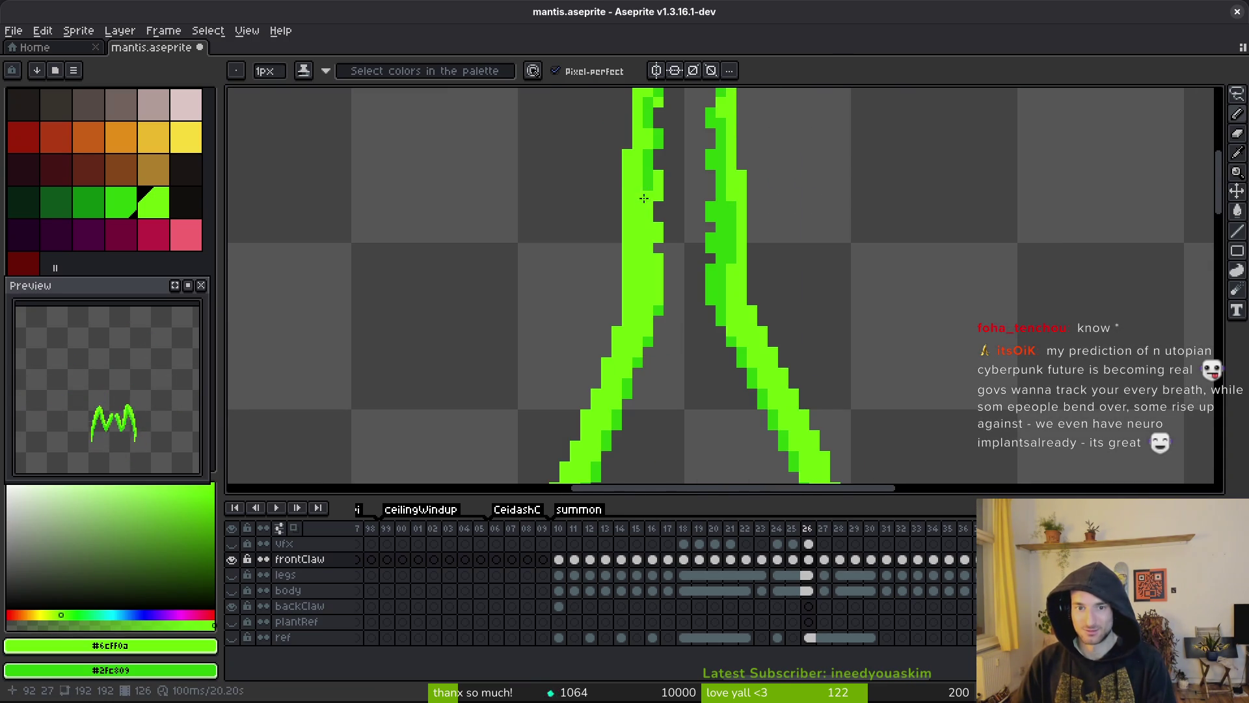
right_click(640, 342)
right_click(635, 355)
right_click(656, 287)
right_click(657, 234)
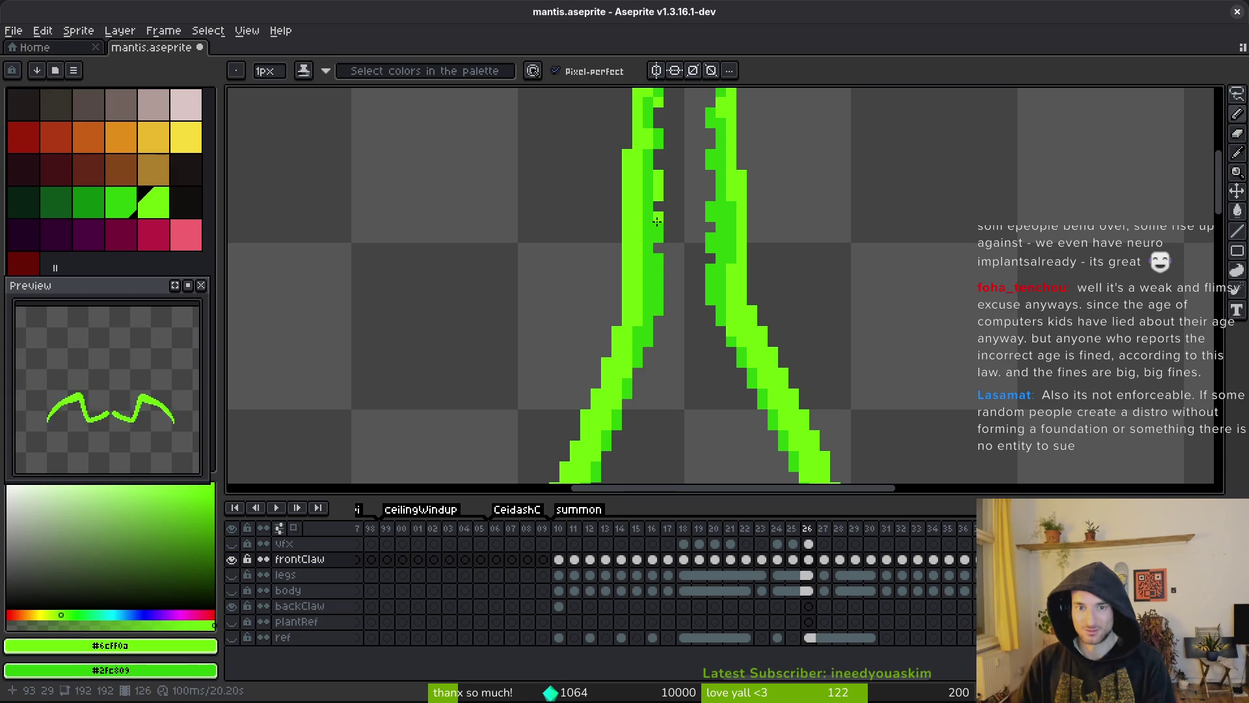
- Add light-green pixels and short light-green lines to the claws
left_click(668, 186)
scroll(691, 273, "down", 3)
scroll(691, 273, "left", 2)
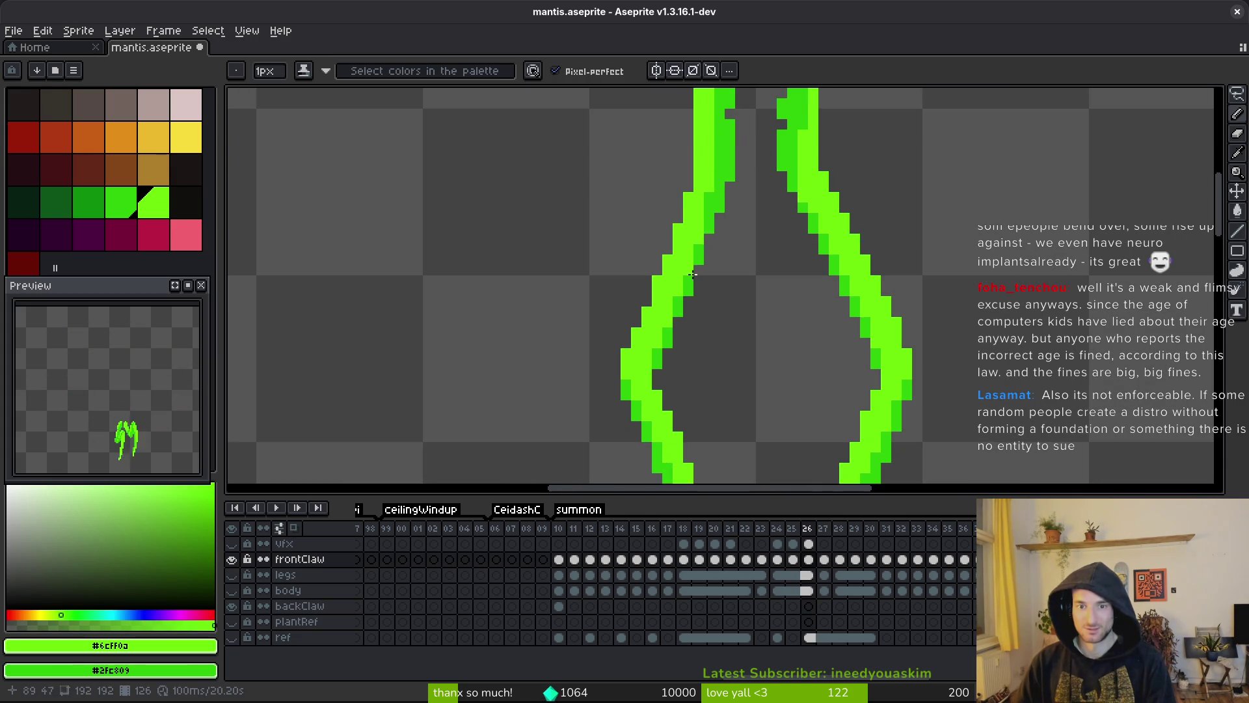
left_click_drag(687, 273, 698, 244)
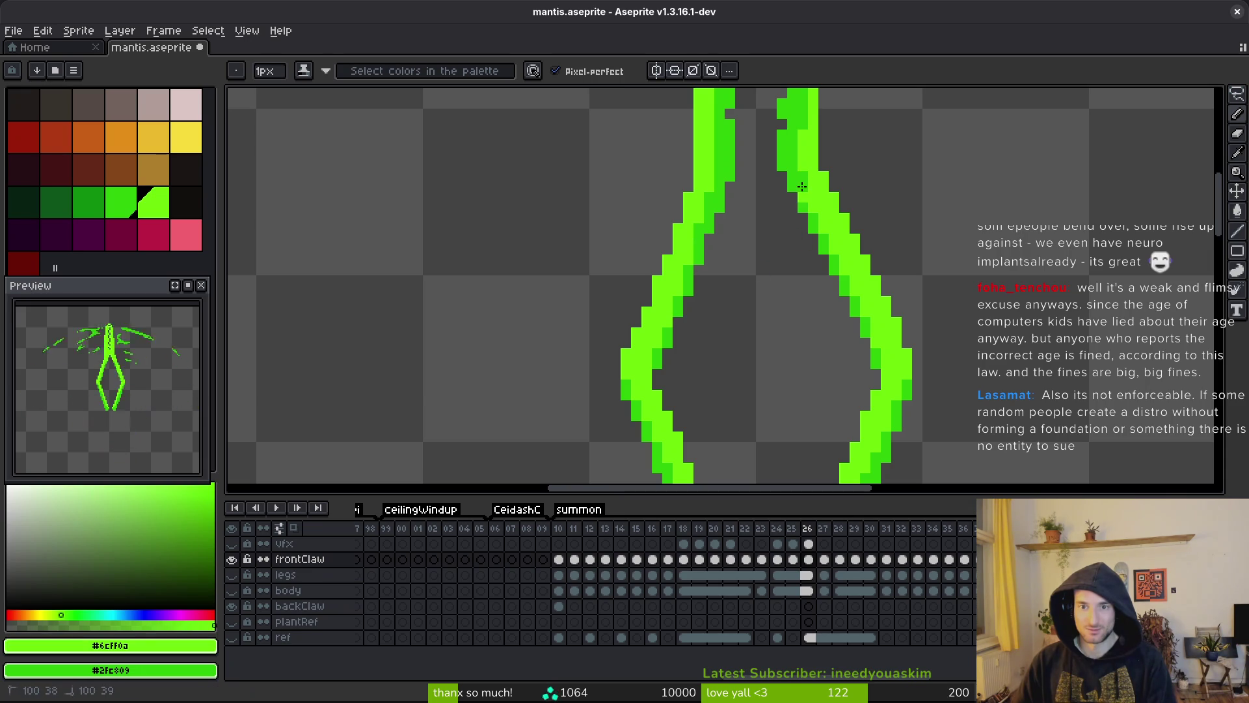
left_click_drag(824, 245, 840, 268)
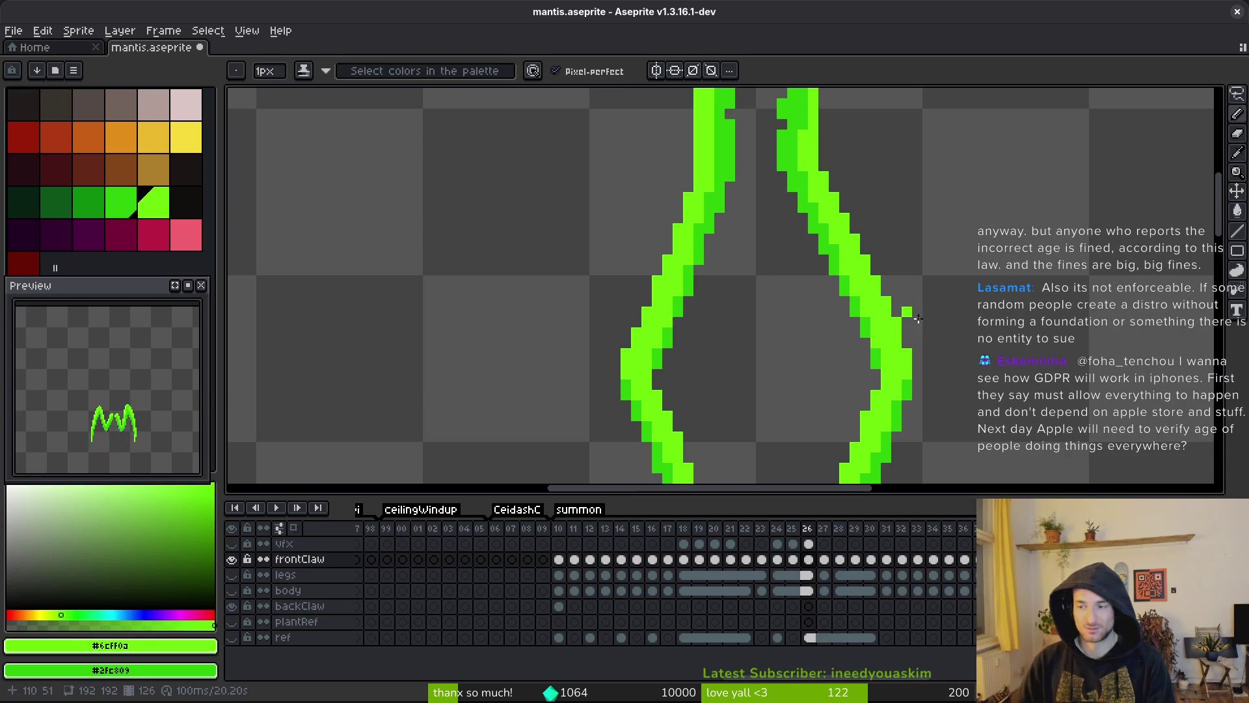
- Save mantis.aseprite with the shaded frame-26 claw
key("ctrl+s")
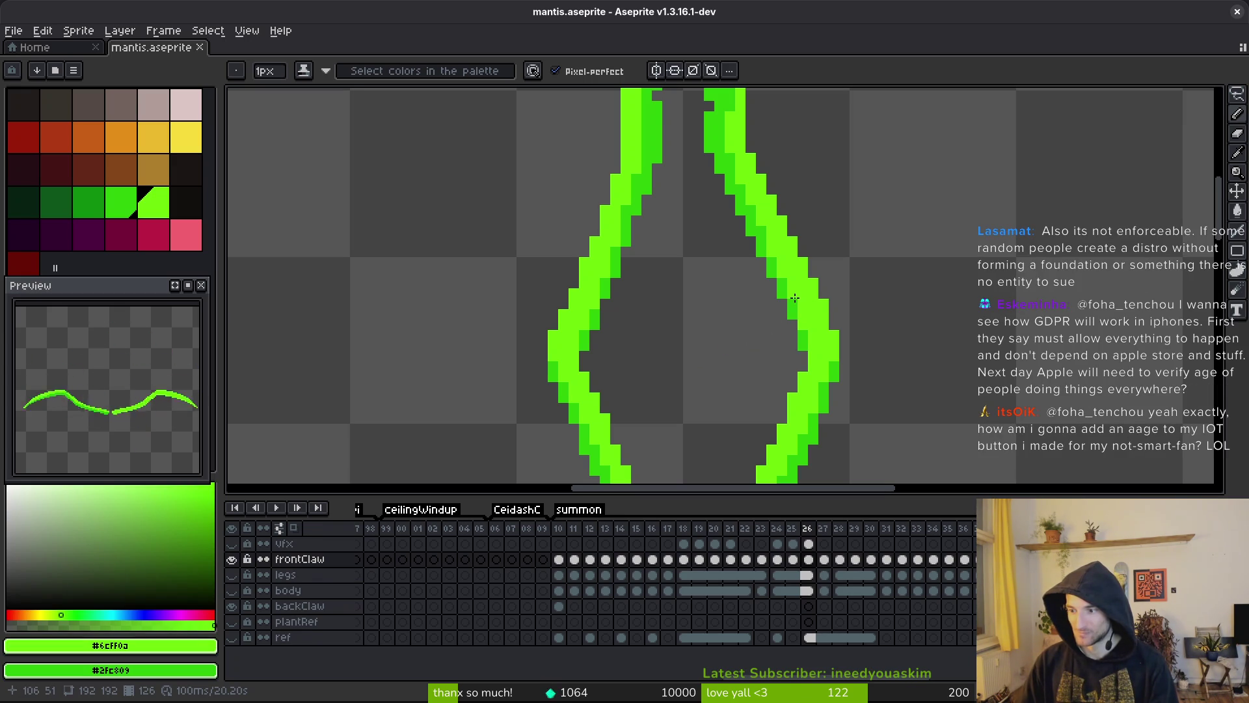
scroll(834, 262, "down", 1)
key("ctrl+s")
scroll(831, 301, "down", 1)
scroll(819, 299, "up", 3)
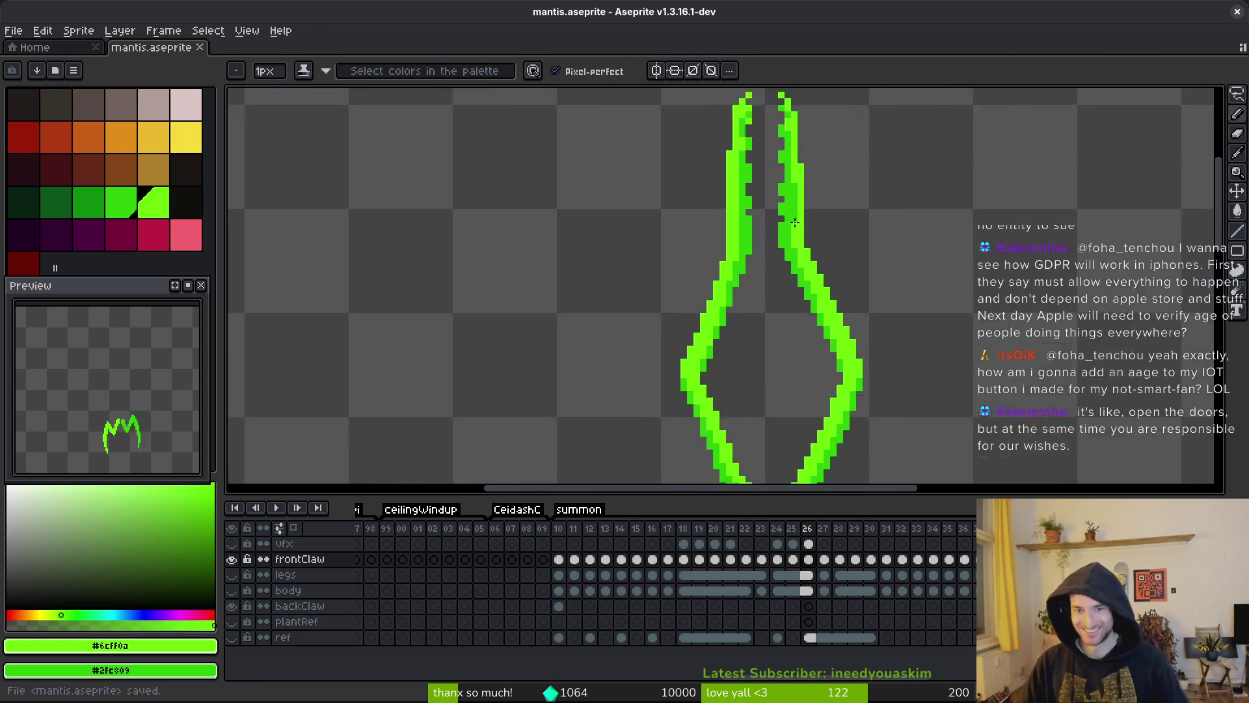
key("ctrl+s")
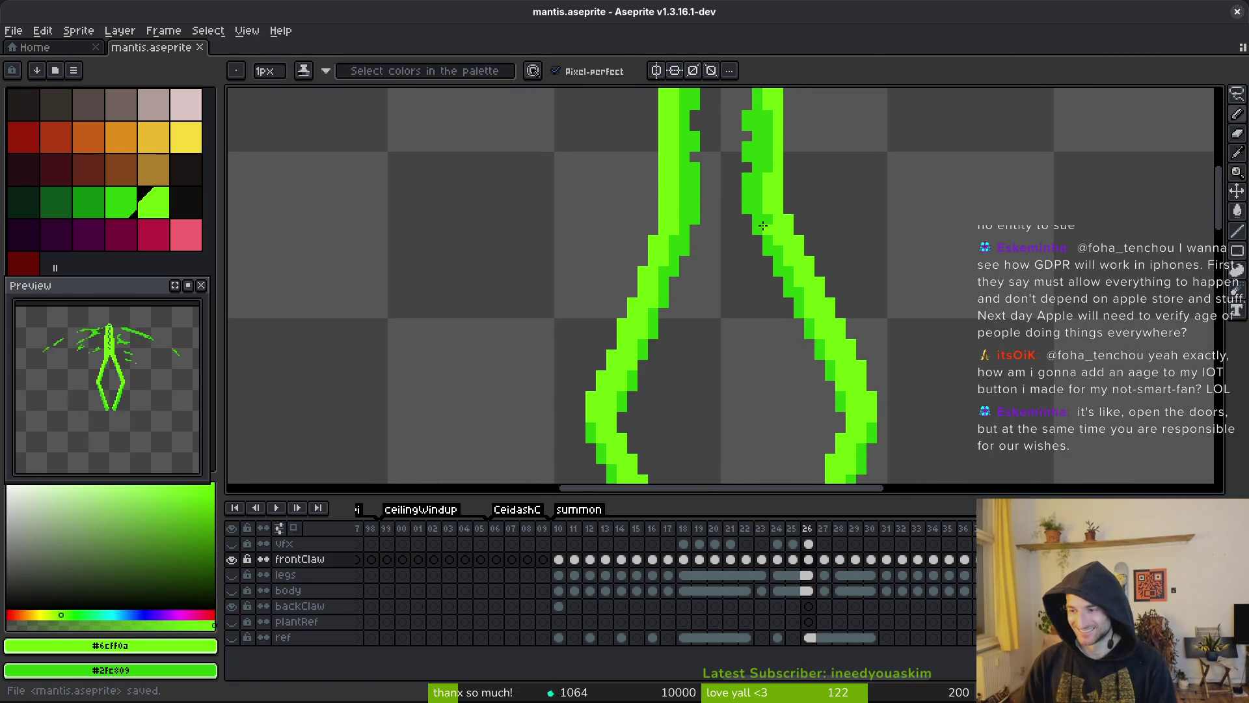
scroll(775, 292, "down", 4)
key("ctrl+s")
- Compare neighbouring frames and settle on frame 25
key("Left")
key("Right")
key("Left")
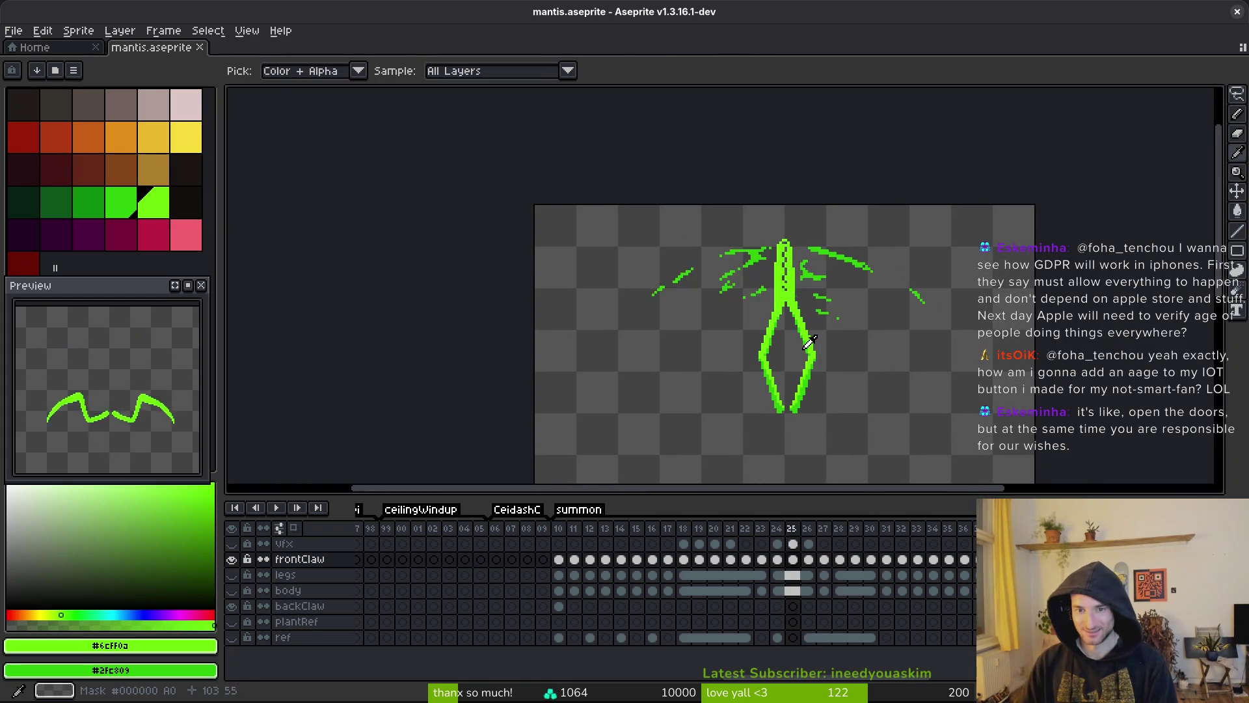
- Compare frames 25 and 26, then add a single pixel to frame 25's claw
key("Right")
key("Left")
key("Right")
key("Left")
key("b")
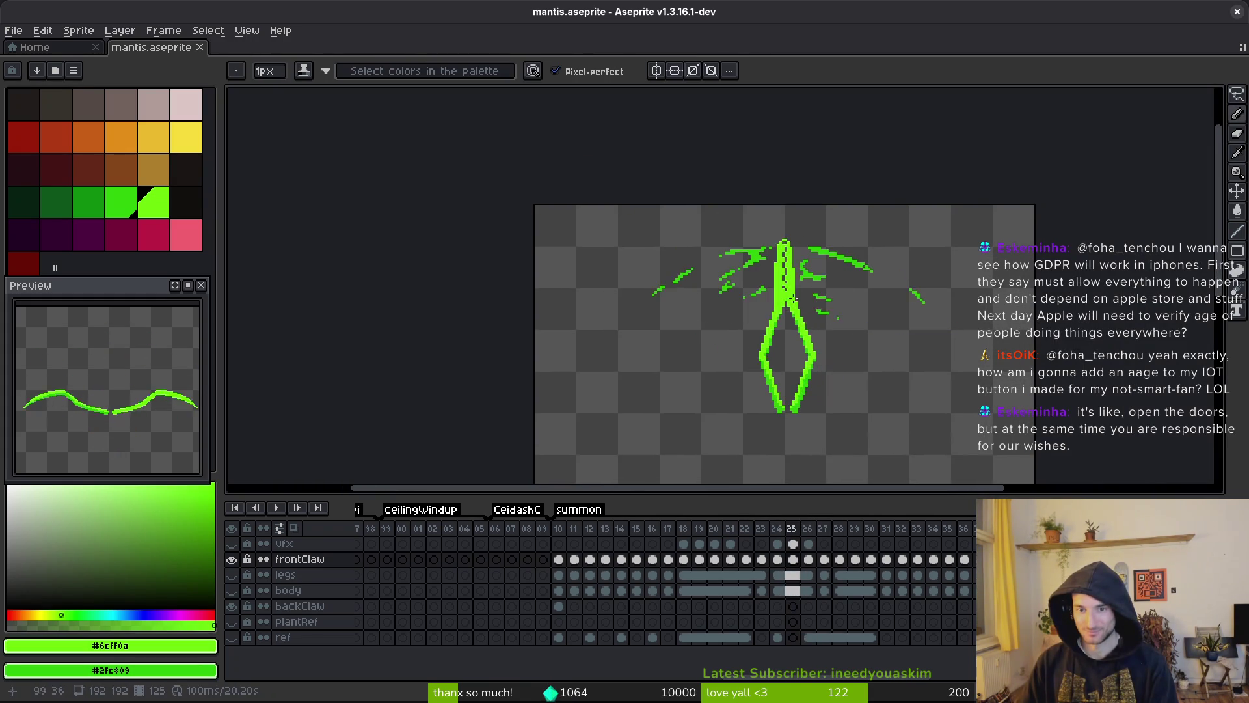
scroll(795, 299, "up", 5)
key("Right")
key("Left")
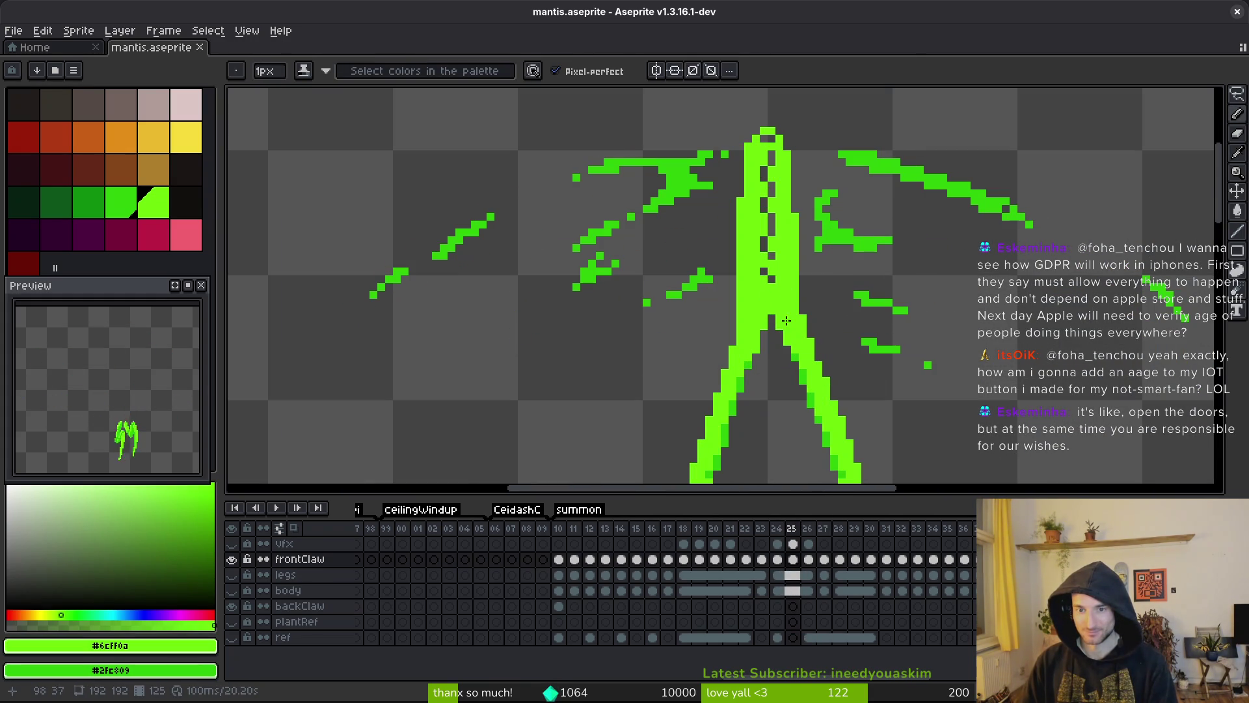
left_click(774, 258)
- Save mantis.aseprite
scroll(774, 258, "up", 1)
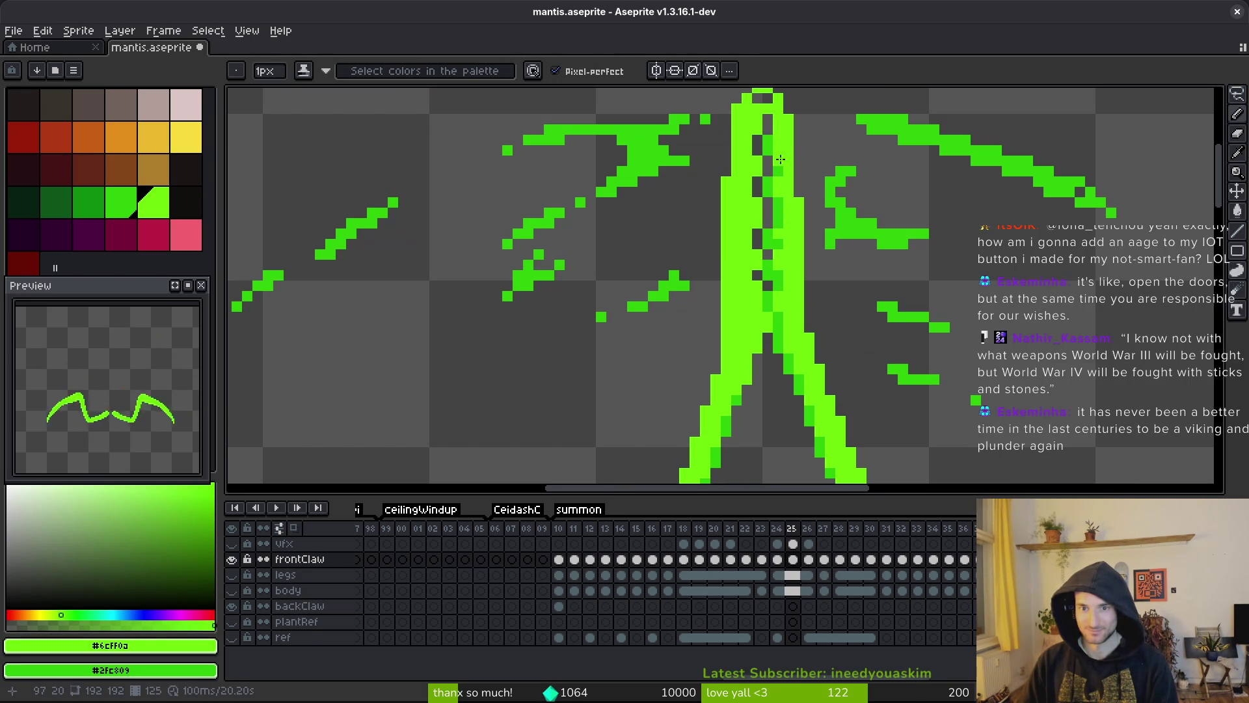
scroll(780, 159, "up", 2)
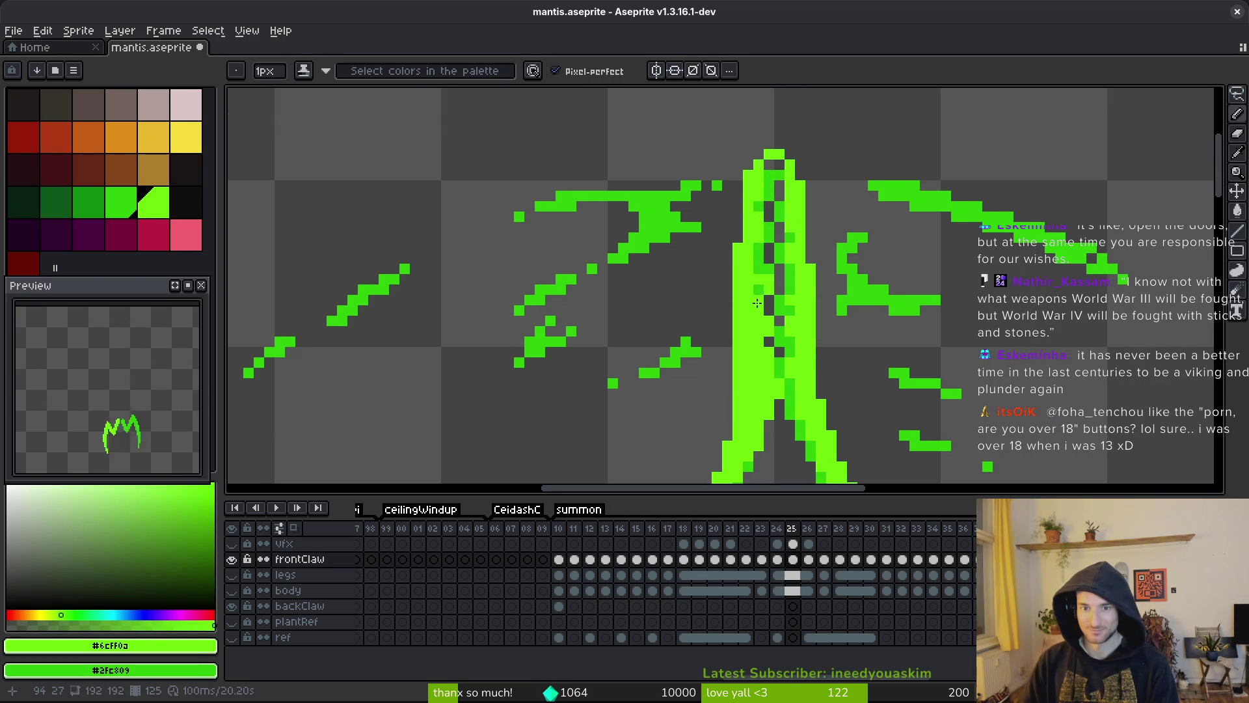
scroll(774, 247, "down", 2)
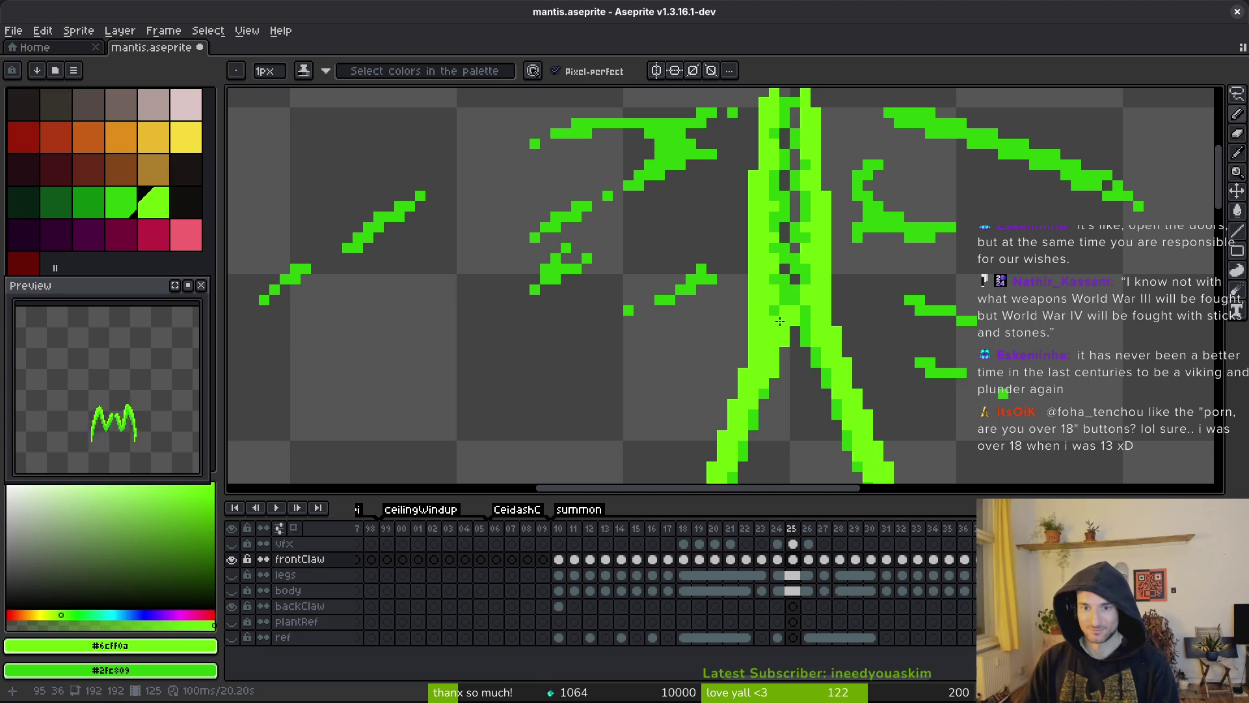
scroll(794, 304, "down", 2)
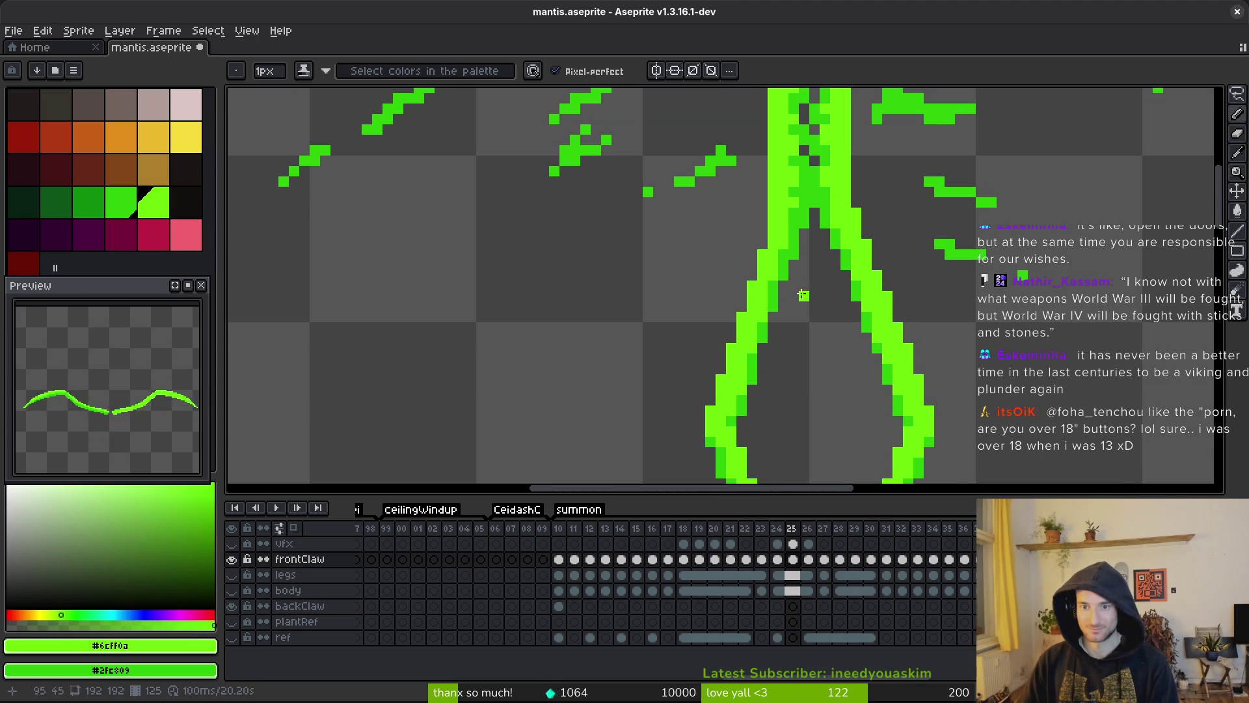
scroll(856, 283, "down", 2)
scroll(872, 391, "up", 2)
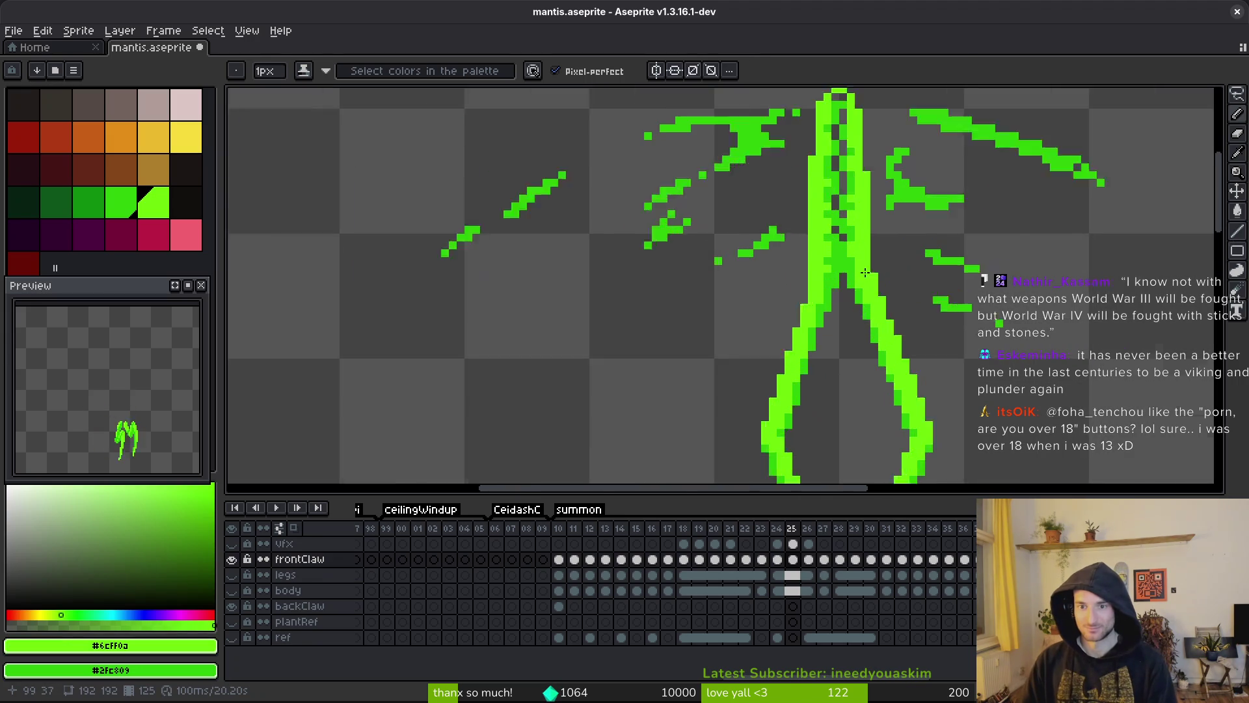
key("ctrl+s")
- Move on to frame 27 to view its claw stroke
scroll(898, 365, "down", 4)
scroll(913, 324, "up", 1)
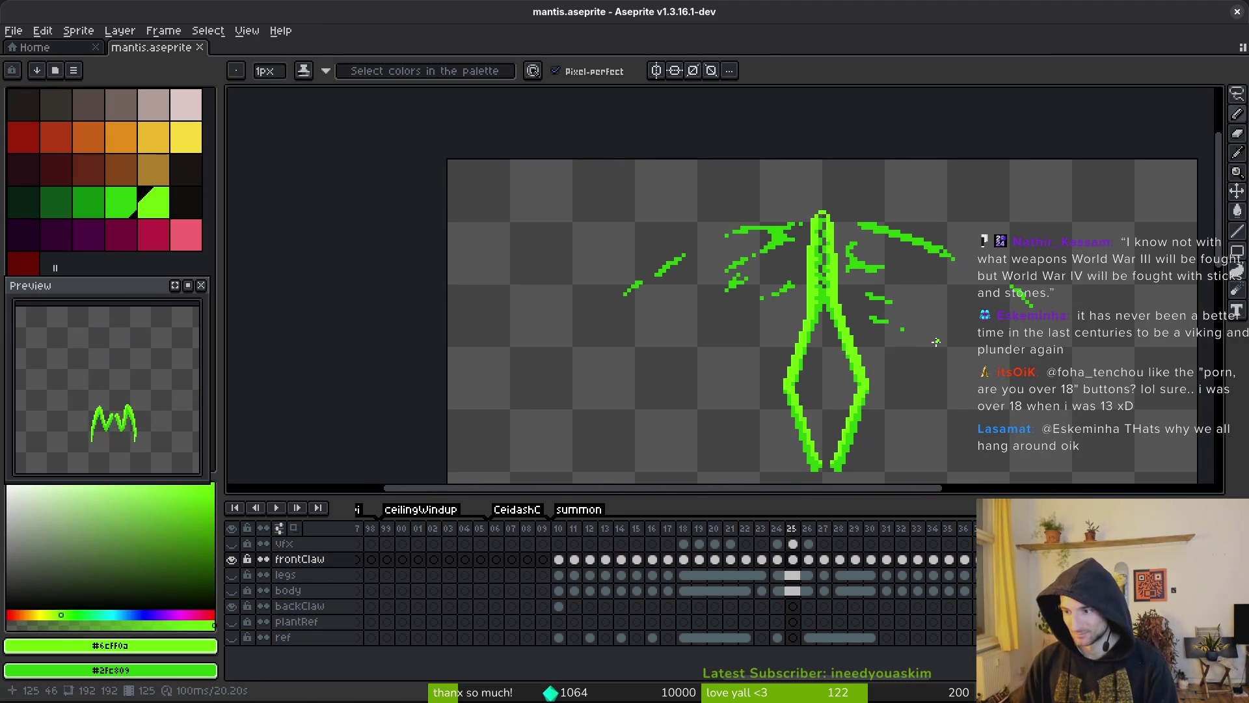
scroll(930, 319, "down", 2)
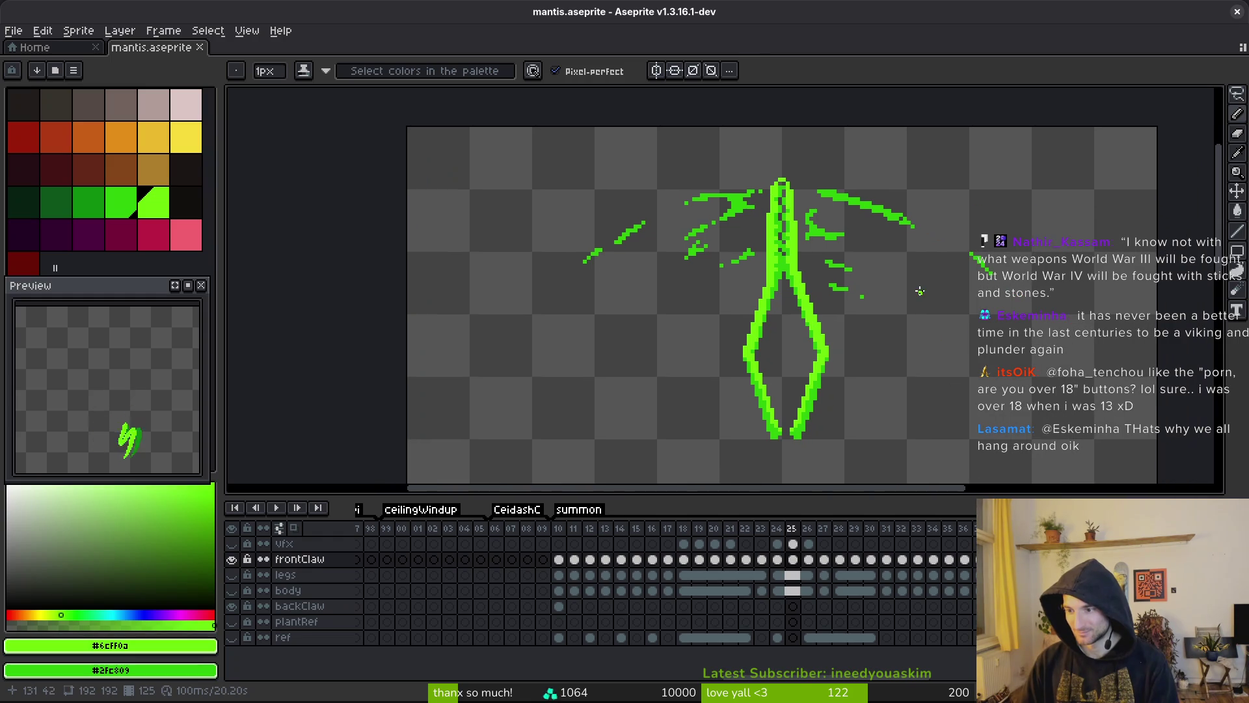
scroll(845, 361, "down", 2)
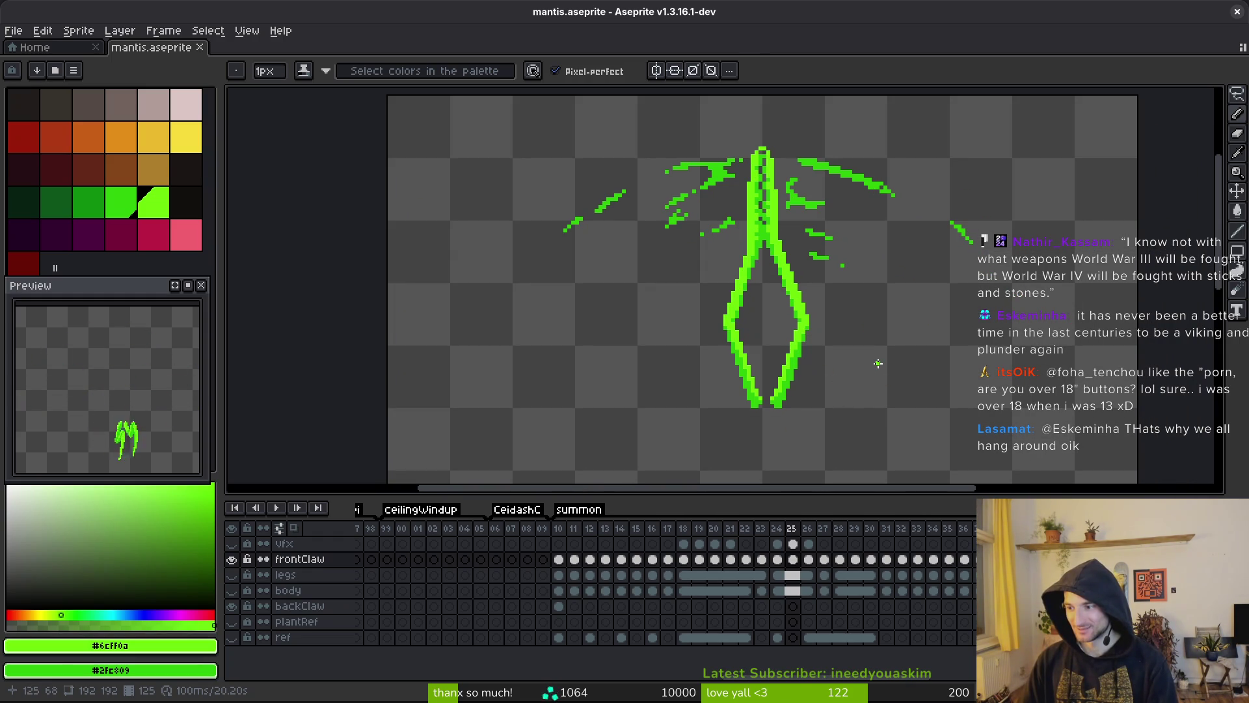
scroll(897, 349, "down", 2)
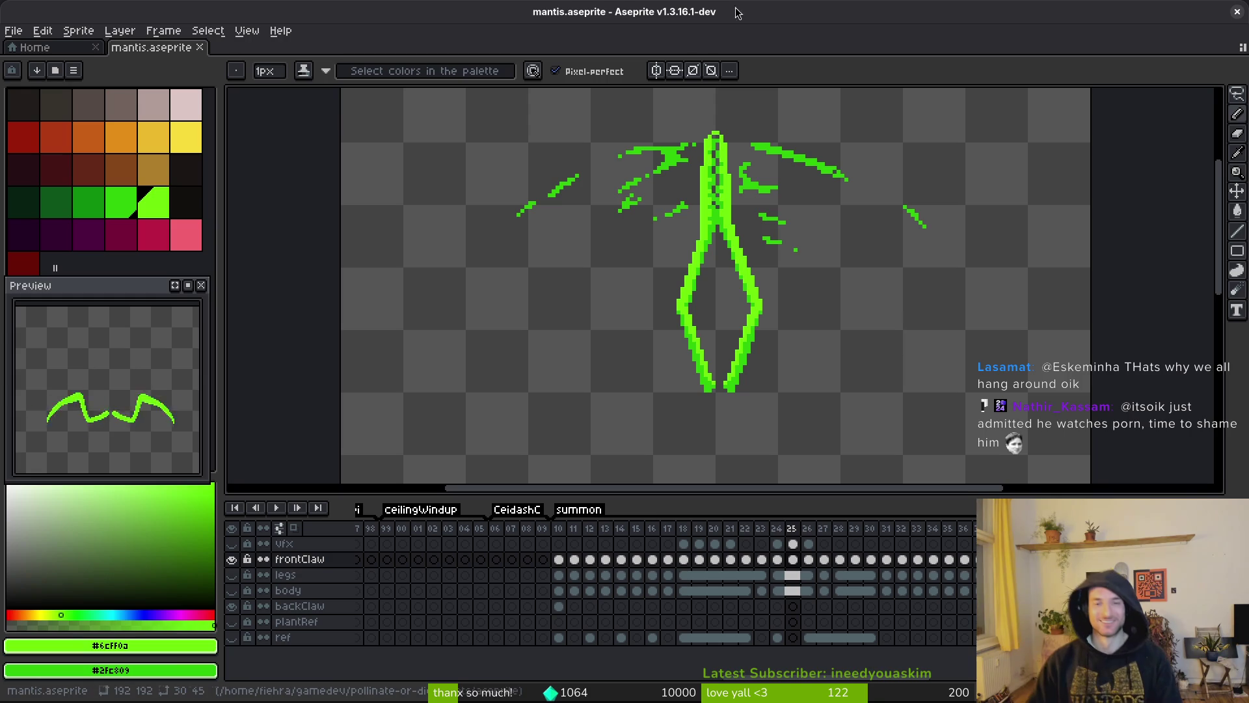
key("Right")
key("Right")
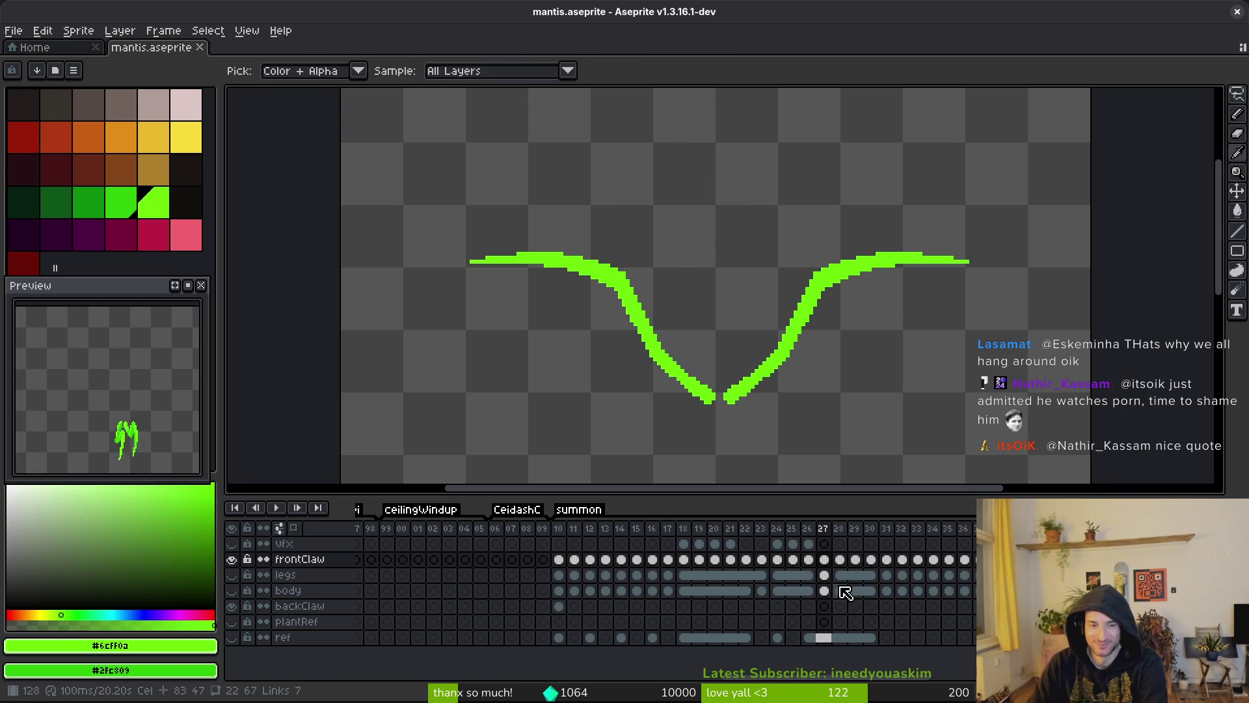
- Shade frame 27's claw inner edge dark green with the pencil
key("b")
scroll(805, 316, "up", 2)
scroll(806, 316, "down", 1)
scroll(783, 349, "up", 4)
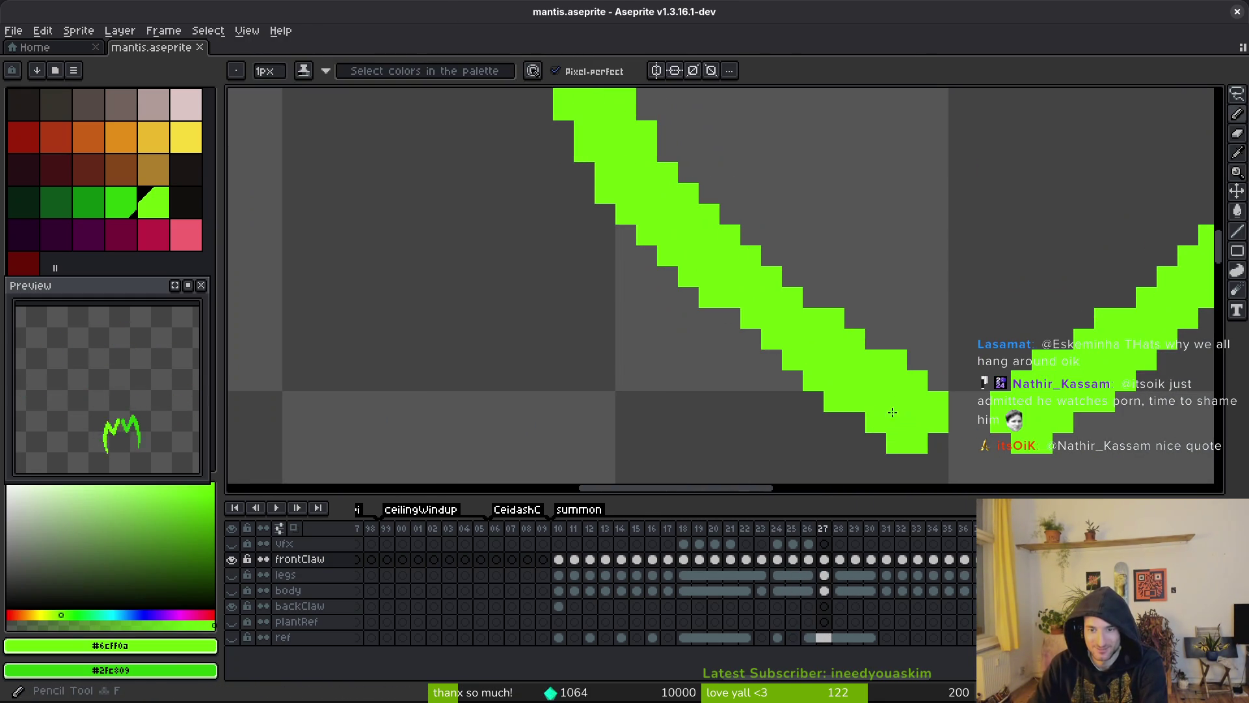
right_click(902, 417)
mouse_move(903, 417)
left_mouse_down()
mouse_move(807, 355)
mouse_move(563, 109)
left_mouse_up()
- Flood-fill the light strip inside the claw dark green and darken a few more pixels
key("g")
right_click(670, 244)
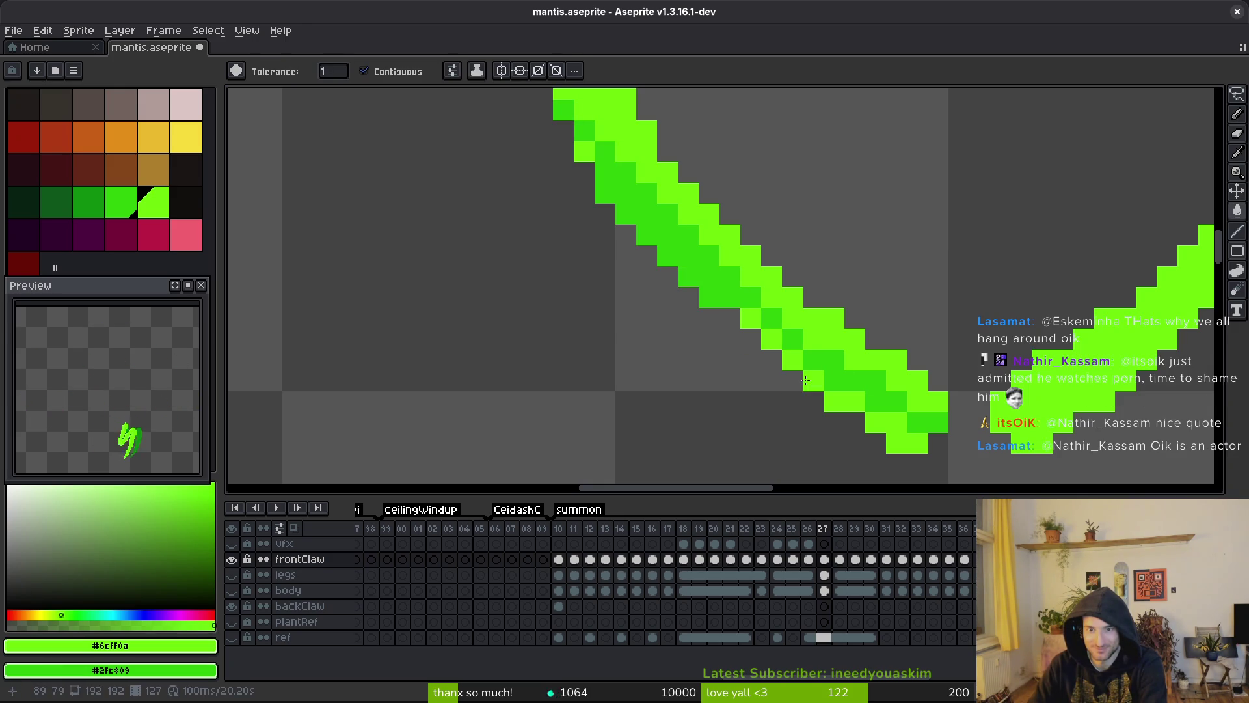
right_click(774, 358)
right_click(772, 338)
right_click(750, 318)
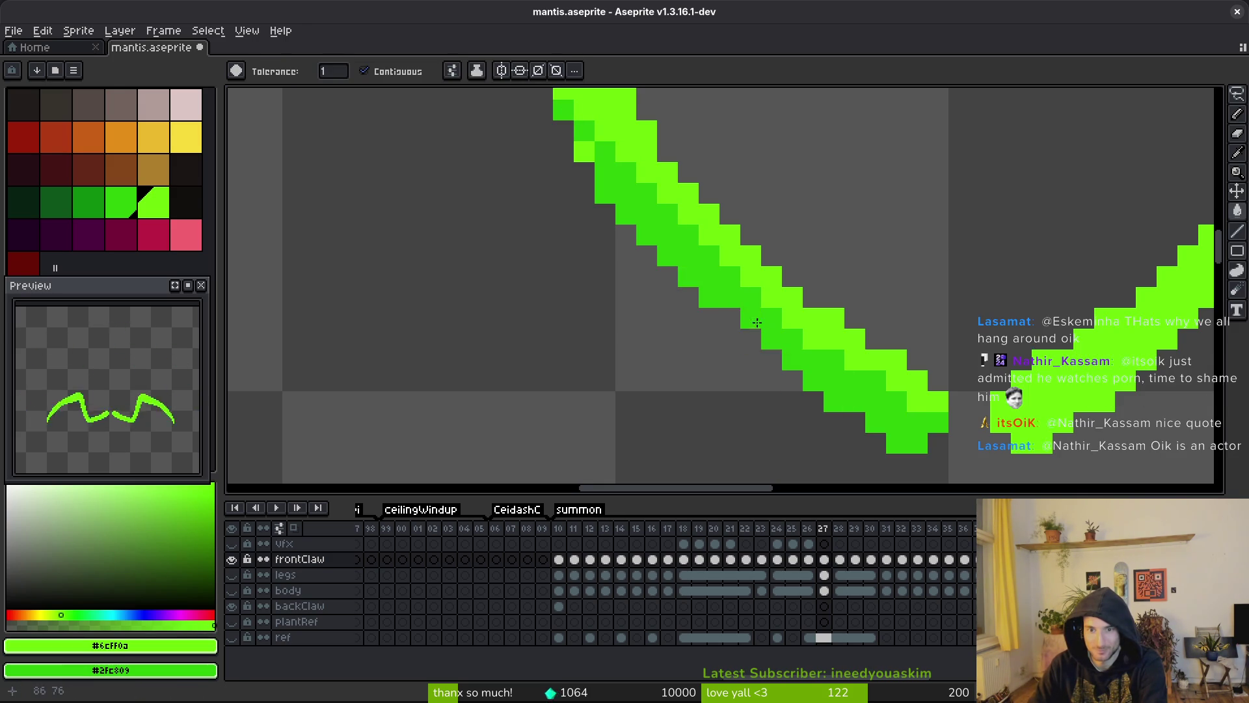
- Darken the remaining inner-edge claw pixels with pencil strokes
middle_click(585, 149)
key("b")
middle_click(696, 341)
mouse_move(640, 195)
left_mouse_down()
mouse_move(693, 296)
mouse_move(754, 365)
mouse_move(768, 417)
mouse_move(661, 244)
left_mouse_up()
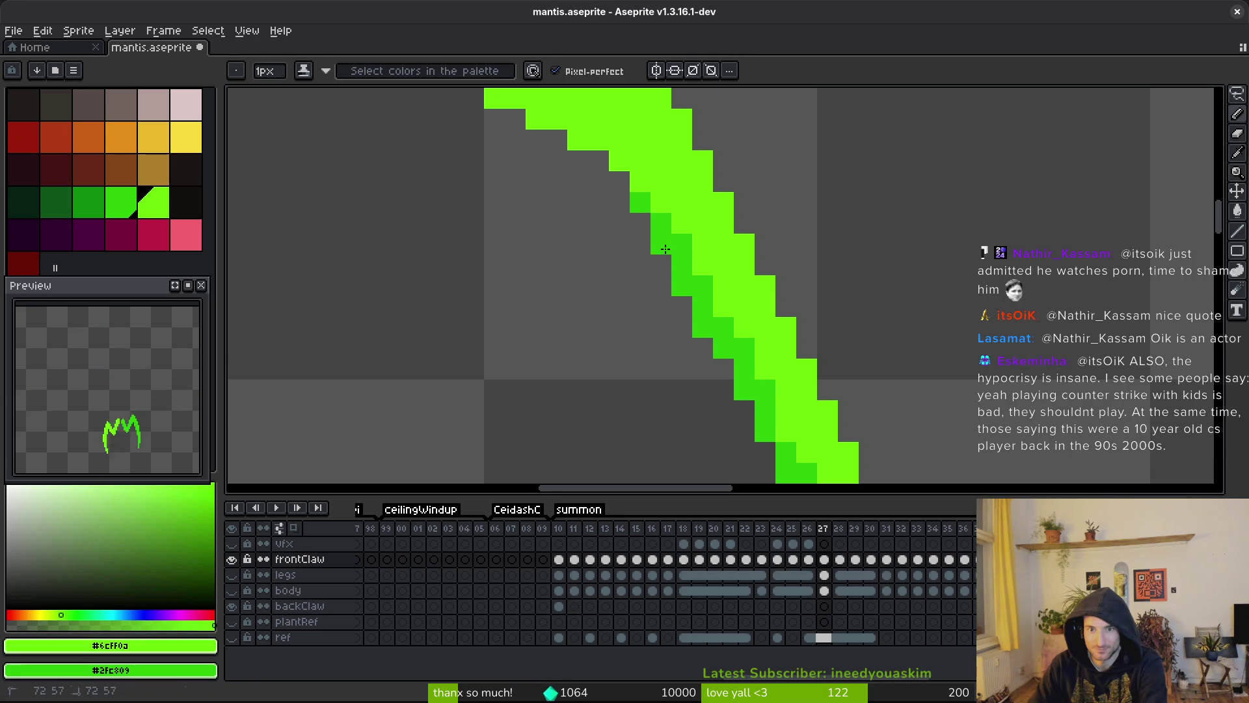
mouse_move(759, 399)
left_mouse_down()
mouse_move(786, 480)
mouse_move(812, 512)
left_mouse_up()
mouse_move(736, 358)
left_mouse_down()
mouse_move(690, 292)
mouse_move(989, 257)
left_mouse_up()
- Darken short claw stretches and repaint the inner diagonal dark green
mouse_move(383, 97)
left_mouse_down()
mouse_move(644, 215)
mouse_move(896, 212)
mouse_move(492, 205)
mouse_move(583, 211)
mouse_move(859, 292)
mouse_move(598, 212)
left_mouse_up()
left_click_drag(520, 185, 488, 187)
left_click_drag(514, 227, 673, 245)
mouse_move(683, 267)
left_mouse_down()
mouse_move(826, 312)
mouse_move(832, 330)
left_mouse_up()
- Darken stray light pixels on the claw's curve
scroll(831, 330, "down", 2)
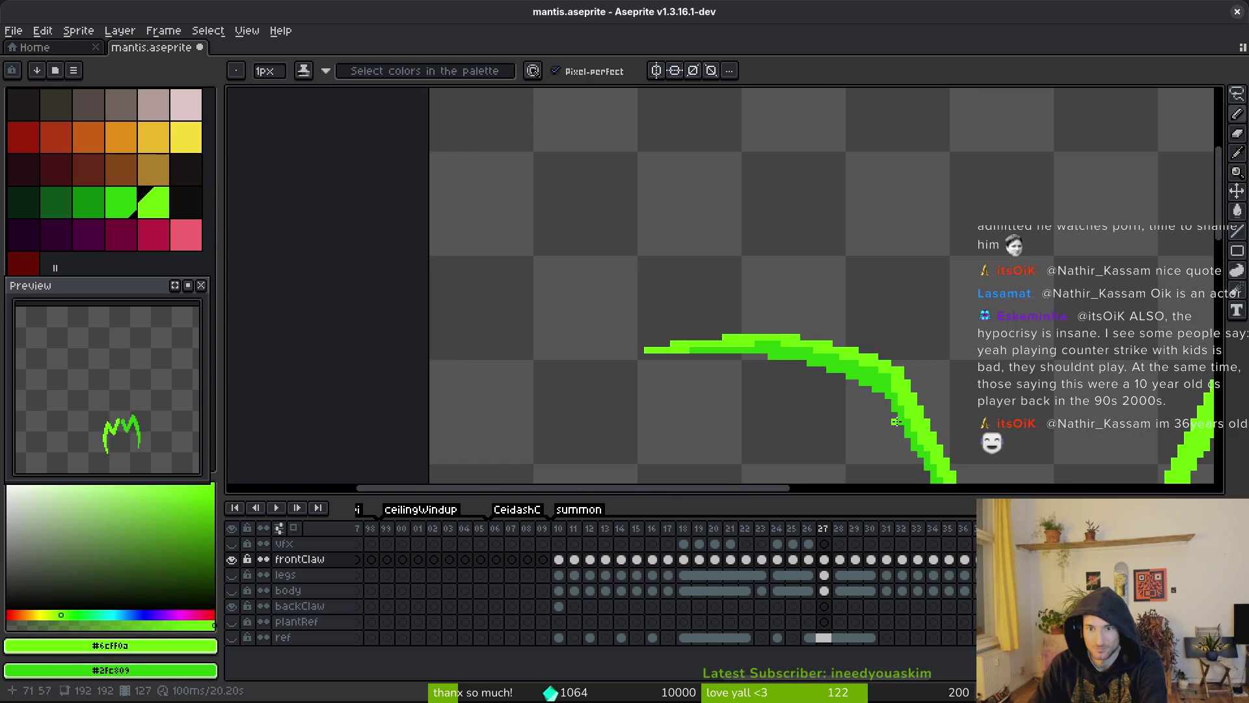
scroll(780, 345, "up", 2)
scroll(721, 369, "down", 1)
scroll(721, 369, "down", 2)
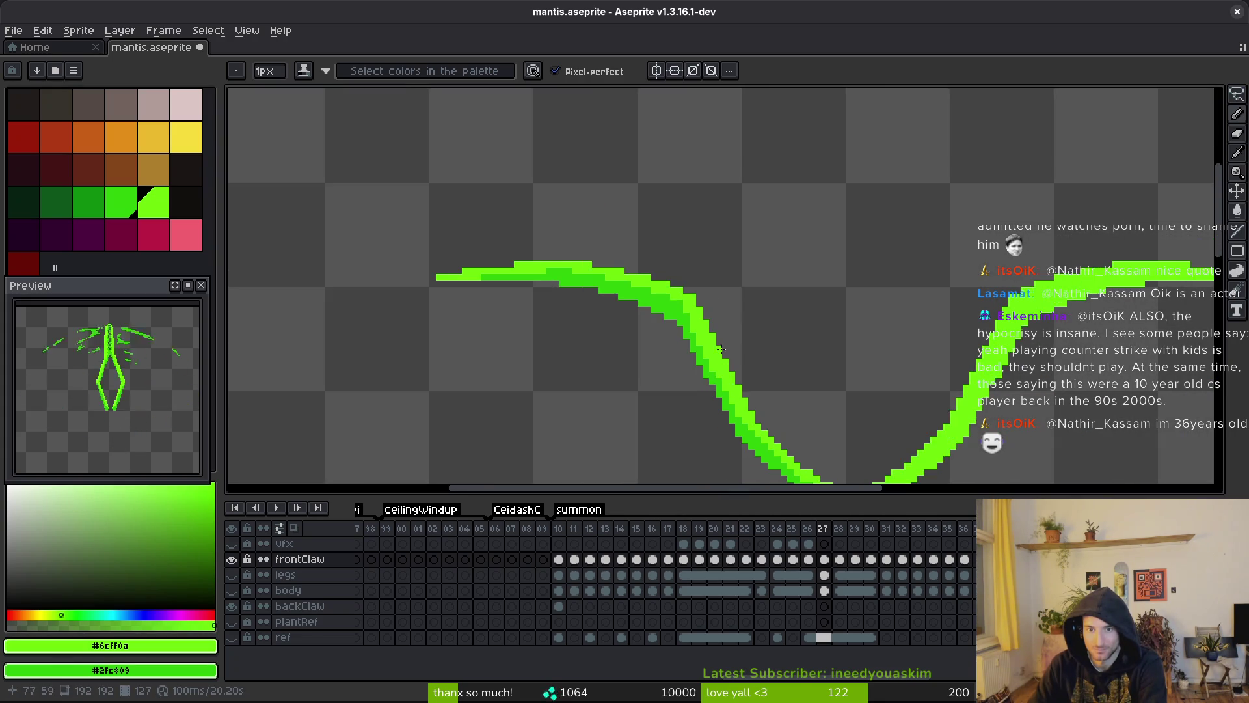
scroll(703, 329, "up", 6)
right_click(708, 327)
right_click(683, 358)
scroll(683, 357, "down", 5)
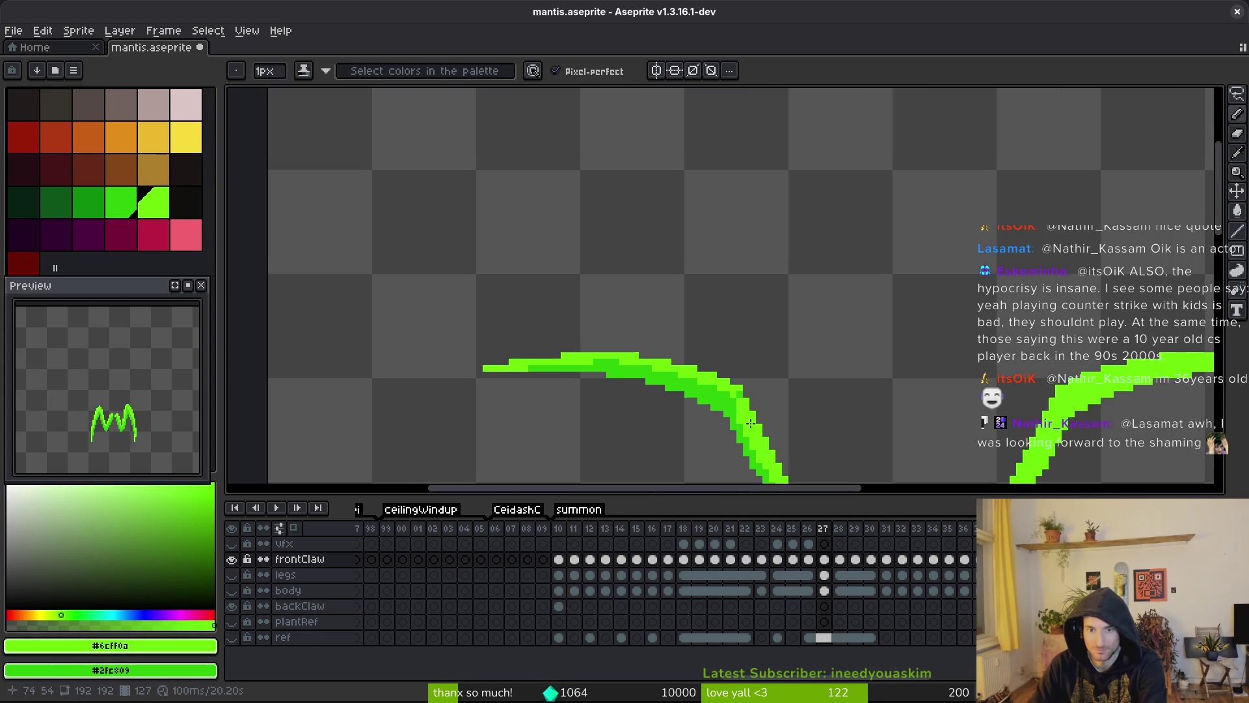
scroll(716, 317, "up", 1)
- Compare with the previous frame, add light-green claw pixels, and save
key("Left")
key("Left")
key("Left")
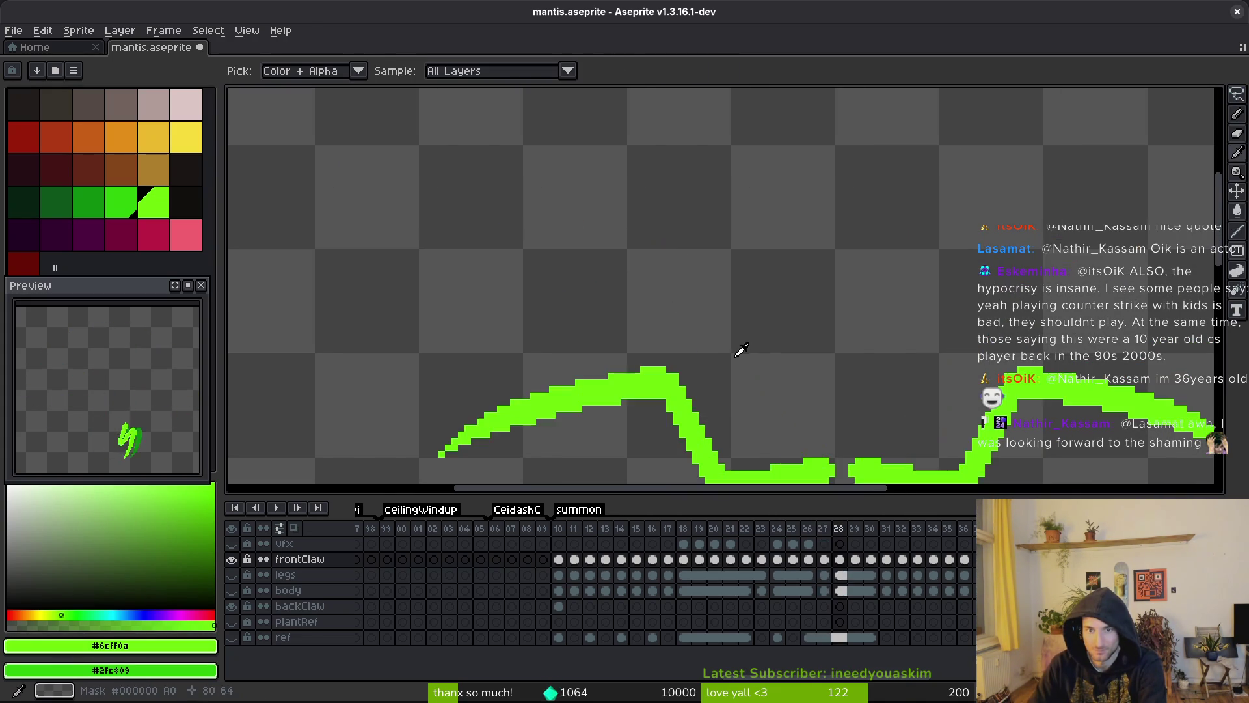
key("Right")
key("Right")
key("Right")
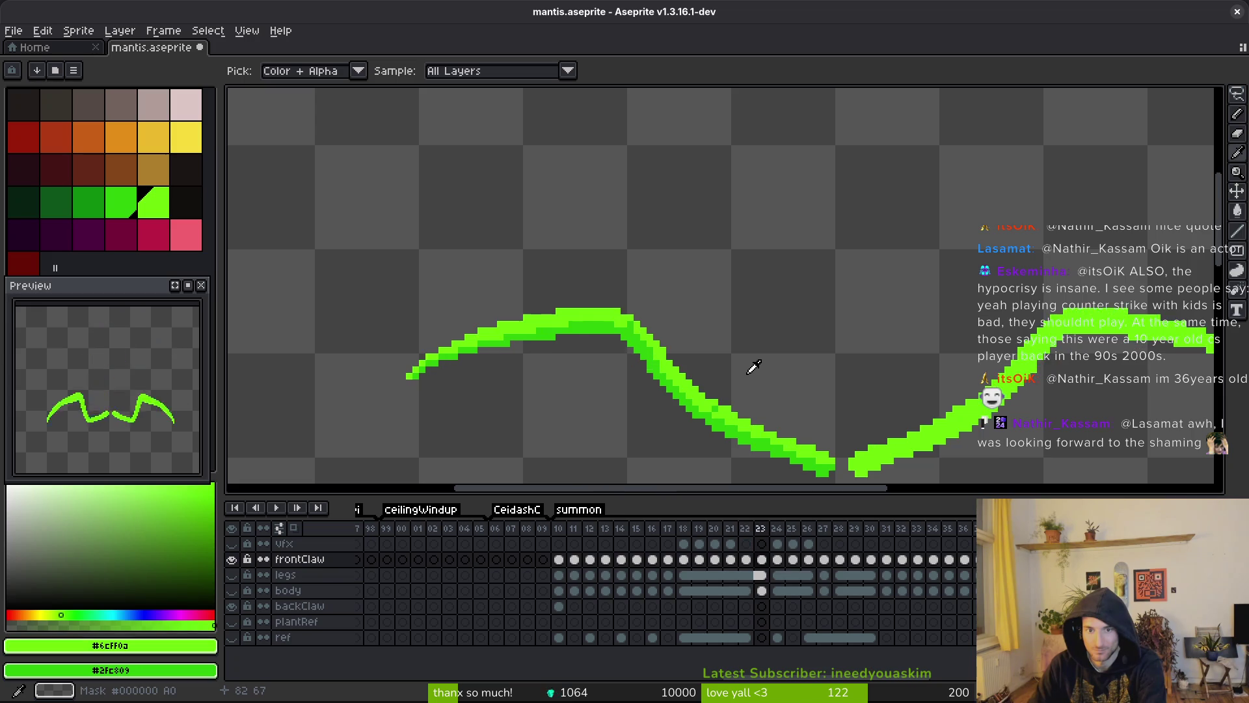
scroll(680, 261, "up", 2)
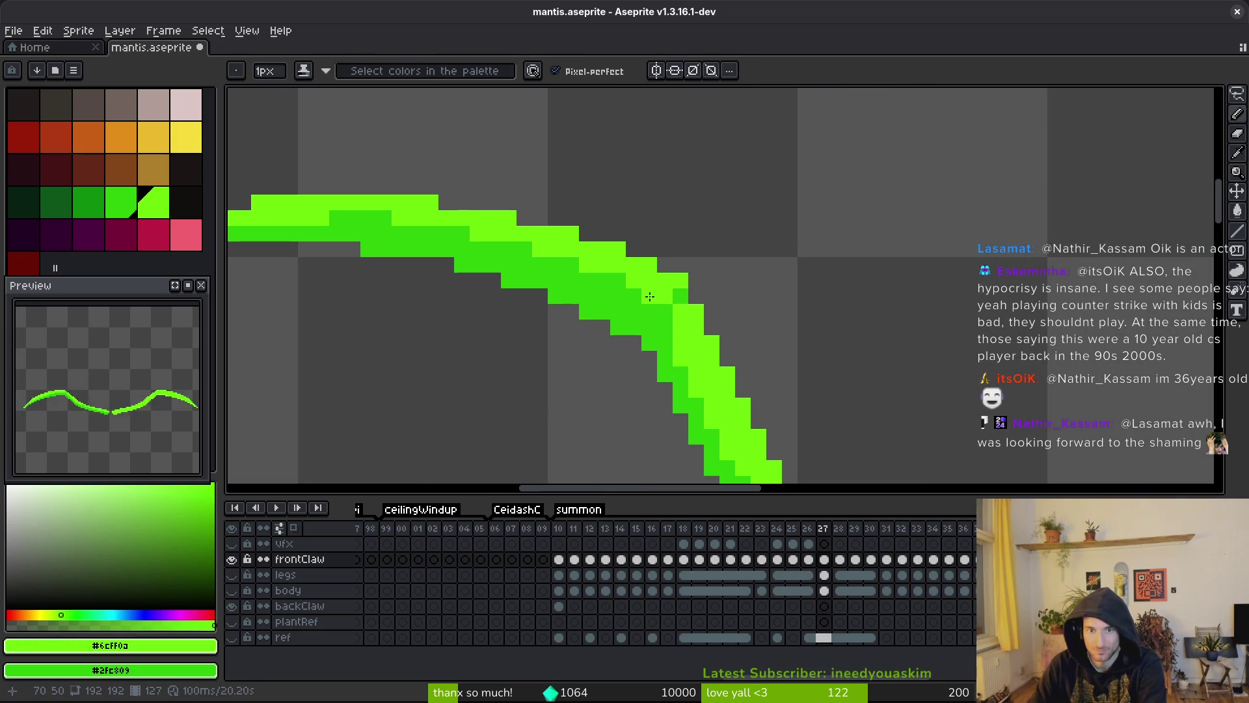
left_click_drag(469, 232, 446, 233)
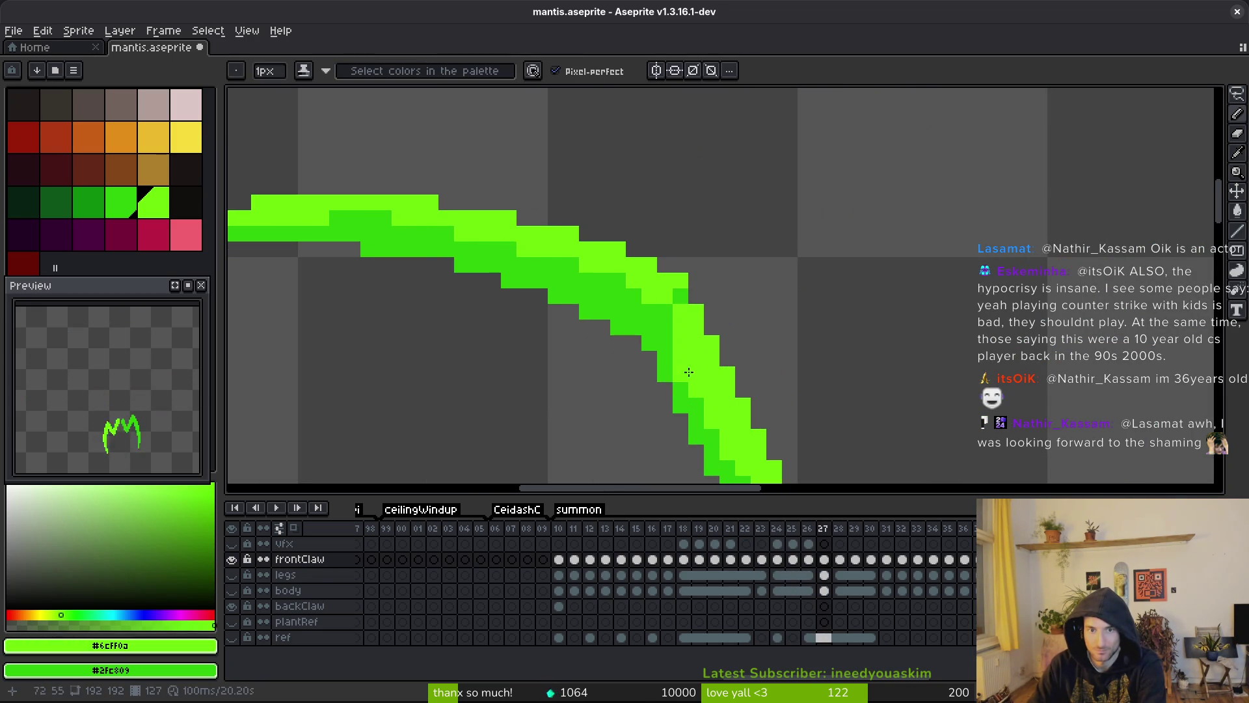
key("ctrl+s")
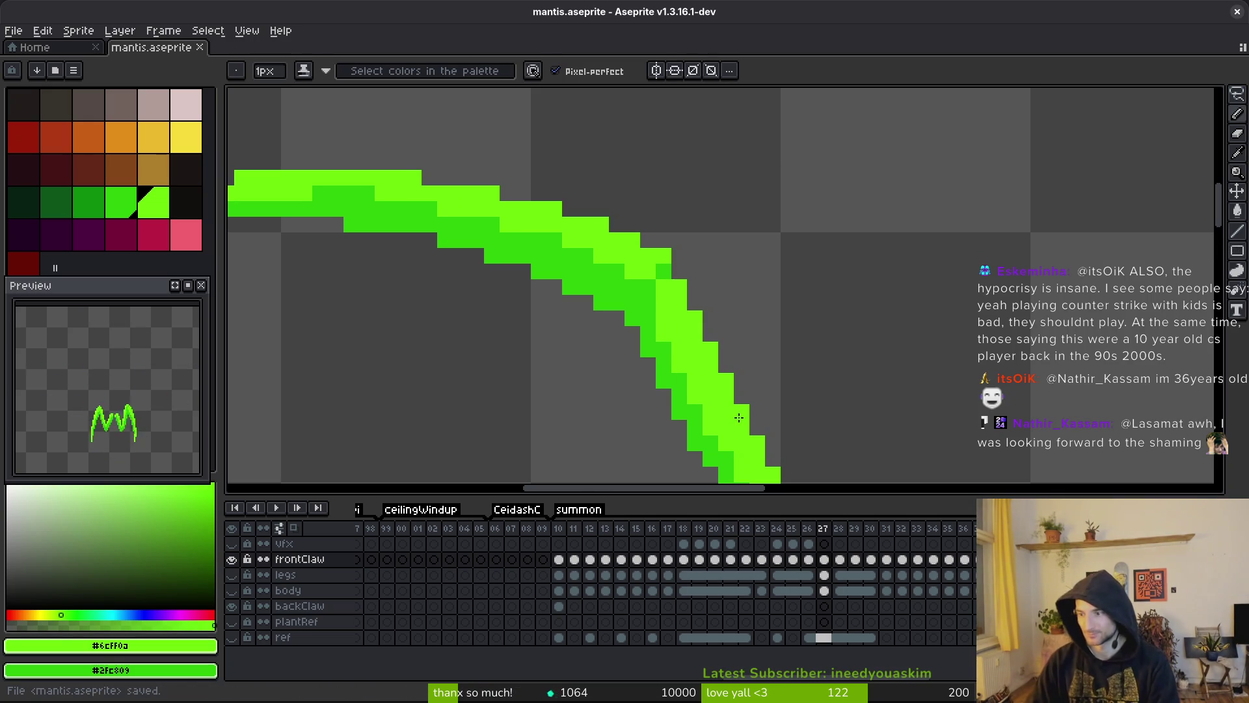
- Add a single green pixel beside the claw stroke and inspect along the curve
left_click(787, 366)
scroll(788, 344, "down", 1)
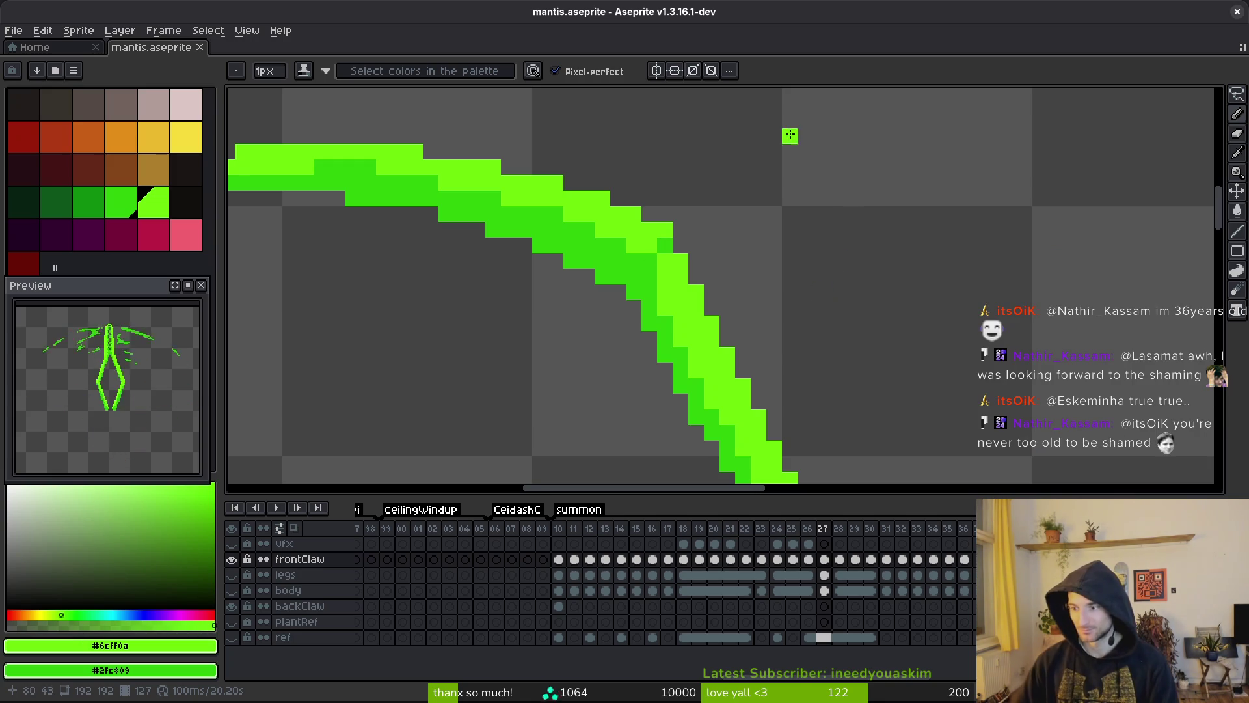
left_click_drag(643, 360, 627, 286)
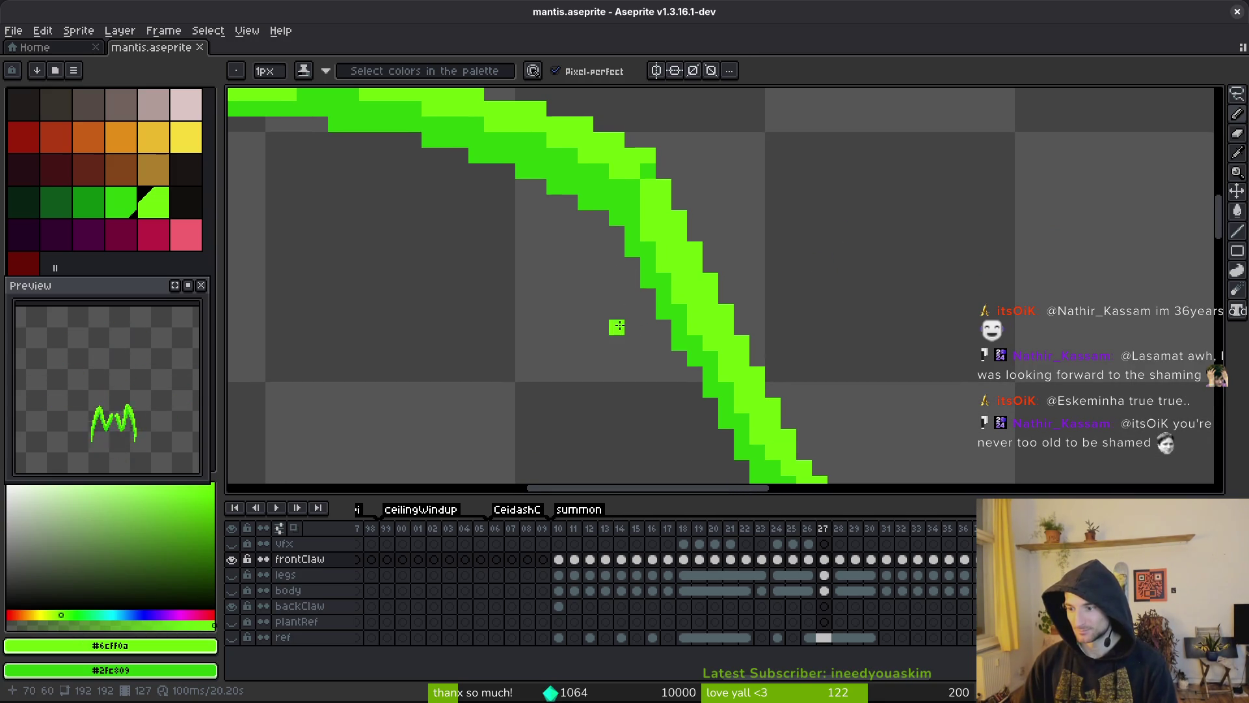
left_click_drag(709, 298, 762, 299)
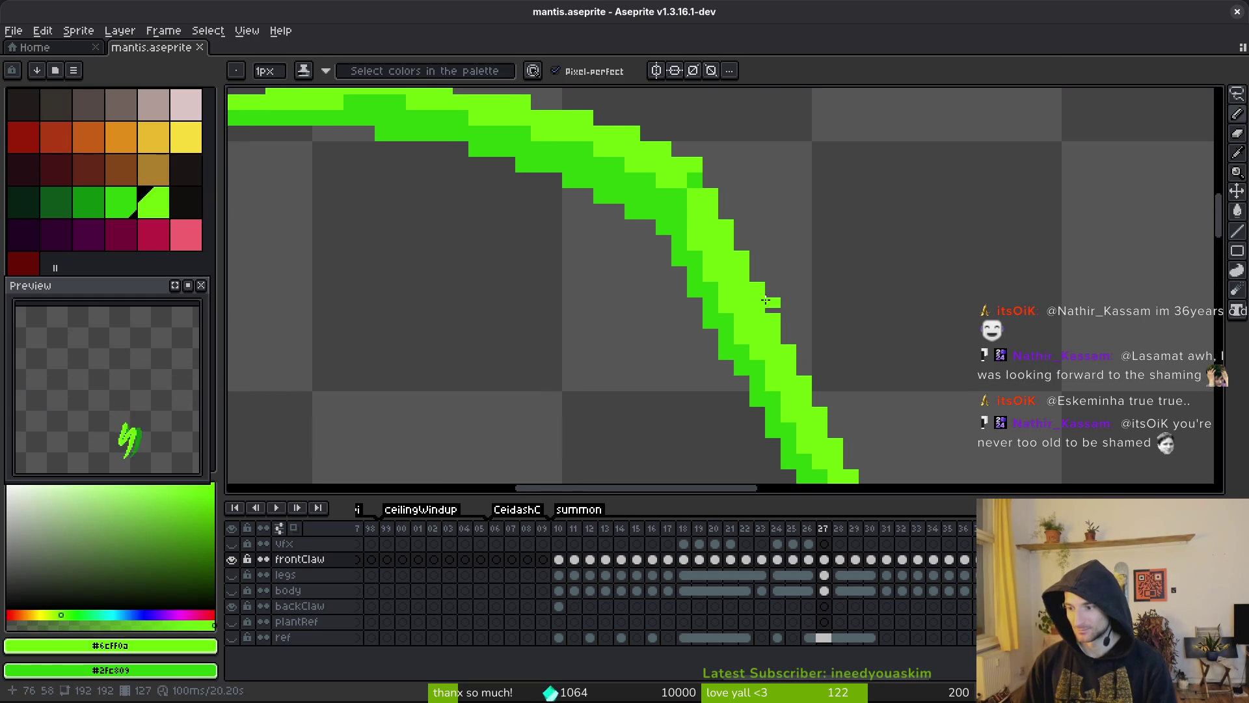
scroll(716, 178, "down", 5)
scroll(791, 331, "up", 6)
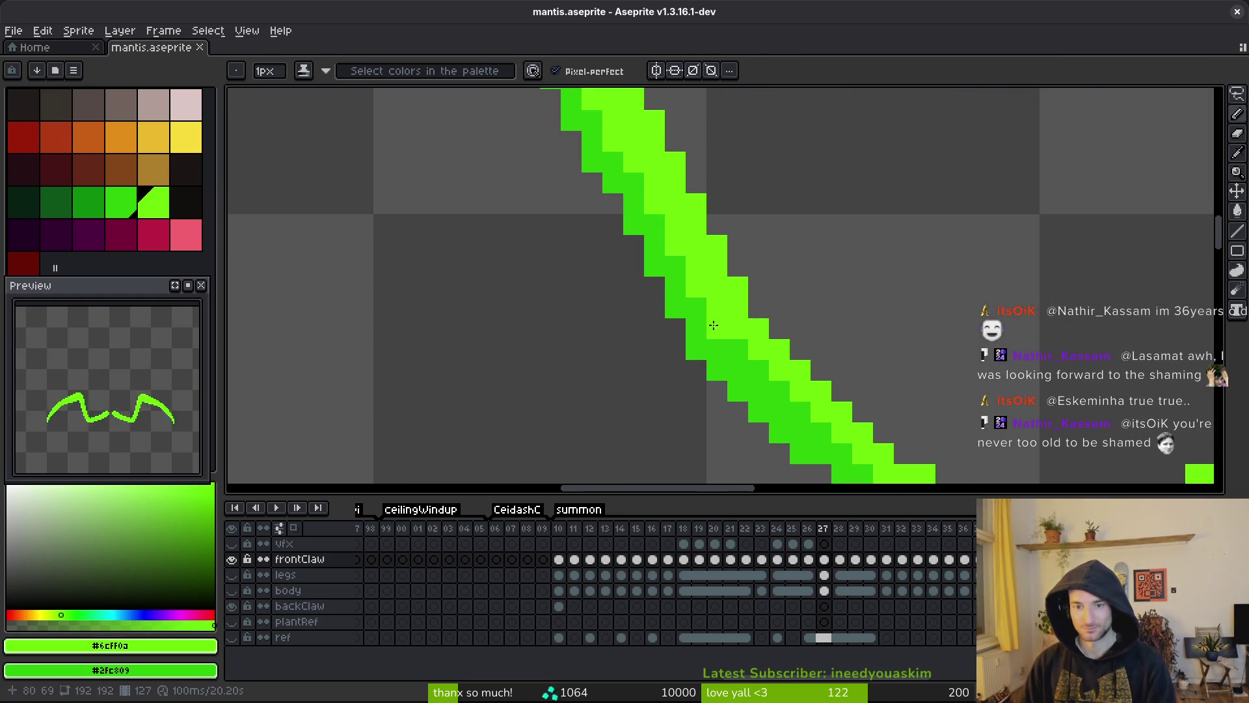
scroll(795, 298, "down", 3)
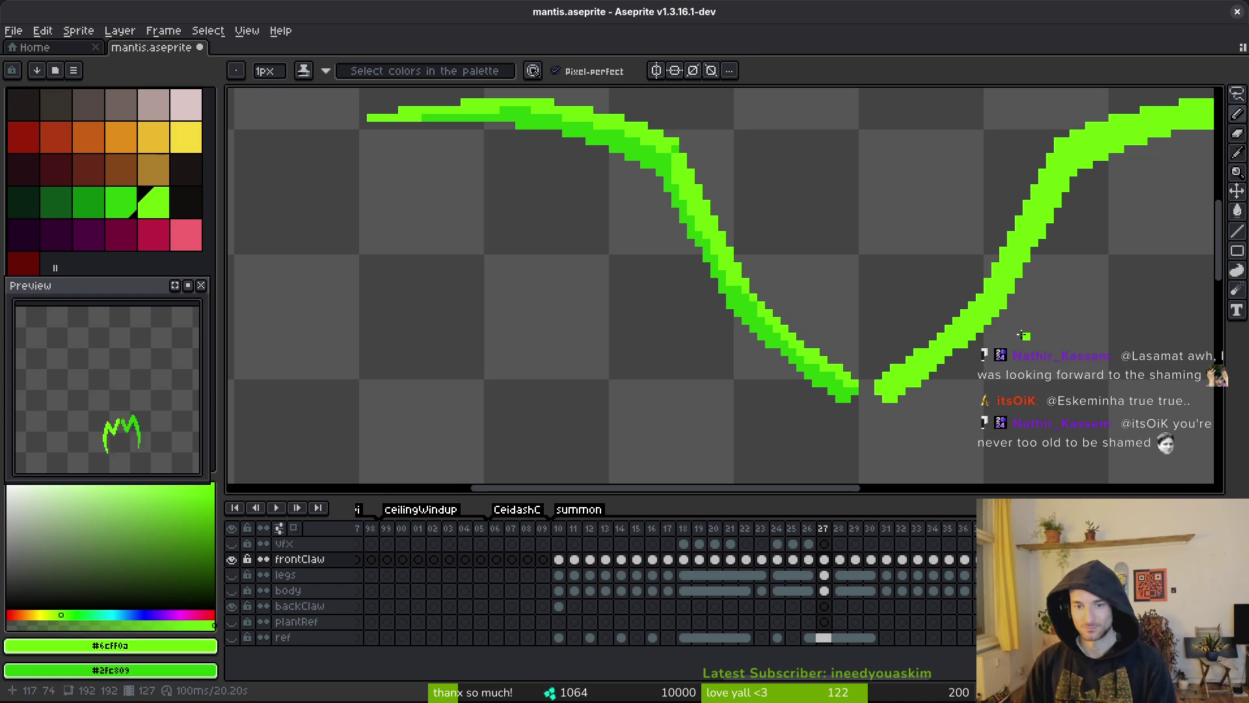
- Advance to frame 28's claw drawing
key("Right")
scroll(821, 312, "down", 2)
scroll(822, 310, "up", 2)
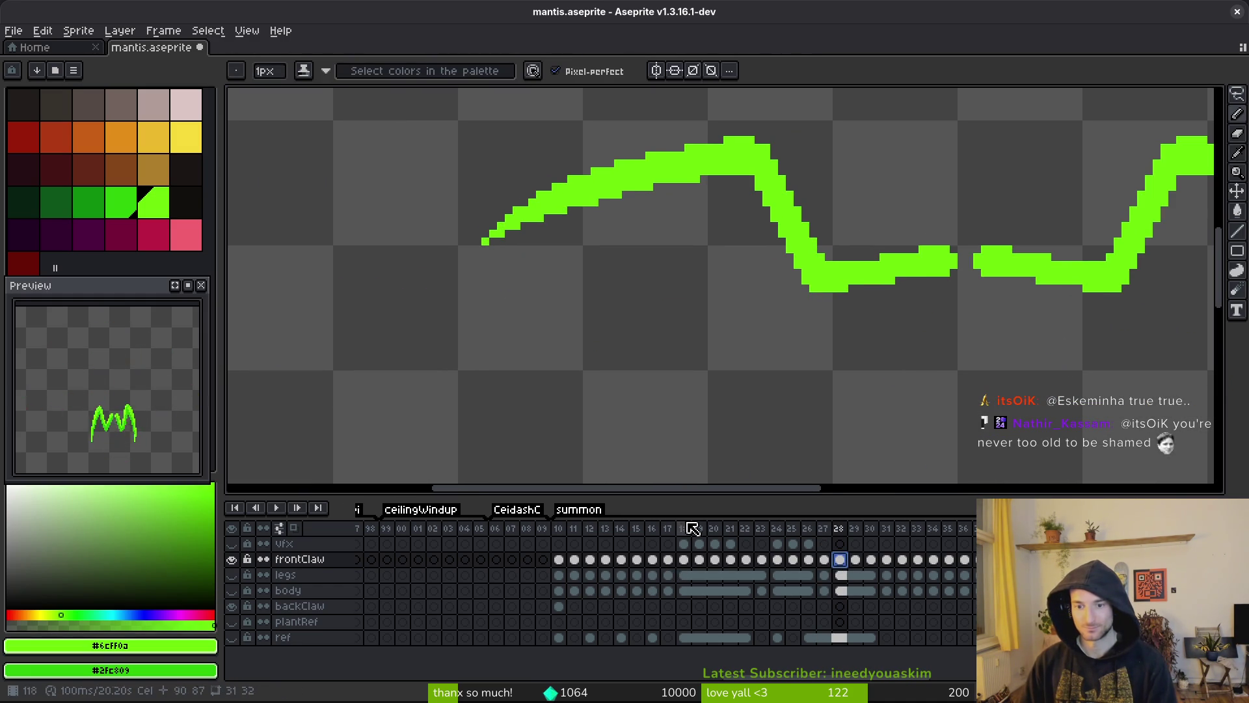
- Compare frame 18's front claw drawing with the claw poses in frames 19 and 30
scroll(844, 306, "down", 2)
key("Return")
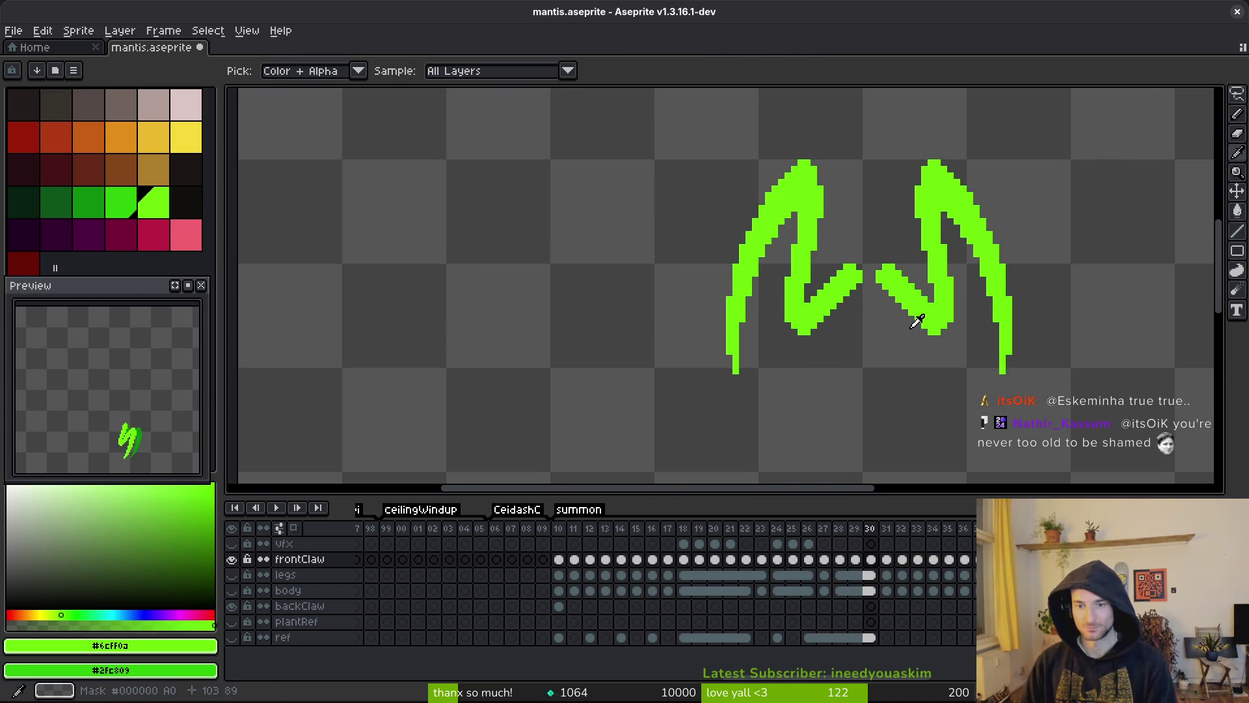
key("Return")
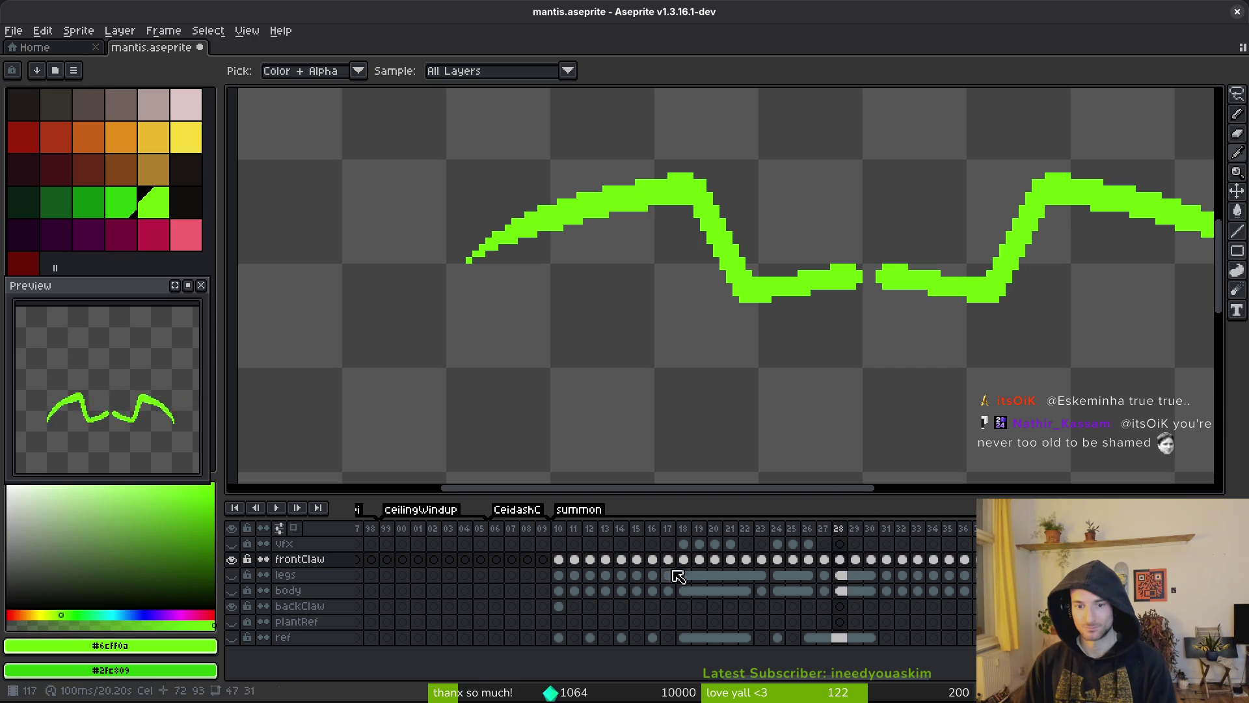
left_click(684, 563)
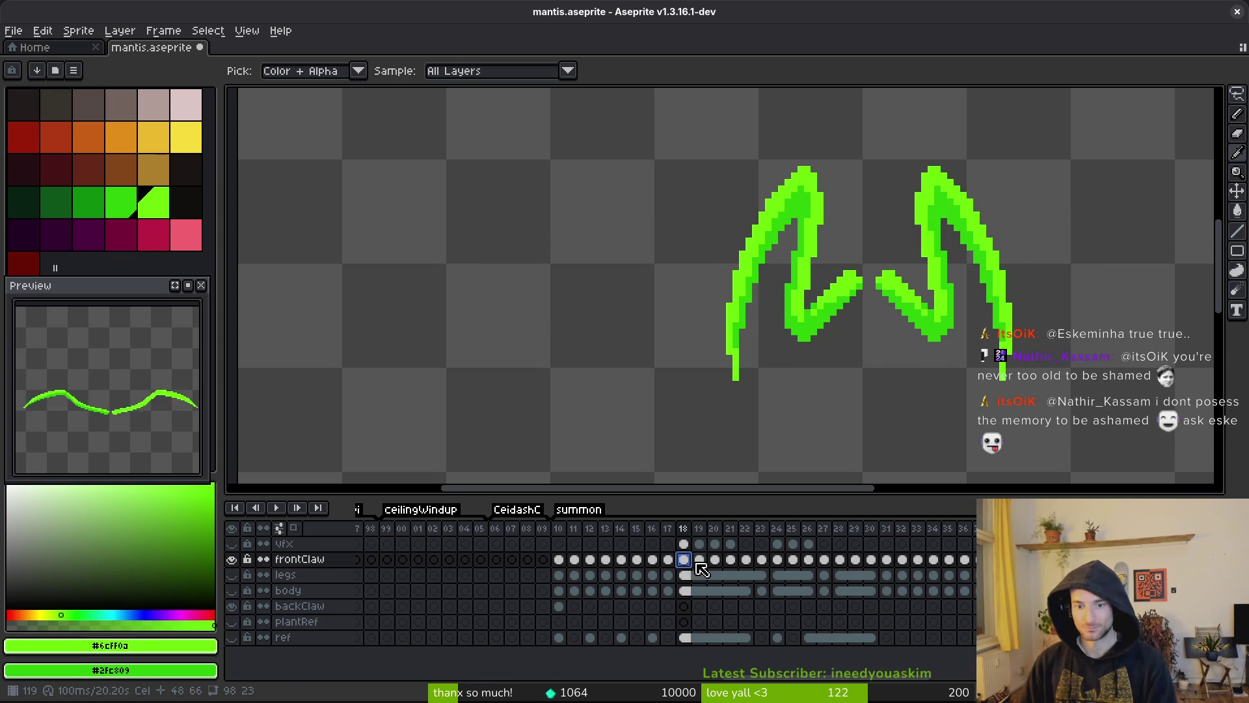
left_click(698, 562)
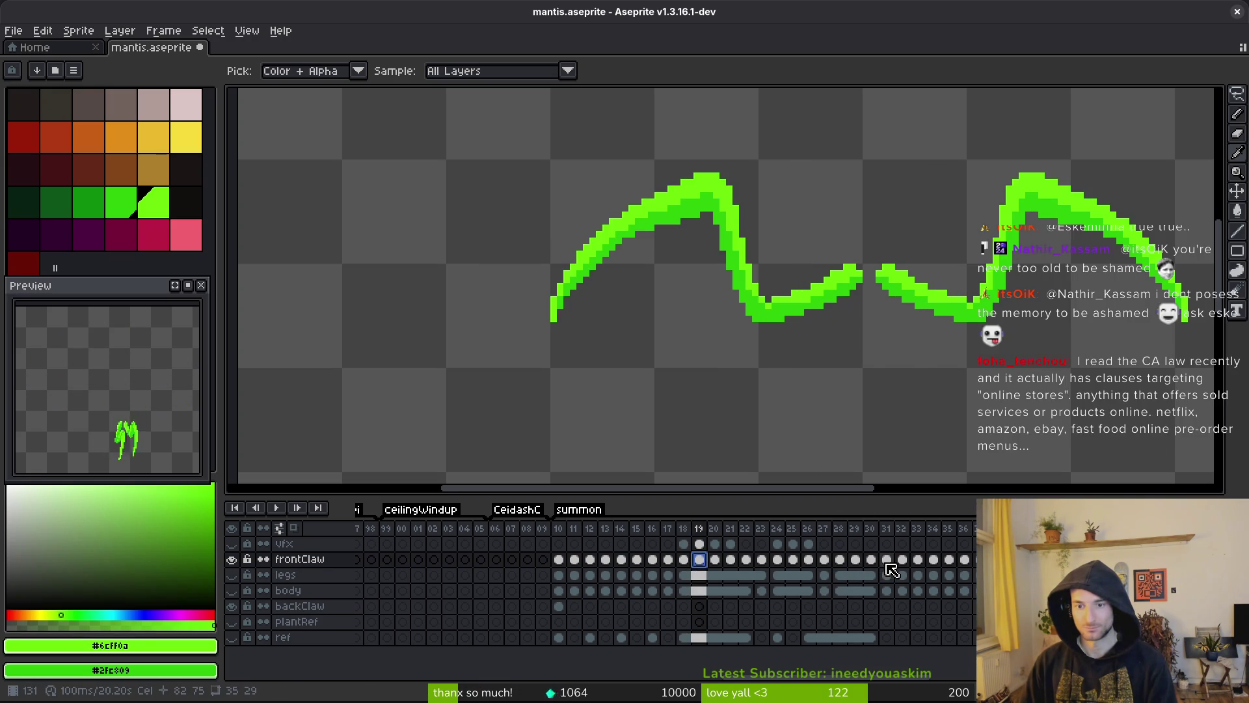
key("Left")
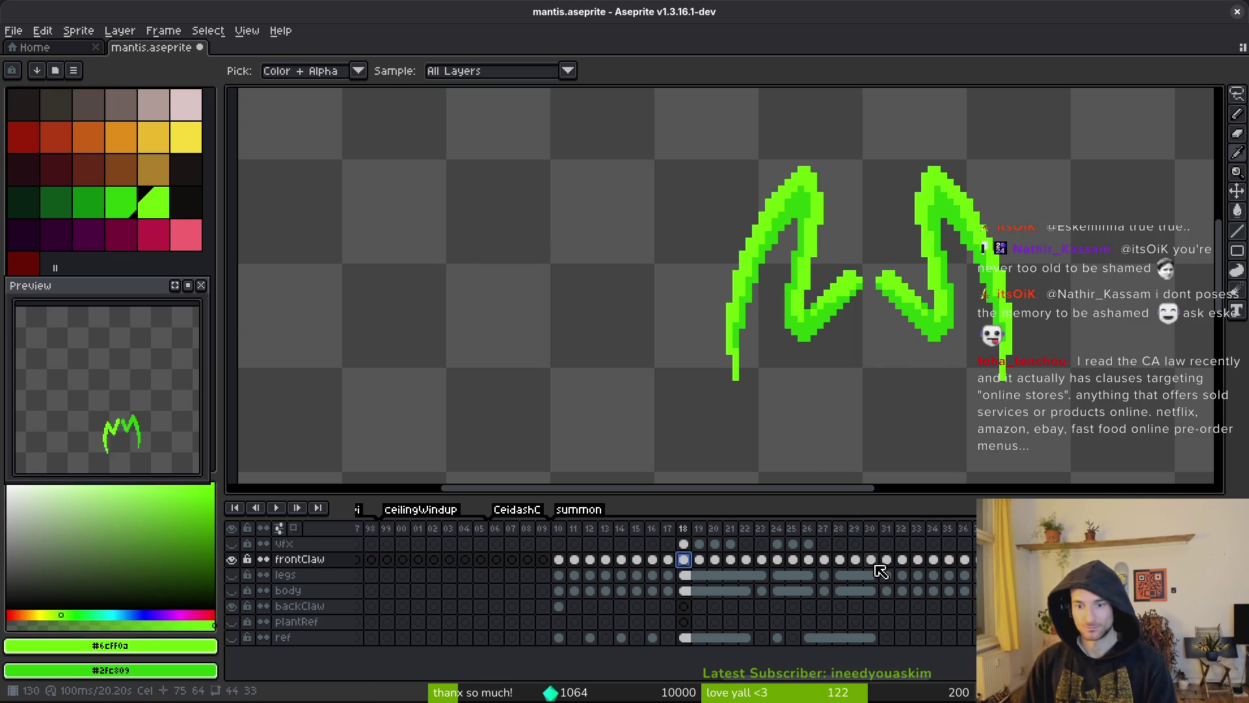
left_click(875, 563)
- Recheck frame 30, settle back on frame 18's shaded claw, and show the body layer
key("m")
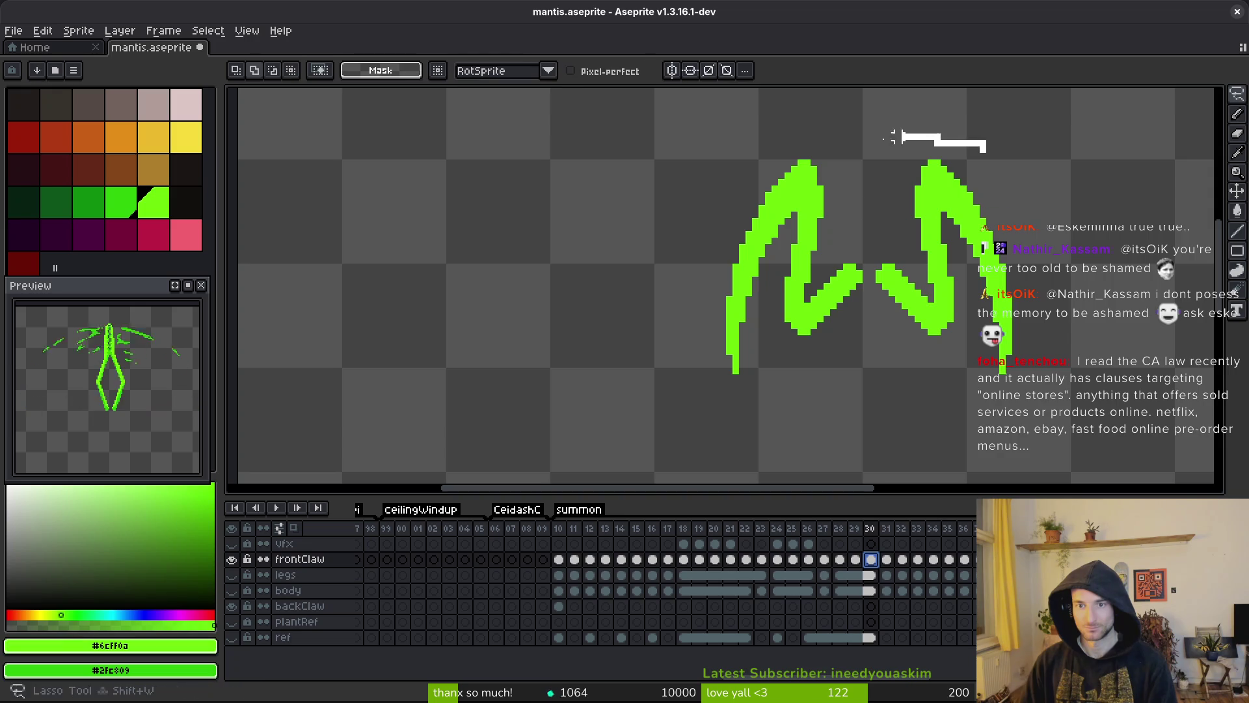
left_click(683, 560)
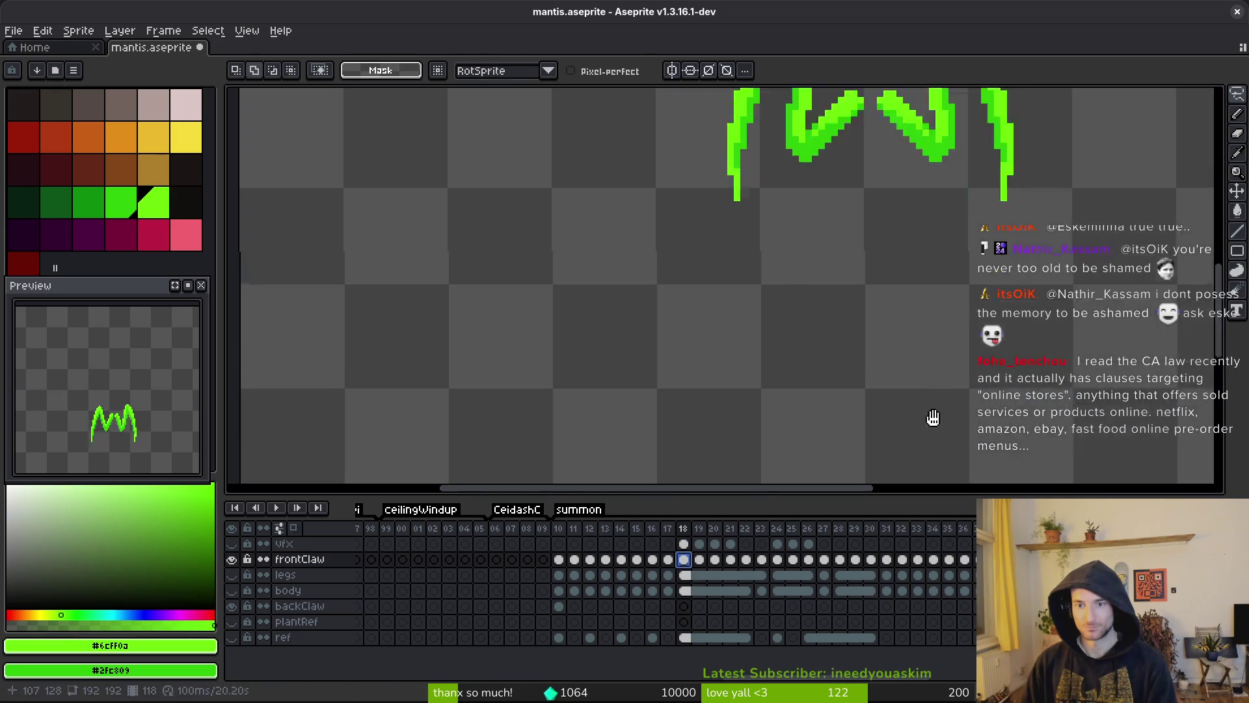
scroll(937, 364, "down", 1)
left_click(872, 561)
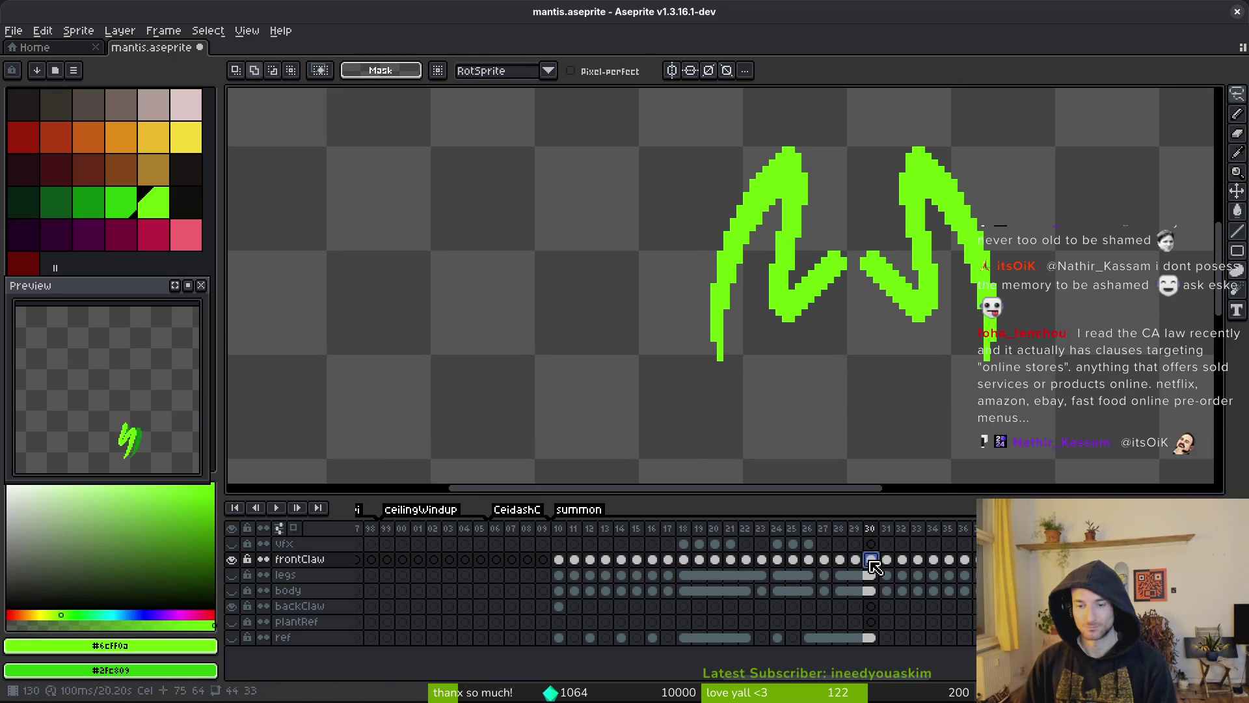
left_click(683, 559)
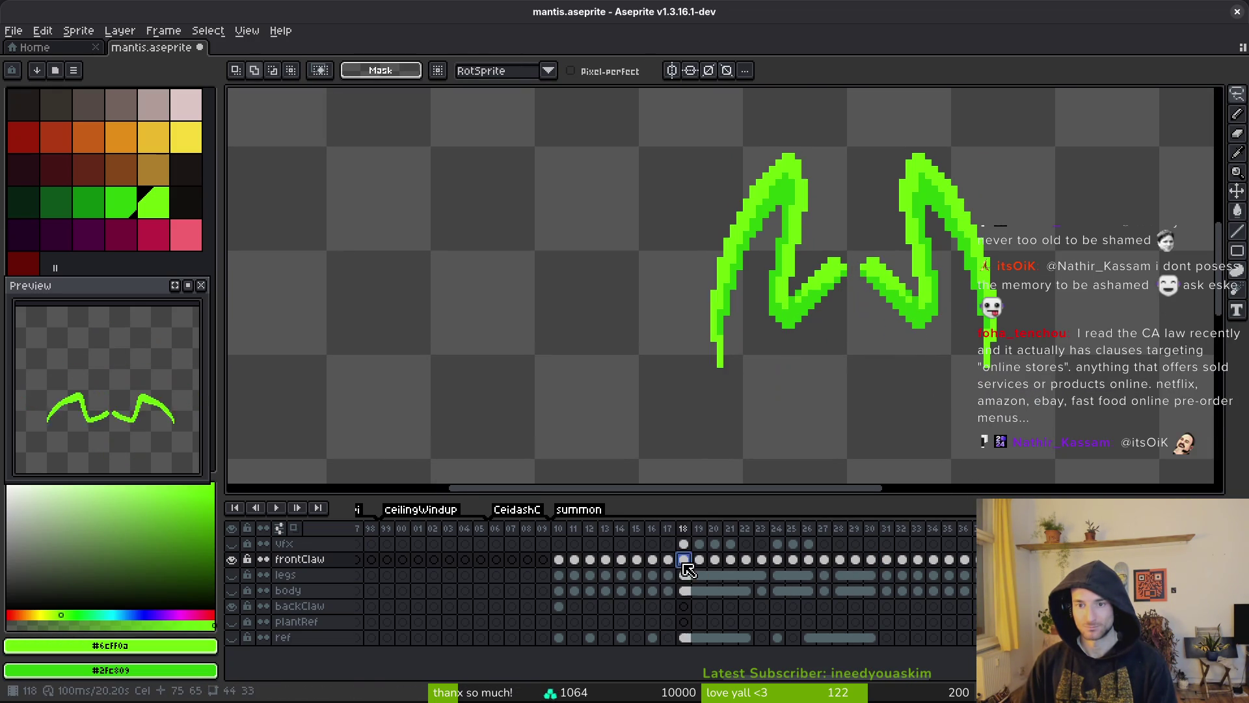
left_click(231, 590)
left_click_drag(920, 323, 915, 332)
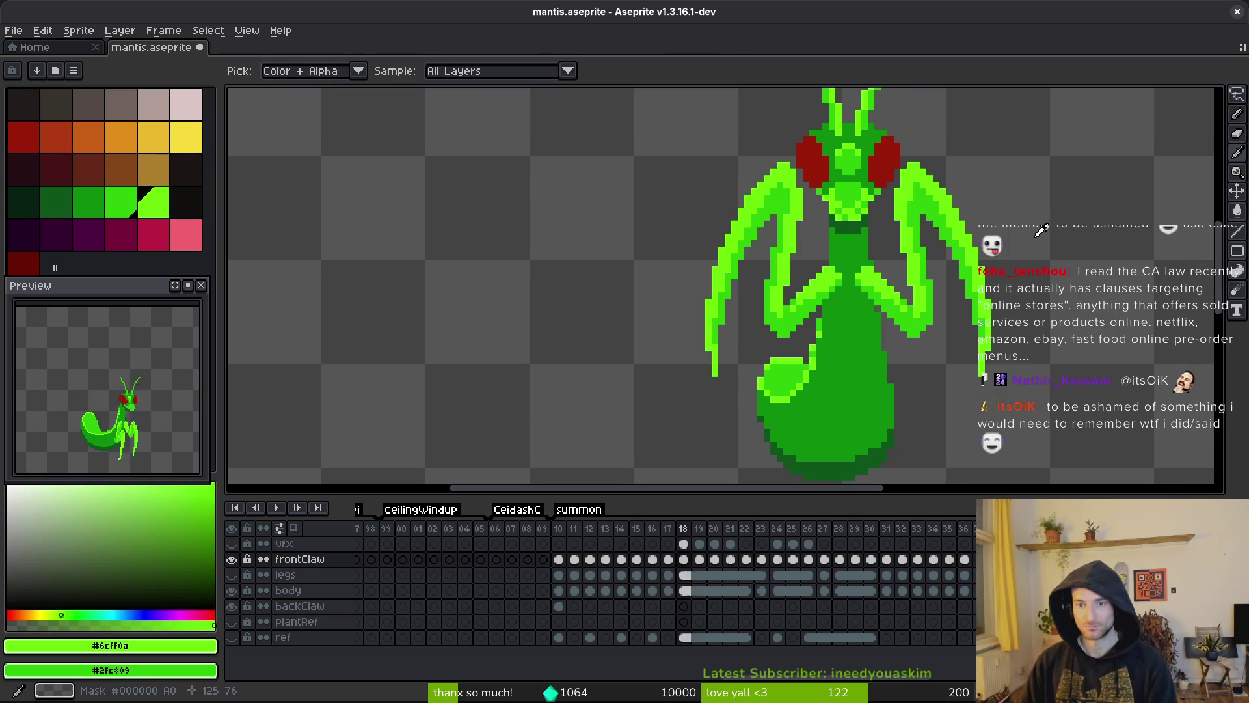
- Check the frame 19 and 30 poses, clear the elliptical selection, and save mantis.aseprite
key("period")
key("period")
key("comma")
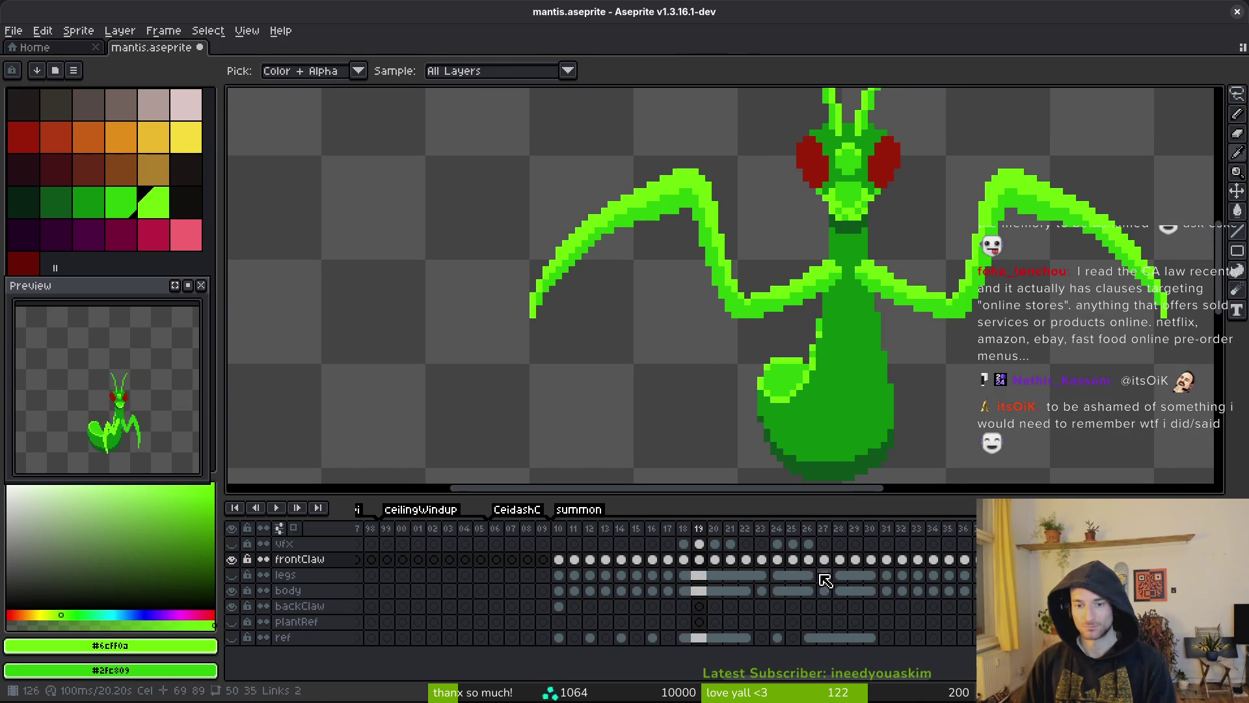
left_click(872, 560)
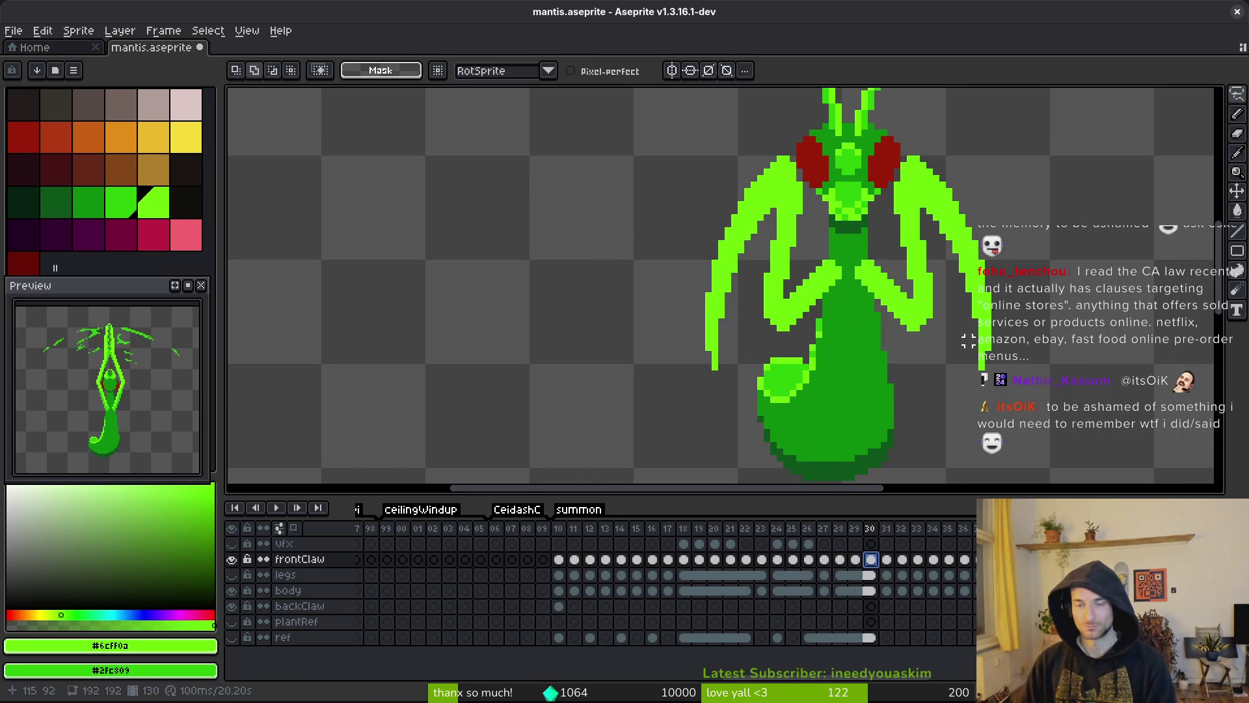
scroll(1104, 339, "down", 3)
scroll(1104, 339, "up", 5)
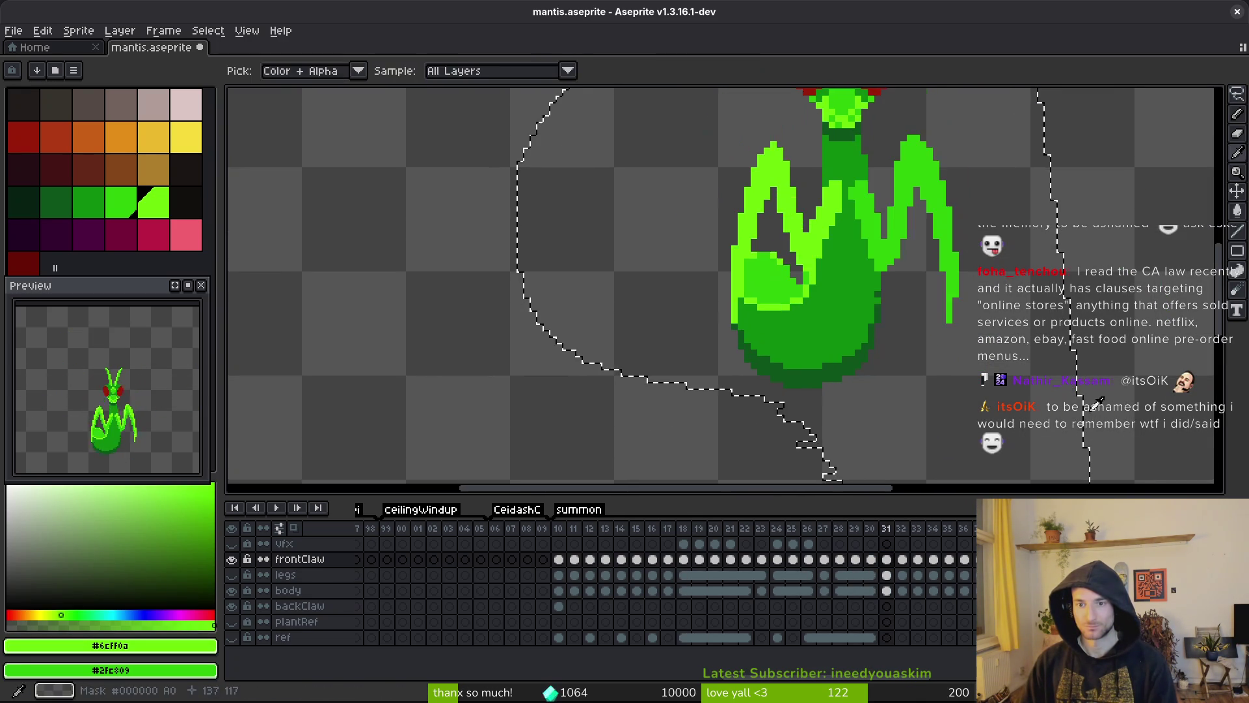
key("ctrl+d")
key("ctrl+s")
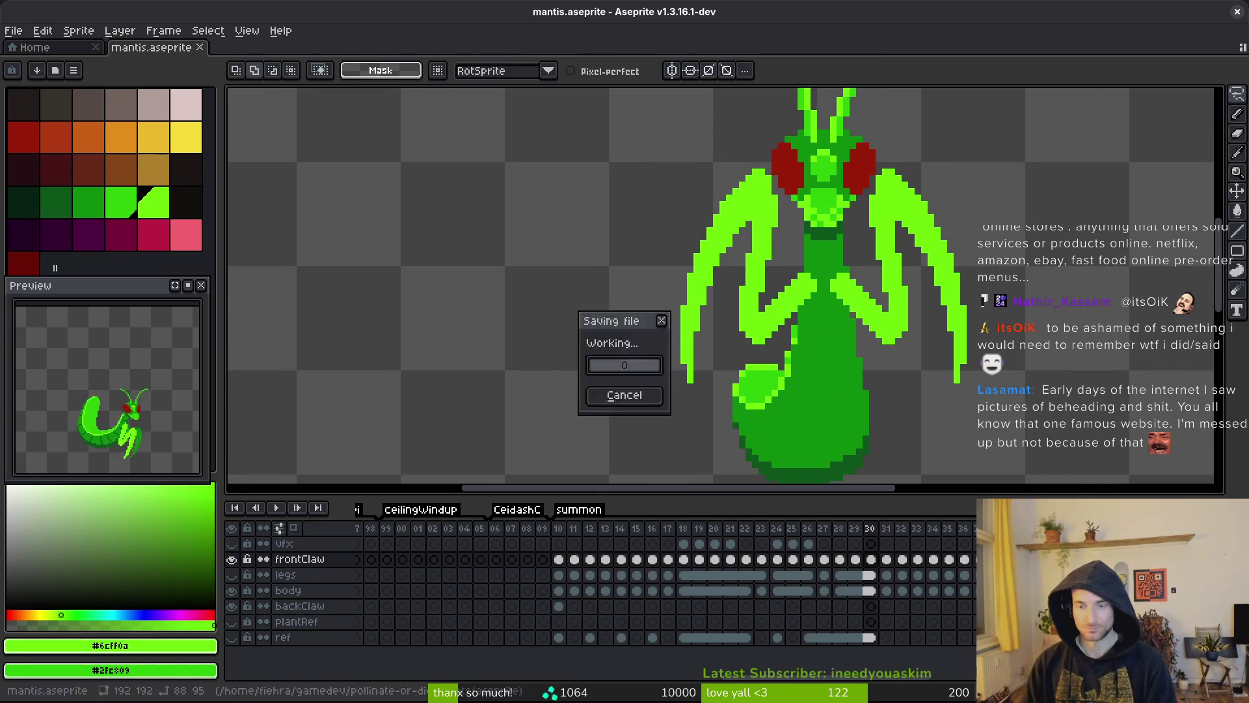
- Review the claw poses from frame 10 through frames 16–18
left_click(558, 560)
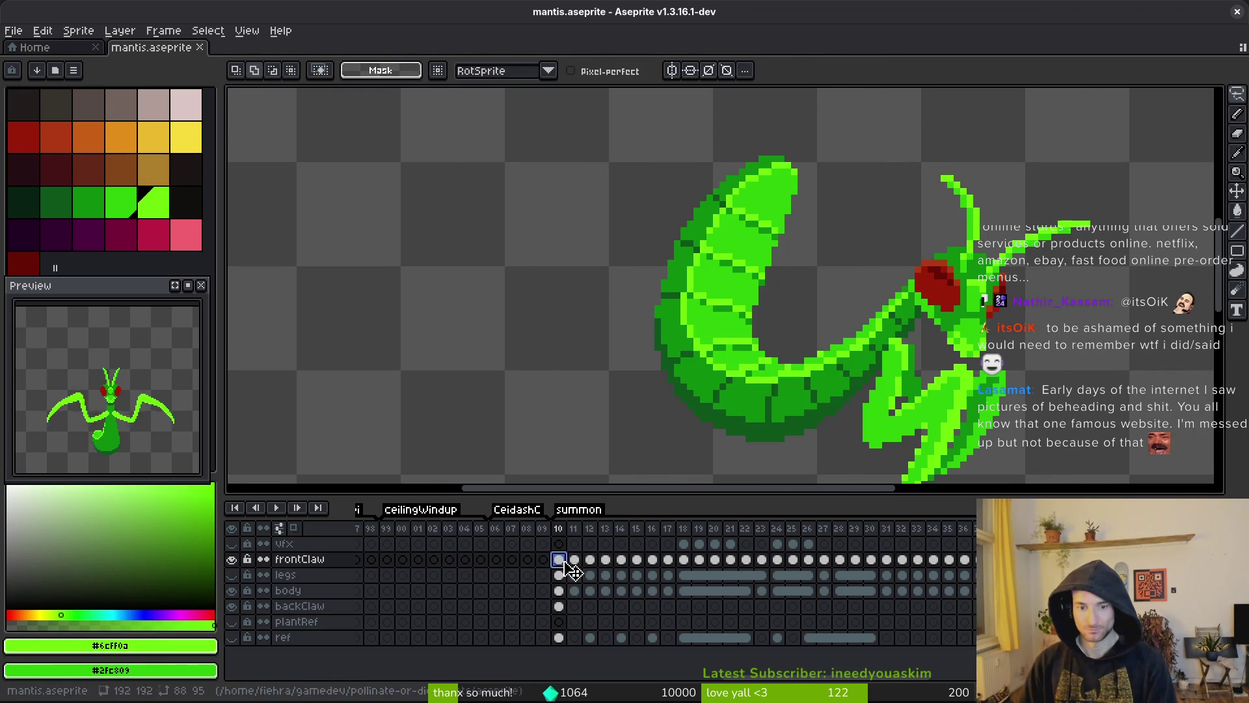
left_click(668, 559)
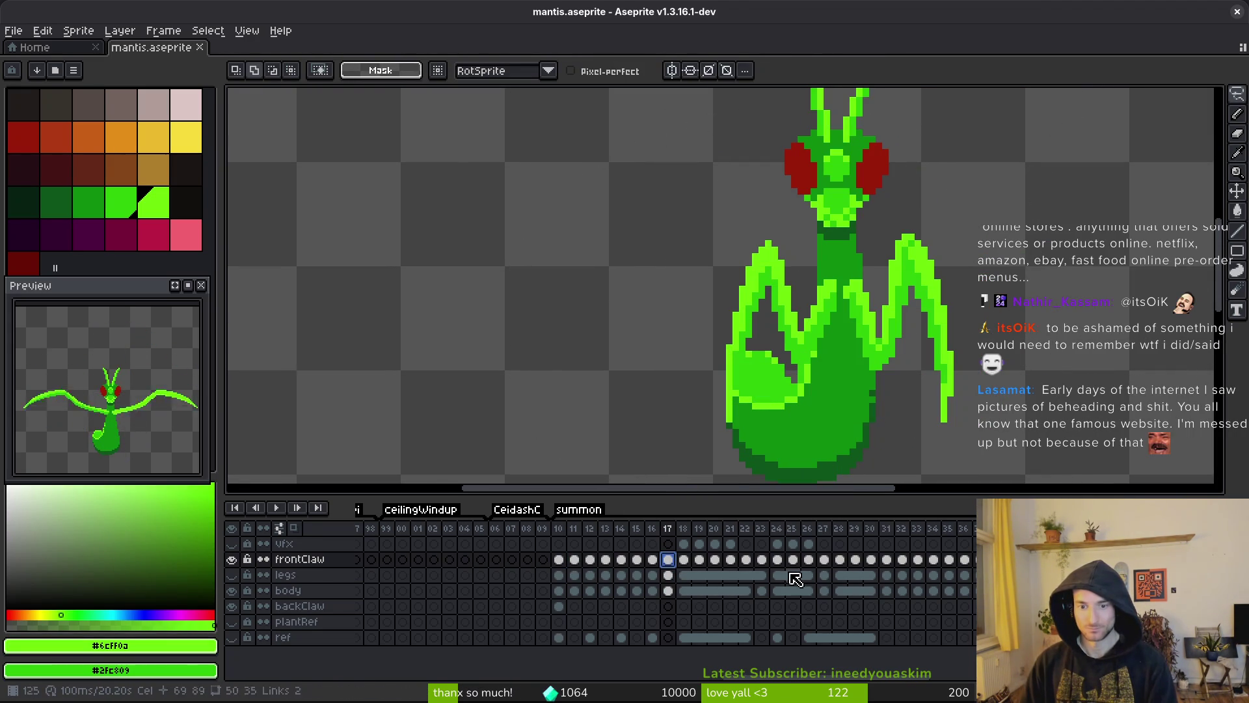
key("Left")
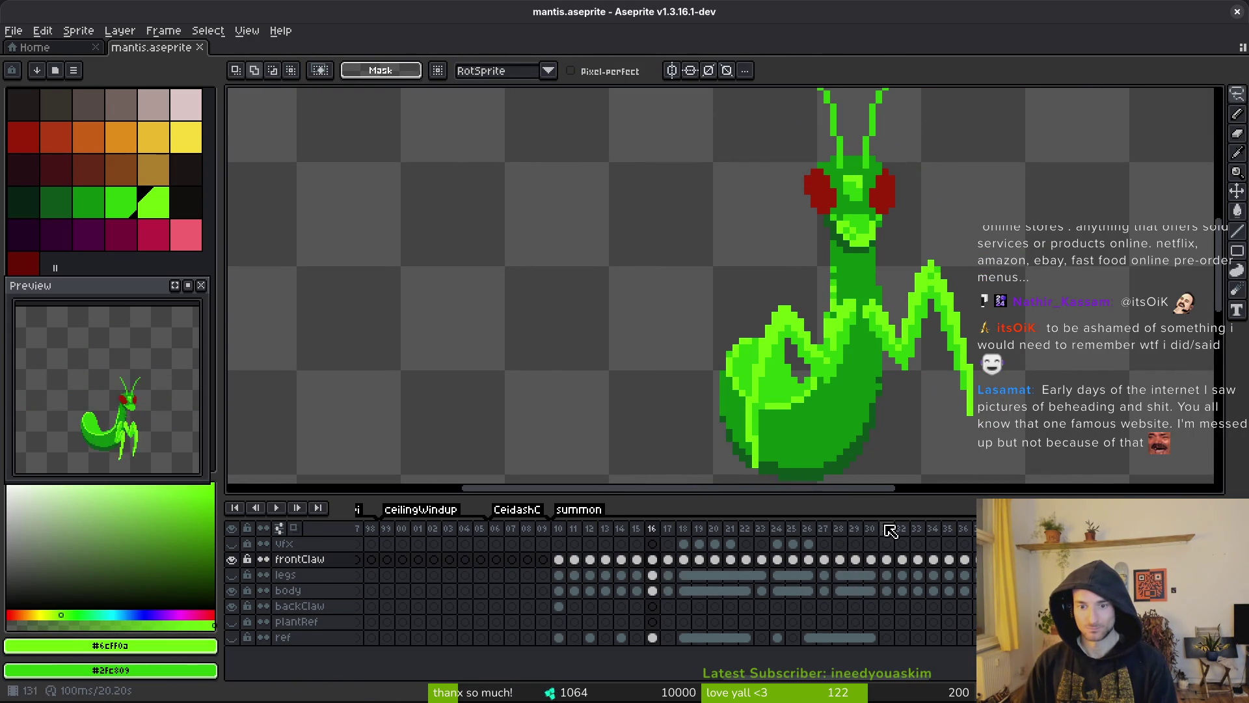
key("Right")
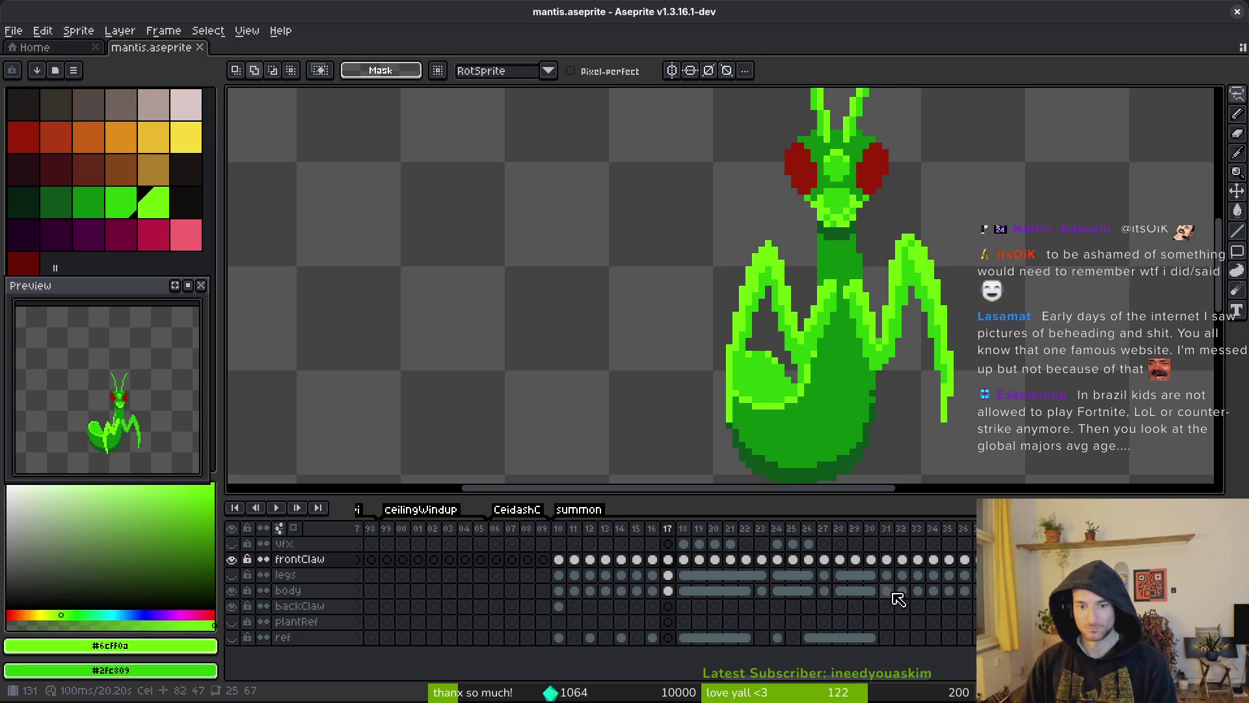
key("Right")
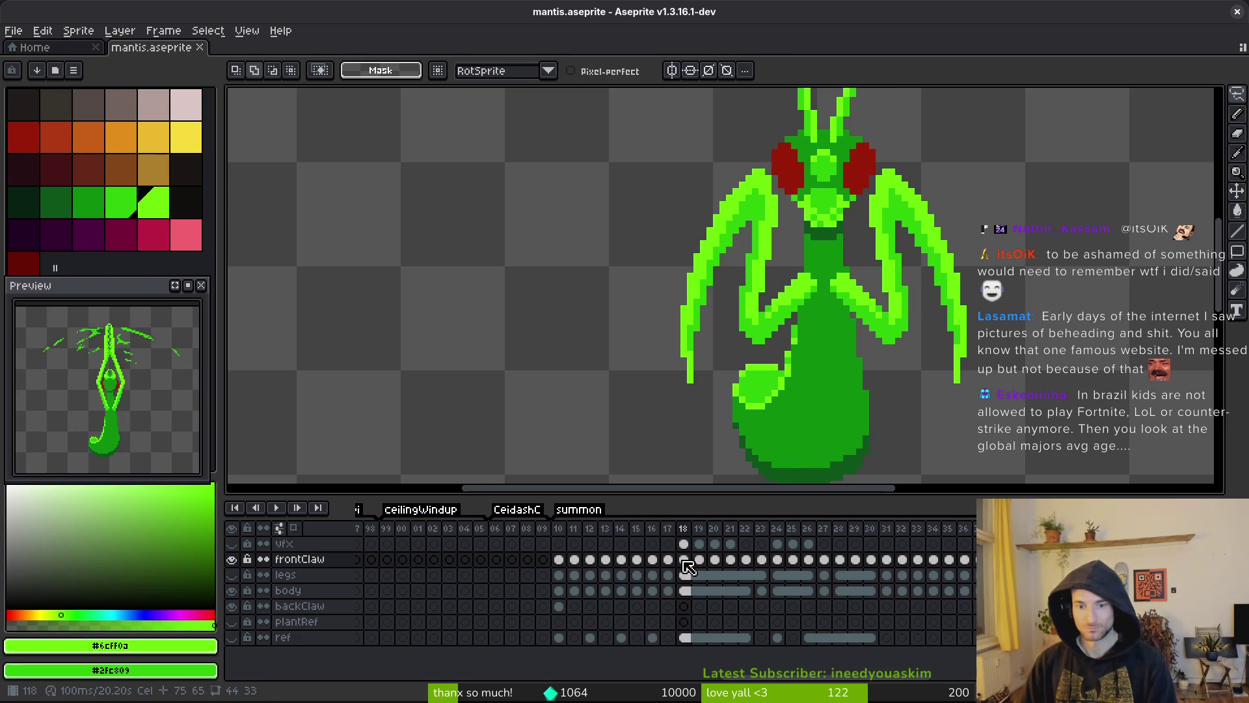
- Step through frames 27–30's raised-claw poses, then select frontClaw frames 18 through 30
left_click(782, 561)
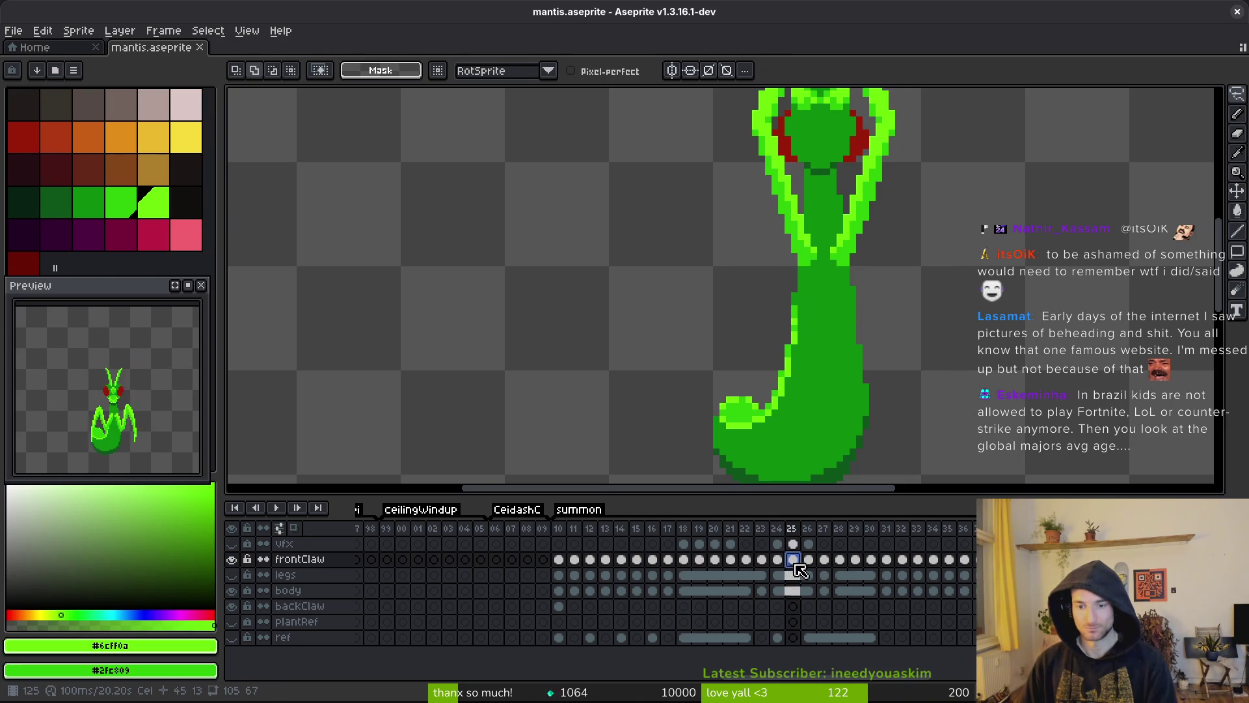
left_click(808, 559)
left_click(824, 560)
left_click(839, 559)
left_click(856, 561)
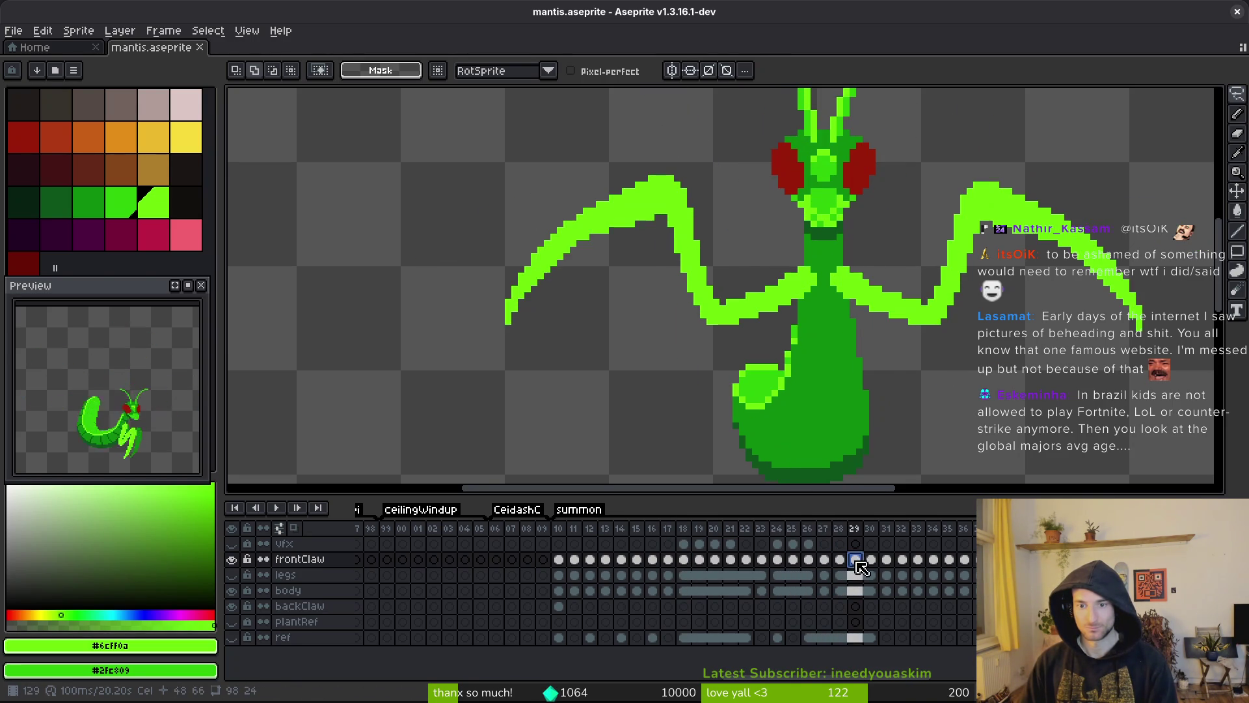
left_click(871, 559)
left_click(684, 560)
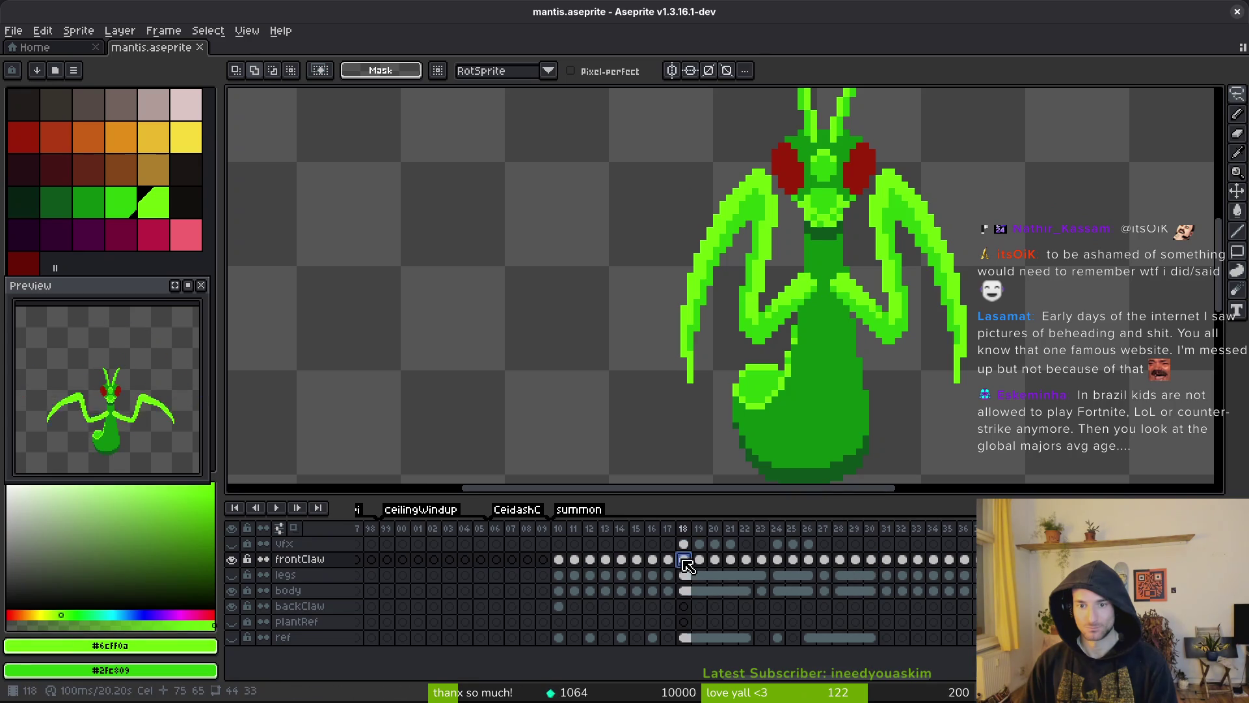
left_click(872, 561, "shift")
- Link frontClaw cels 18–30, then undo the link
right_click(688, 561)
left_click(742, 617)
key("ctrl+z")
key("Left")
- Link the frontClaw cels over frames 17–31, then over frames 16–32
left_click(887, 561)
left_click(670, 560, "shift")
right_click(680, 561)
left_click(719, 620)
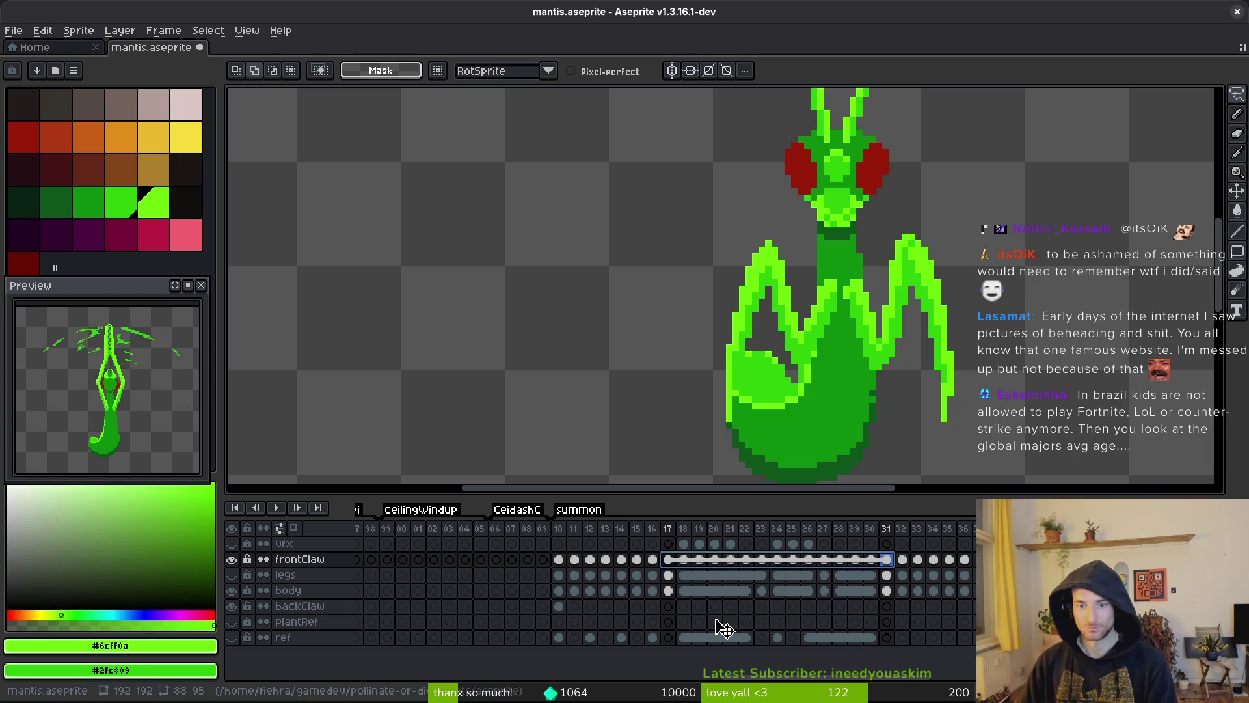
left_click(653, 561)
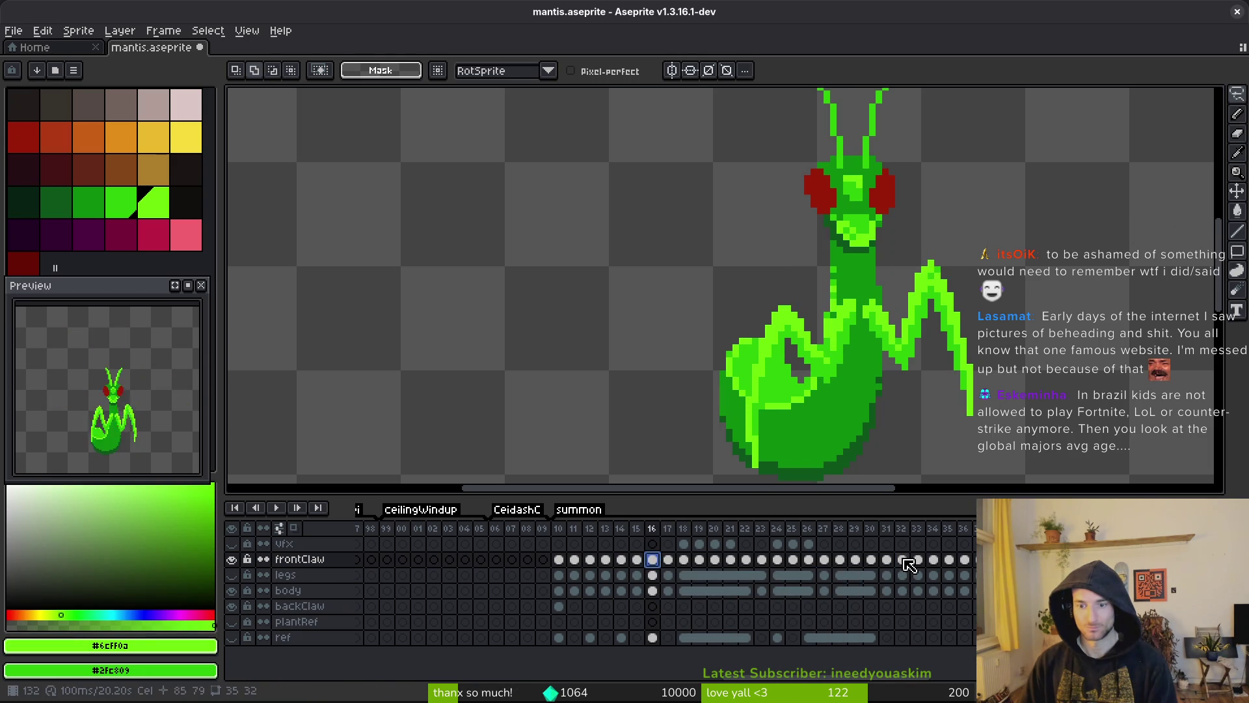
left_click(903, 560, "shift")
right_click(653, 560)
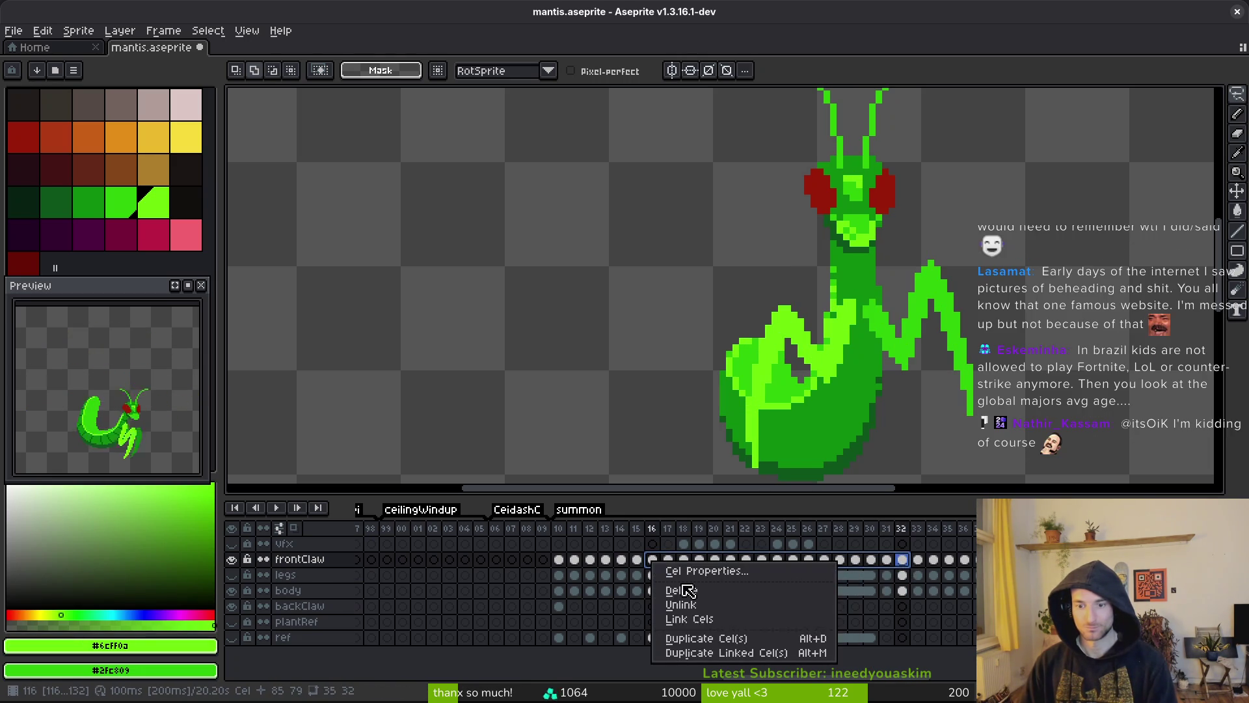
left_click(743, 620)
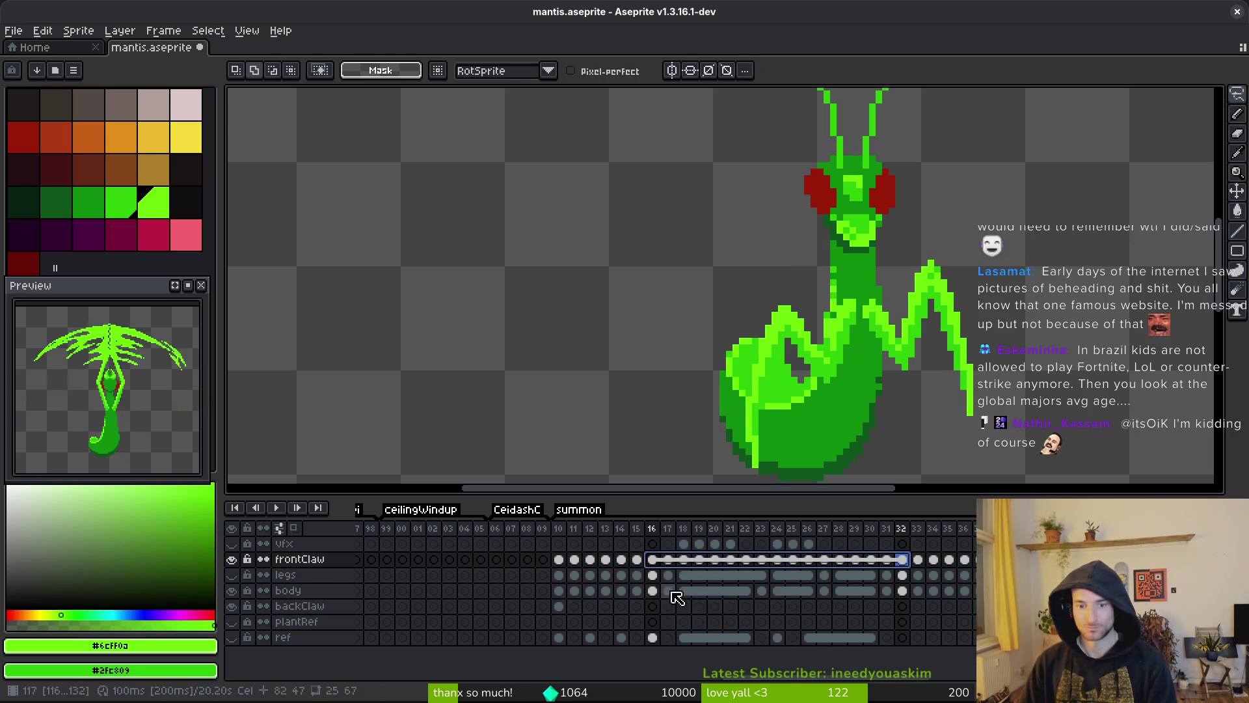
- Link frontClaw cels 15 through 33 into one shared cel
left_click(638, 560)
left_click(919, 561, "shift")
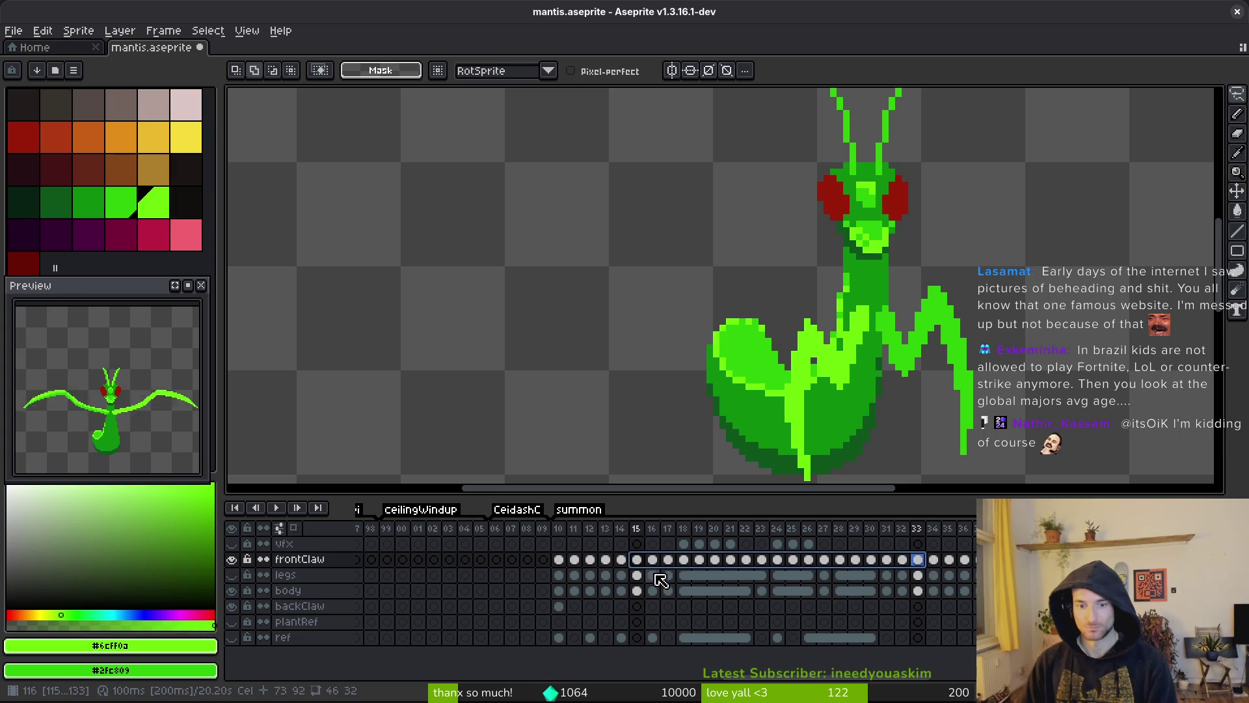
right_click(637, 561)
left_click(695, 619)
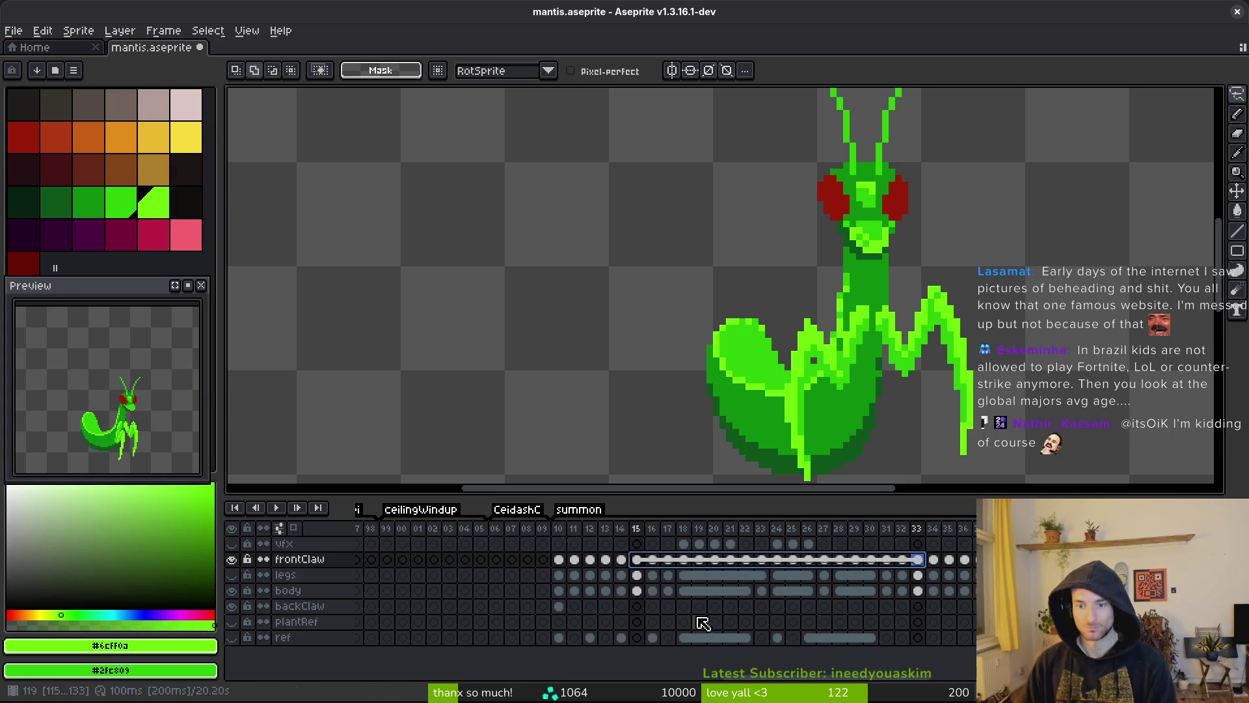
- Select frames 14–34, show the legs layer, extend the selection, and play the animation
left_click(621, 560)
left_click(933, 561, "shift")
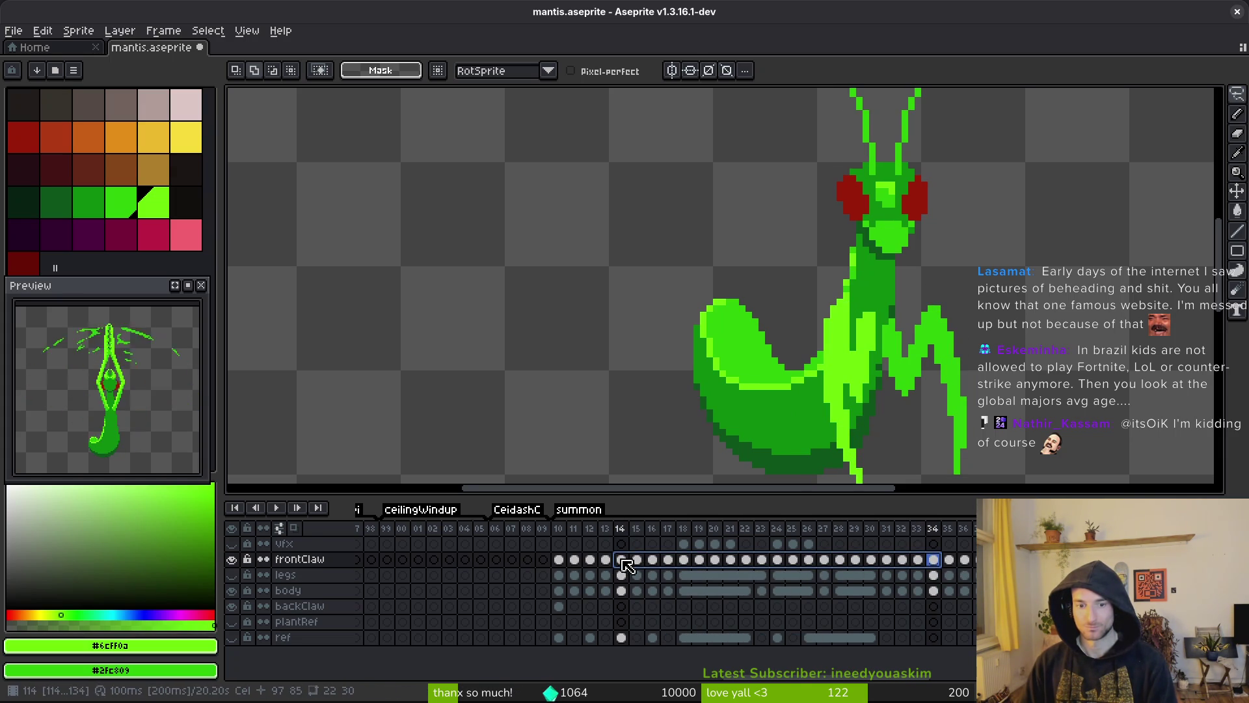
left_click(232, 575)
left_click_drag(621, 560, 622, 590)
key("w")
key("Return")
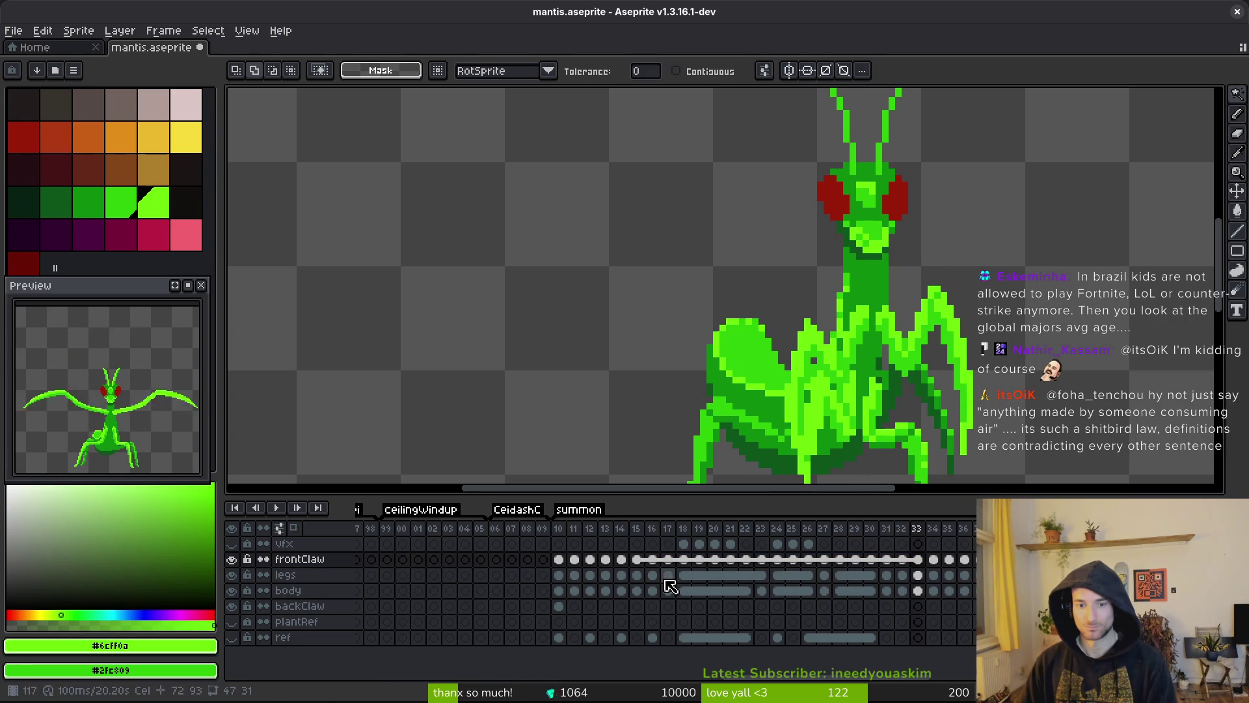
- Select frames 14–34 across the frontClaw, legs and body layers without applying an action
left_click_drag(622, 559, 622, 589)
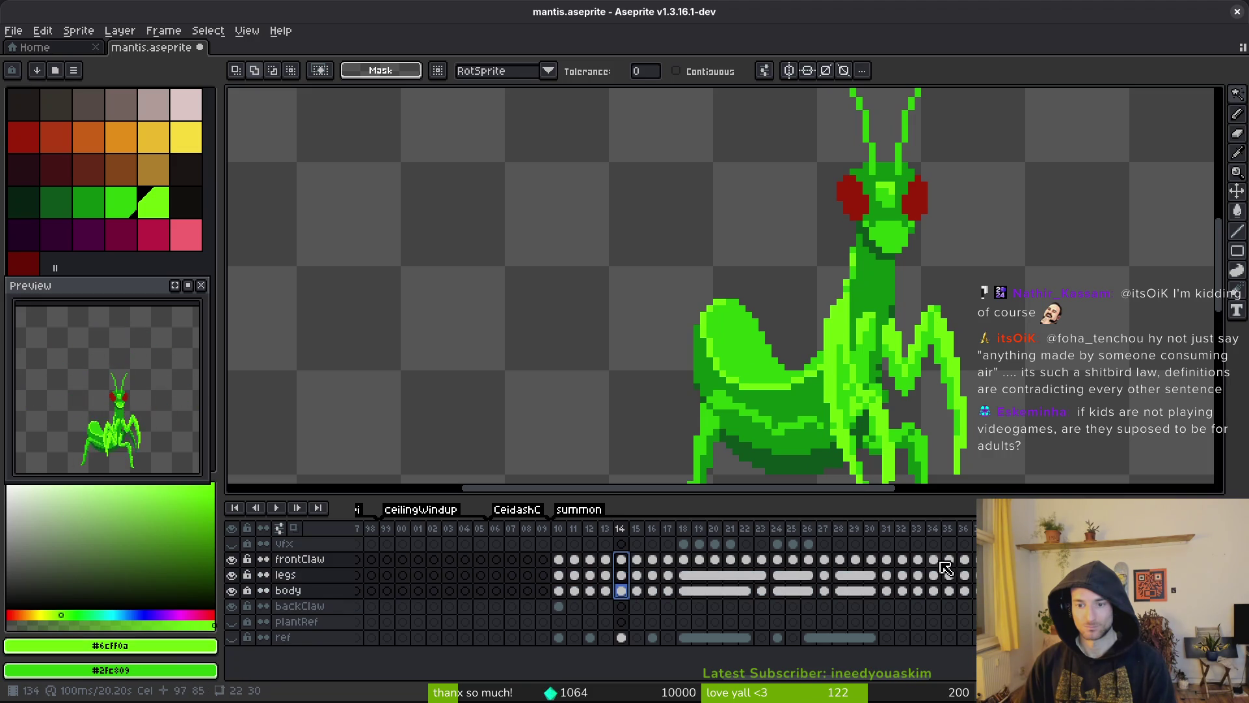
left_click(939, 591, "shift")
right_click(621, 559)
key("Escape")
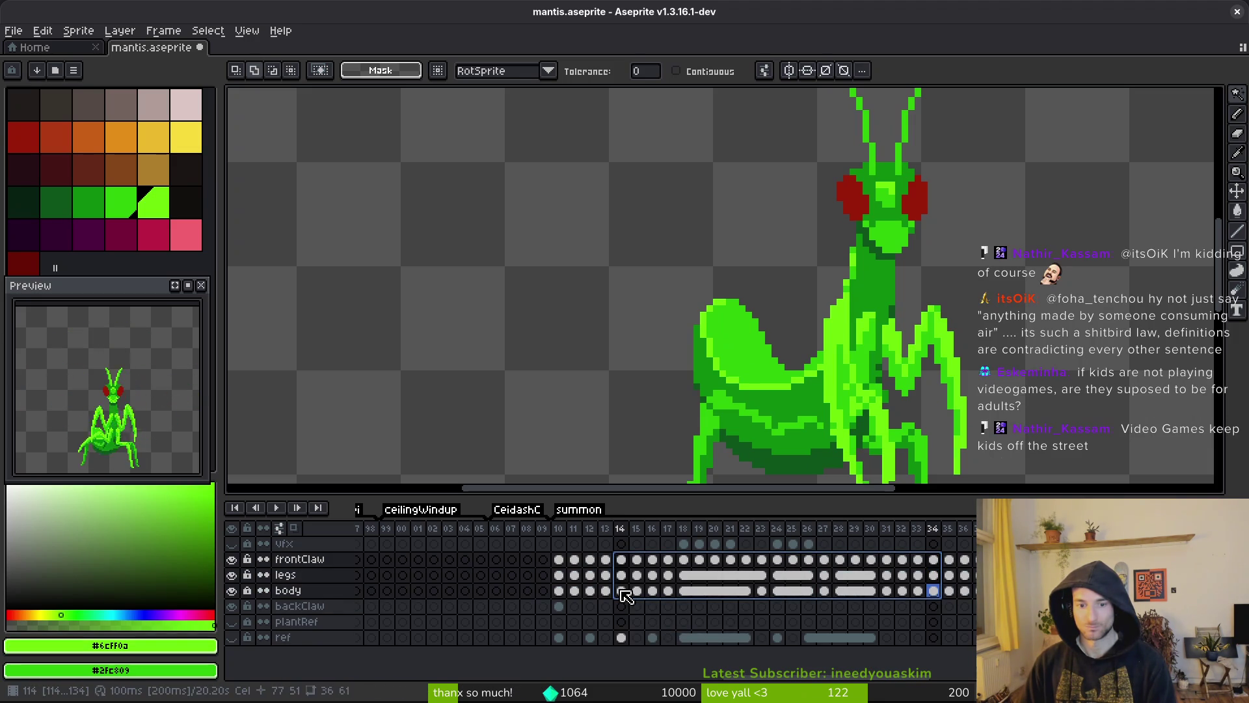
- Link body cels 14 through 34 and save the sprite
left_click(621, 591)
left_click(622, 575)
left_click(621, 559)
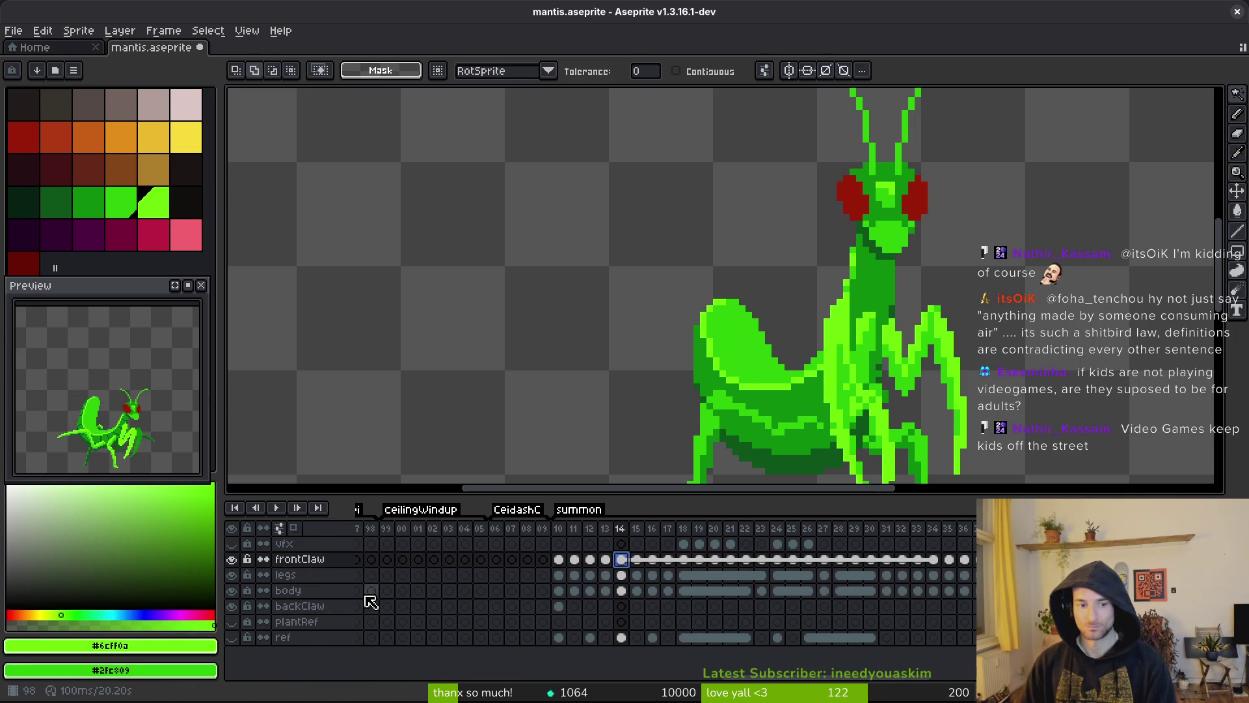
left_click(621, 575)
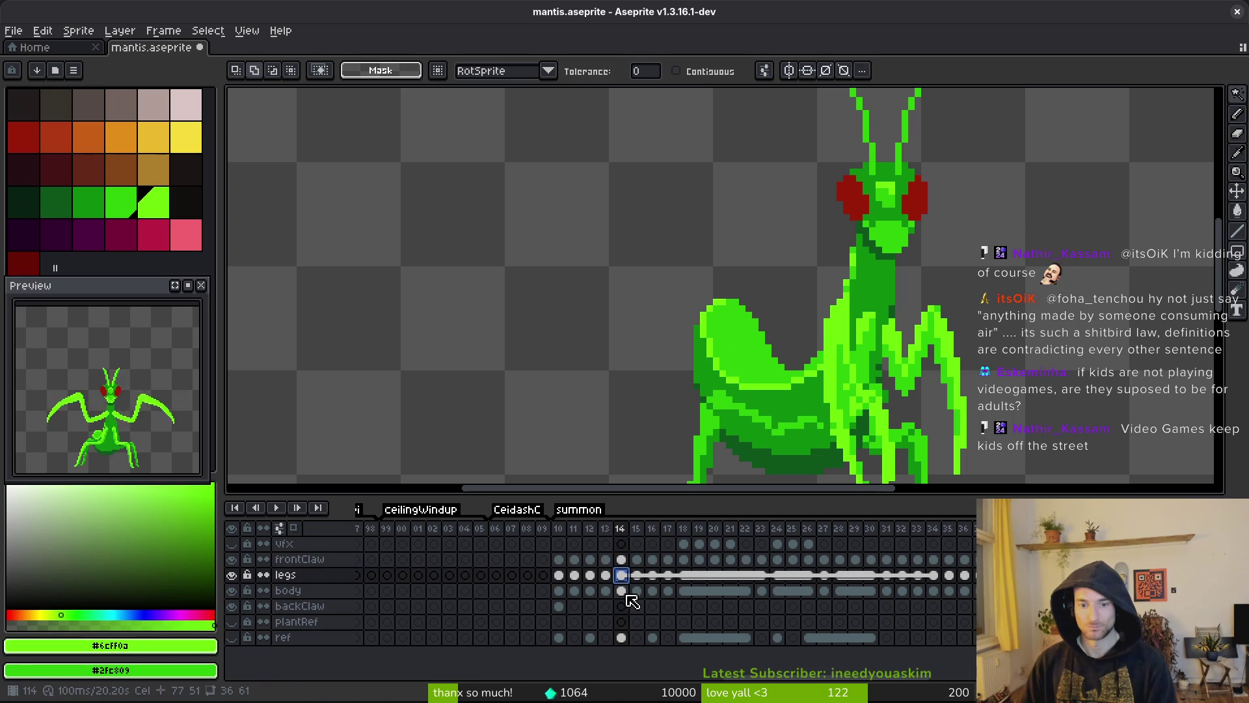
left_click(622, 591)
left_click(933, 591, "shift")
right_click(631, 592)
left_click(681, 654)
key("ctrl+s")
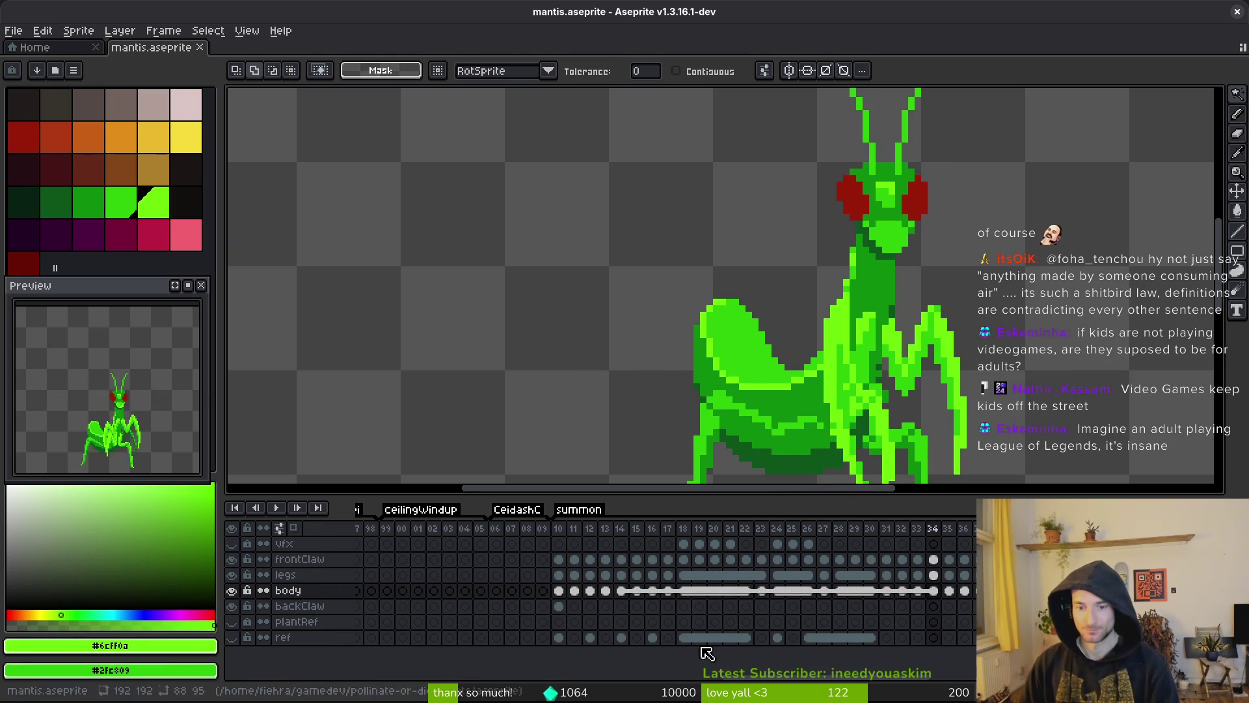
- Link frontClaw cels 13 through 35
left_click(621, 590)
left_click(622, 559)
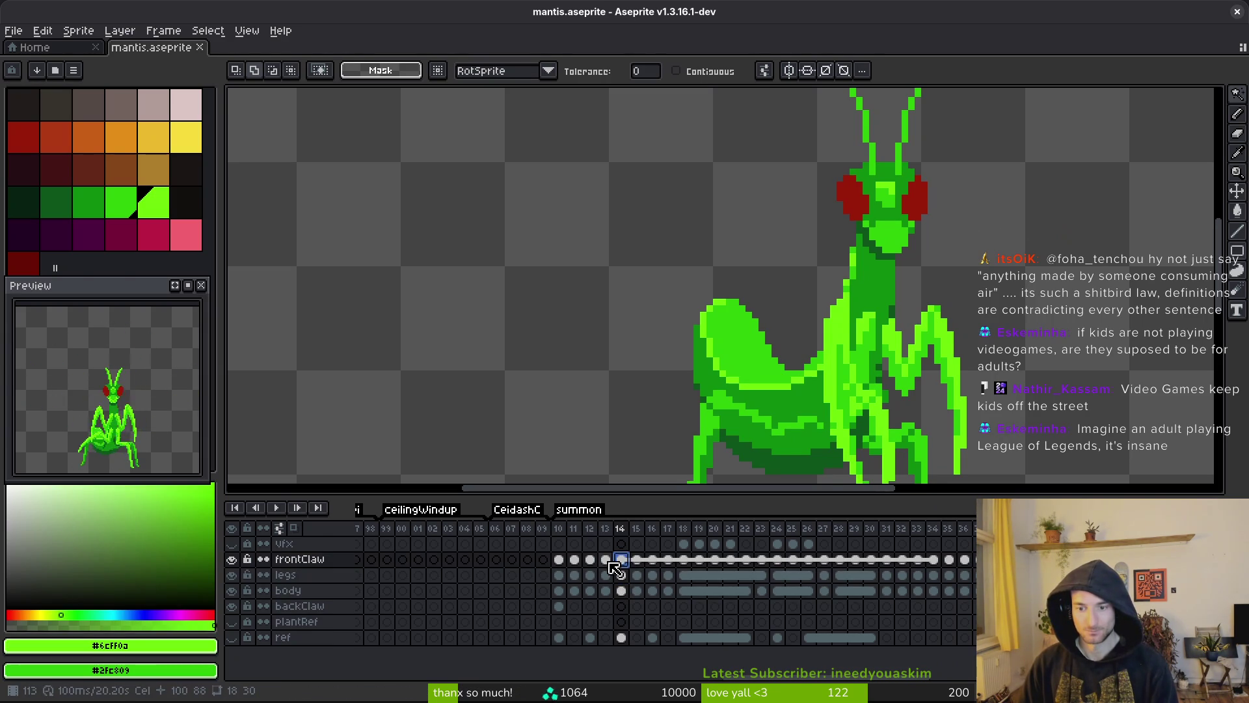
left_click(606, 559)
left_click(949, 560, "shift")
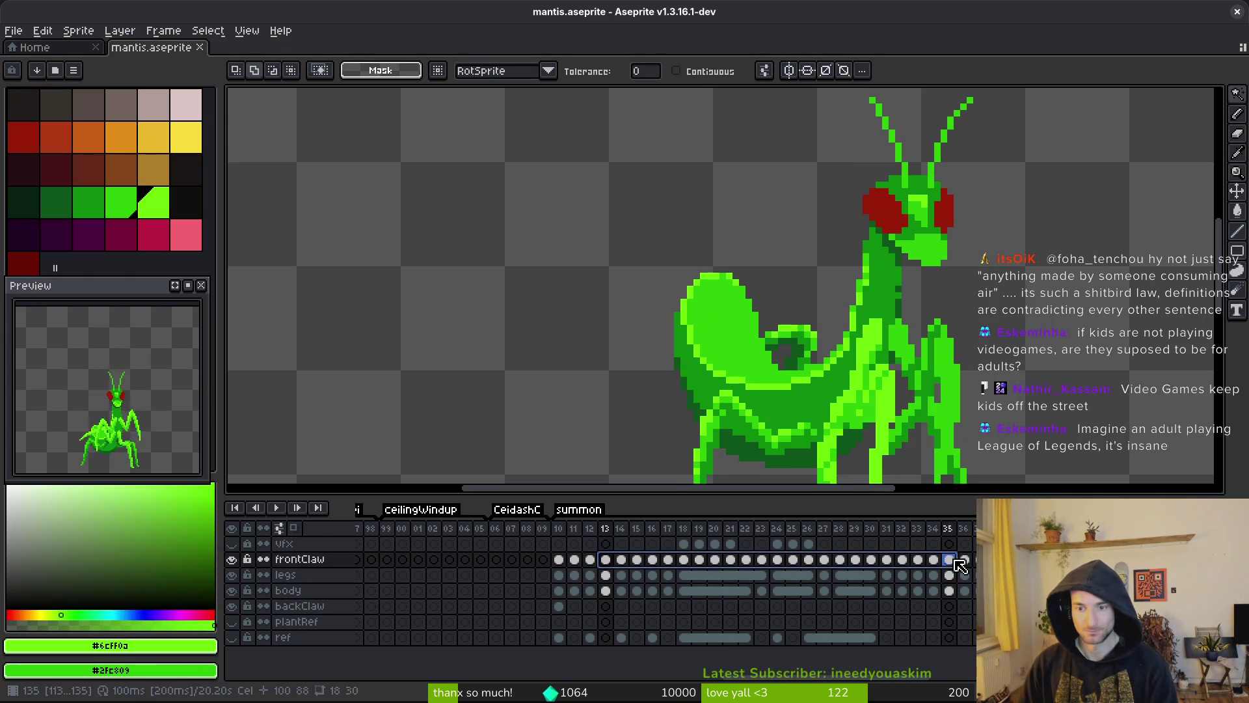
right_click(607, 560)
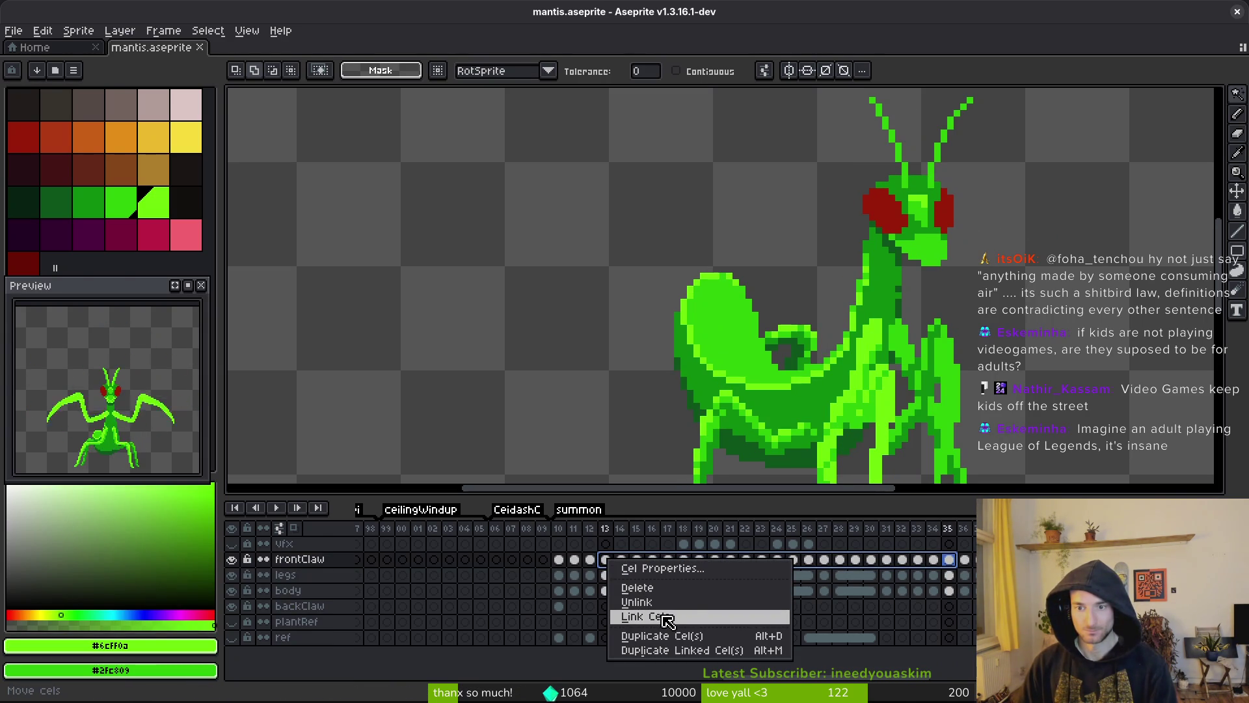
left_click(668, 616)
- Link the legs and body cels across frames 13–35
left_click(605, 575)
left_click(950, 574, "shift")
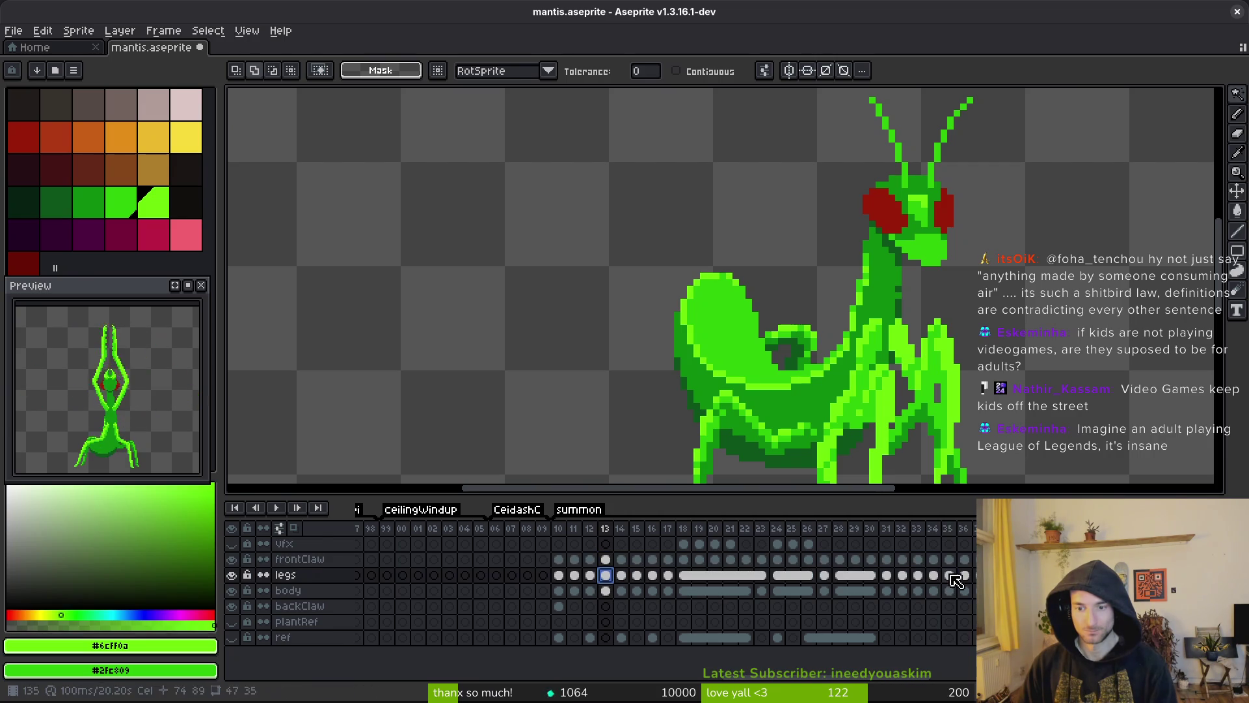
left_click(607, 592, "shift")
right_click(607, 594)
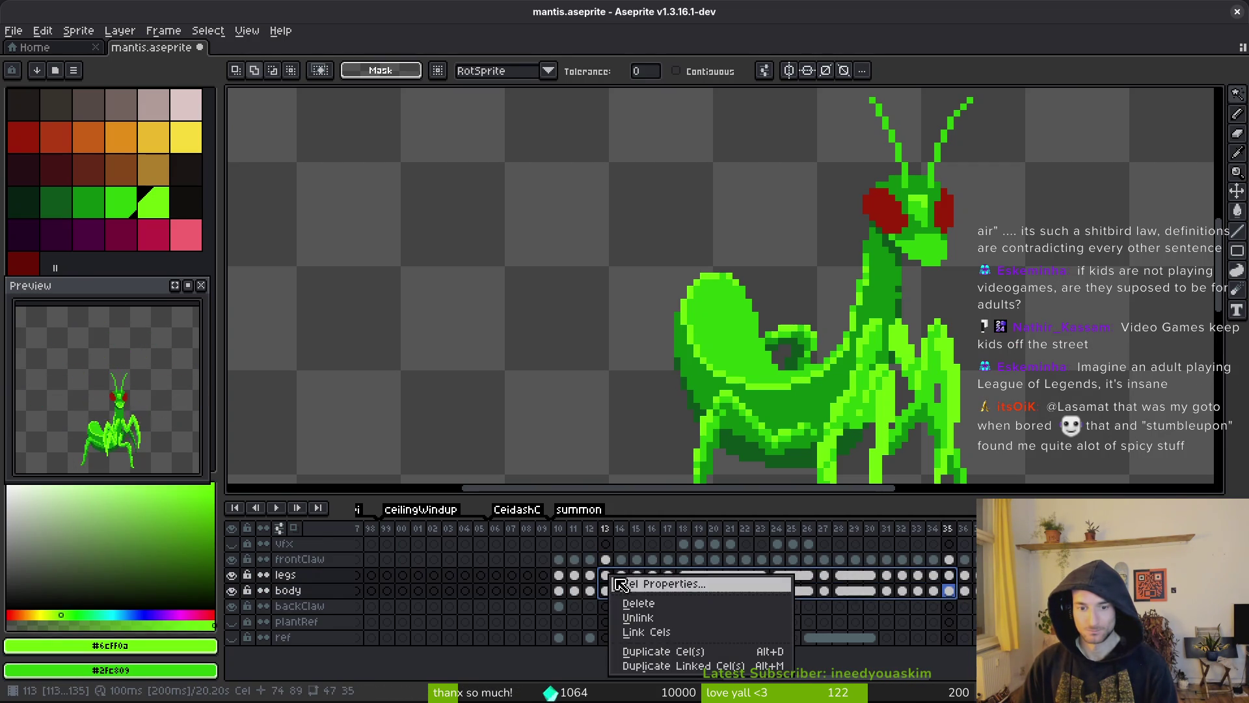
left_click(651, 631)
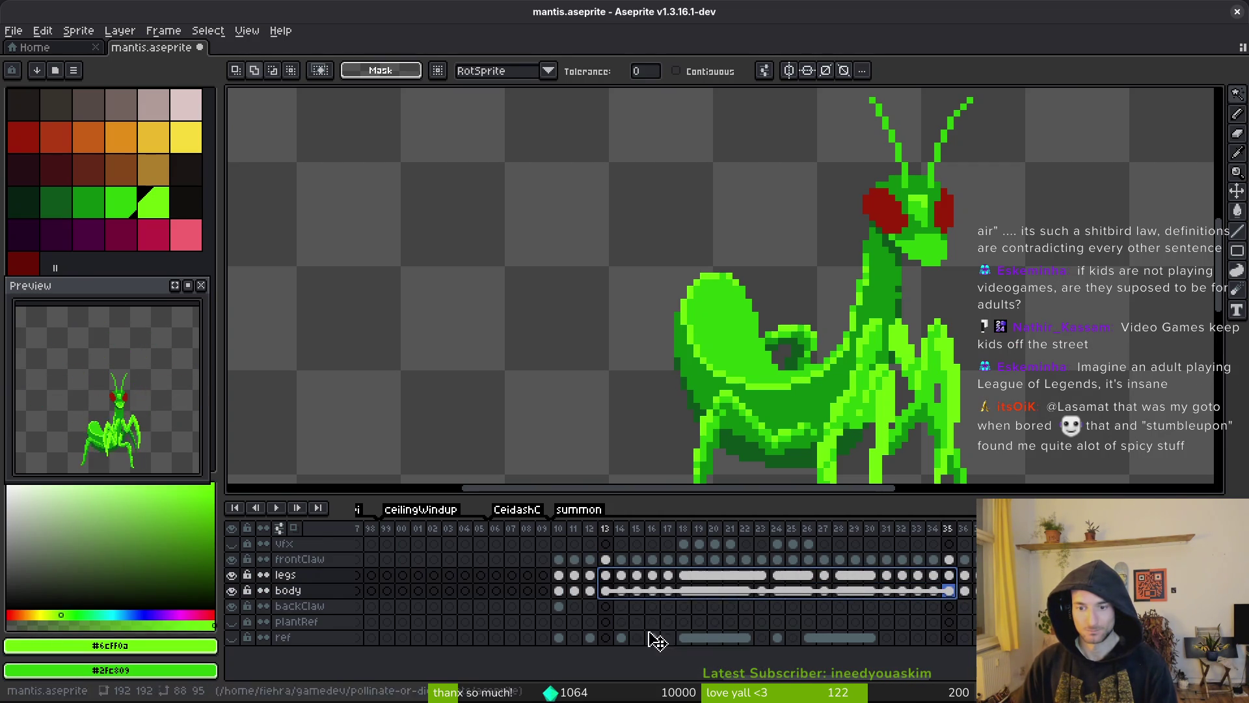
- Select frames 12–36 across the three layers and apply a cel action
left_click(599, 570)
left_click(590, 559)
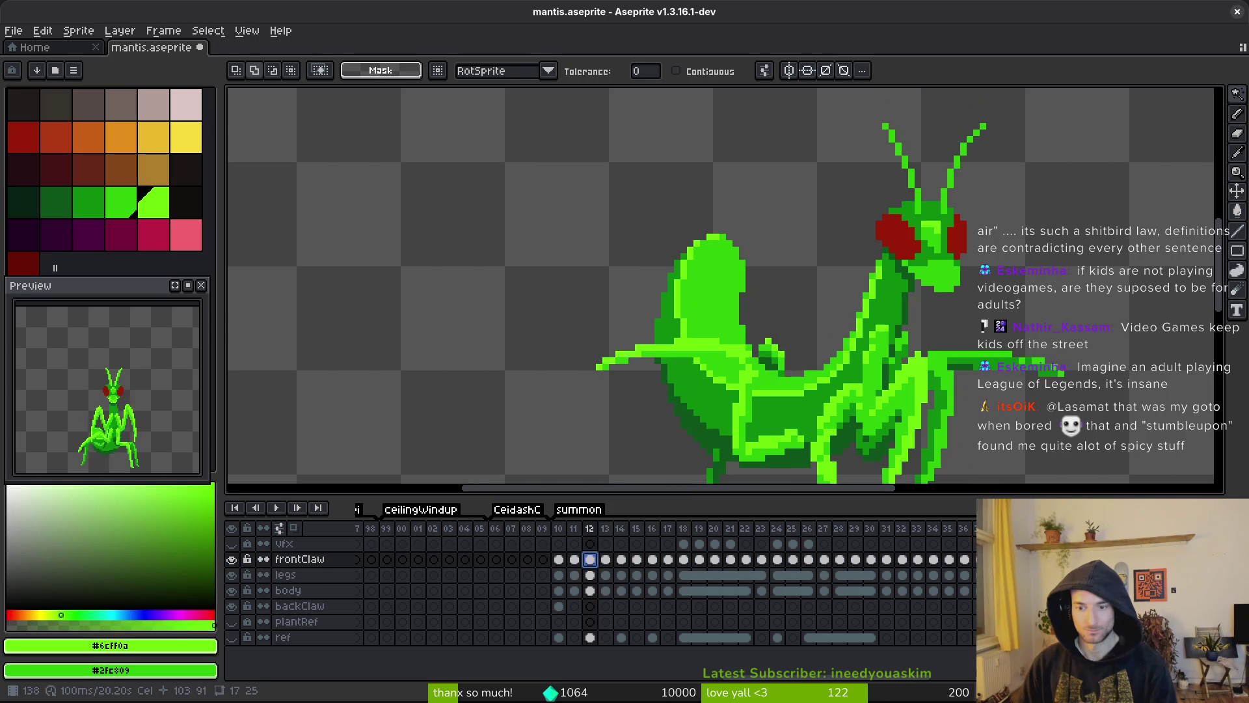
left_click(968, 564, "shift")
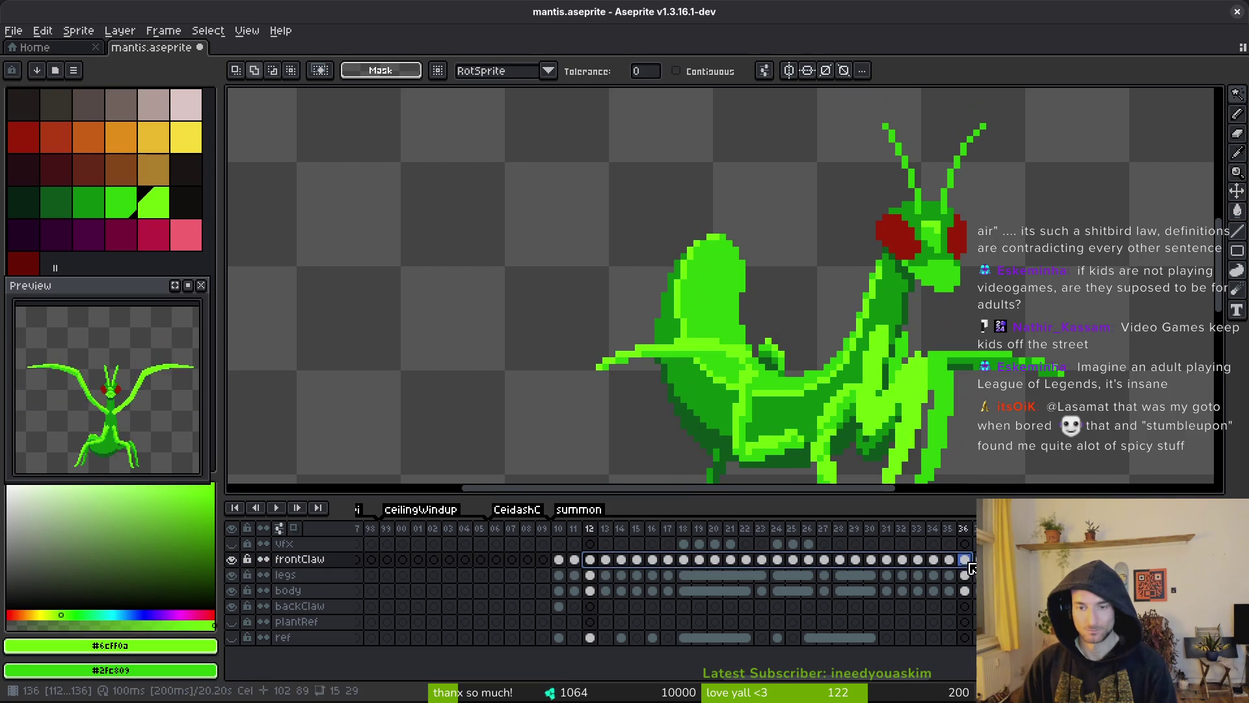
right_click(593, 559)
left_click(601, 565)
left_click(604, 575, "shift")
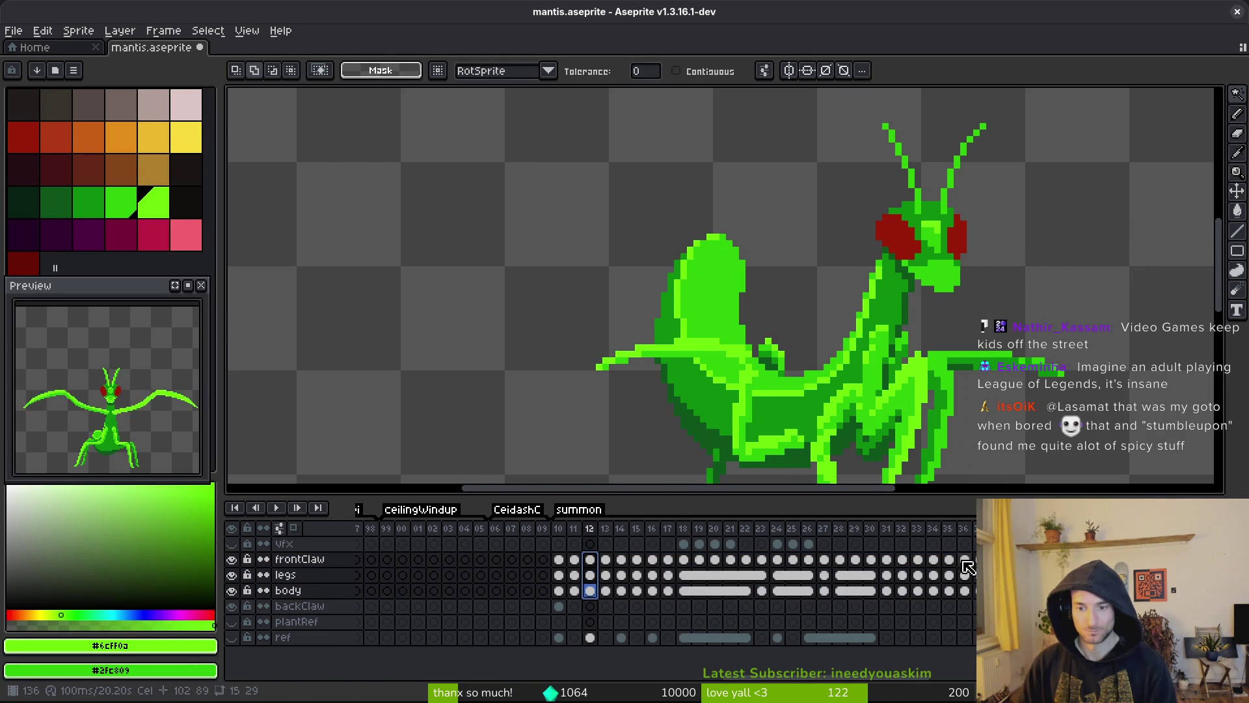
left_click(968, 591, "shift")
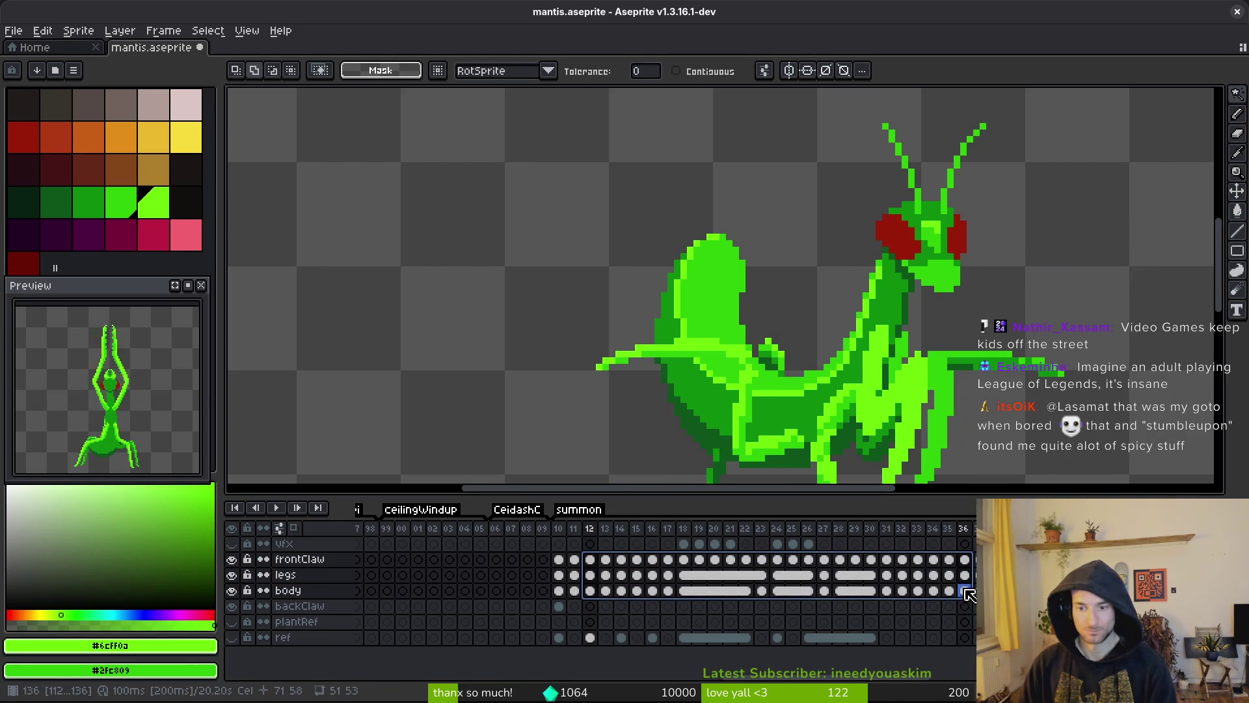
right_click(598, 559)
left_click(651, 613)
- Link the cels from frame 11 to 36 across all three layers and save
left_click(579, 590)
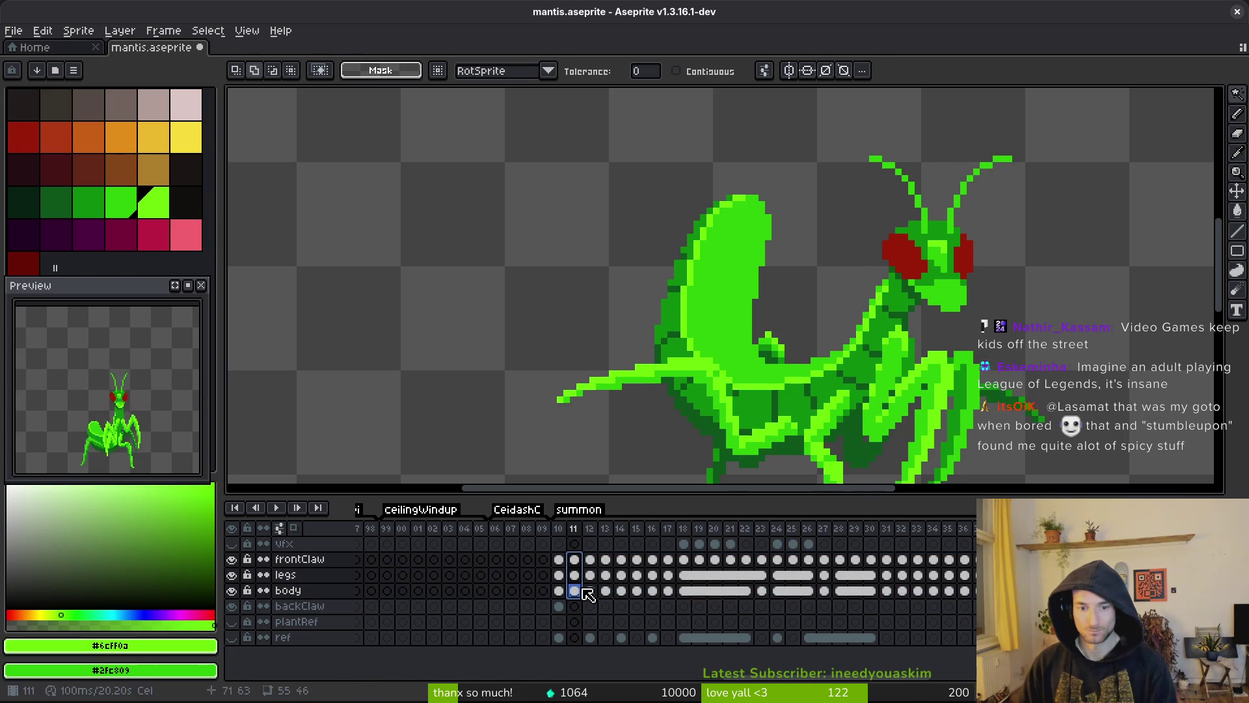
left_click(970, 559, "shift")
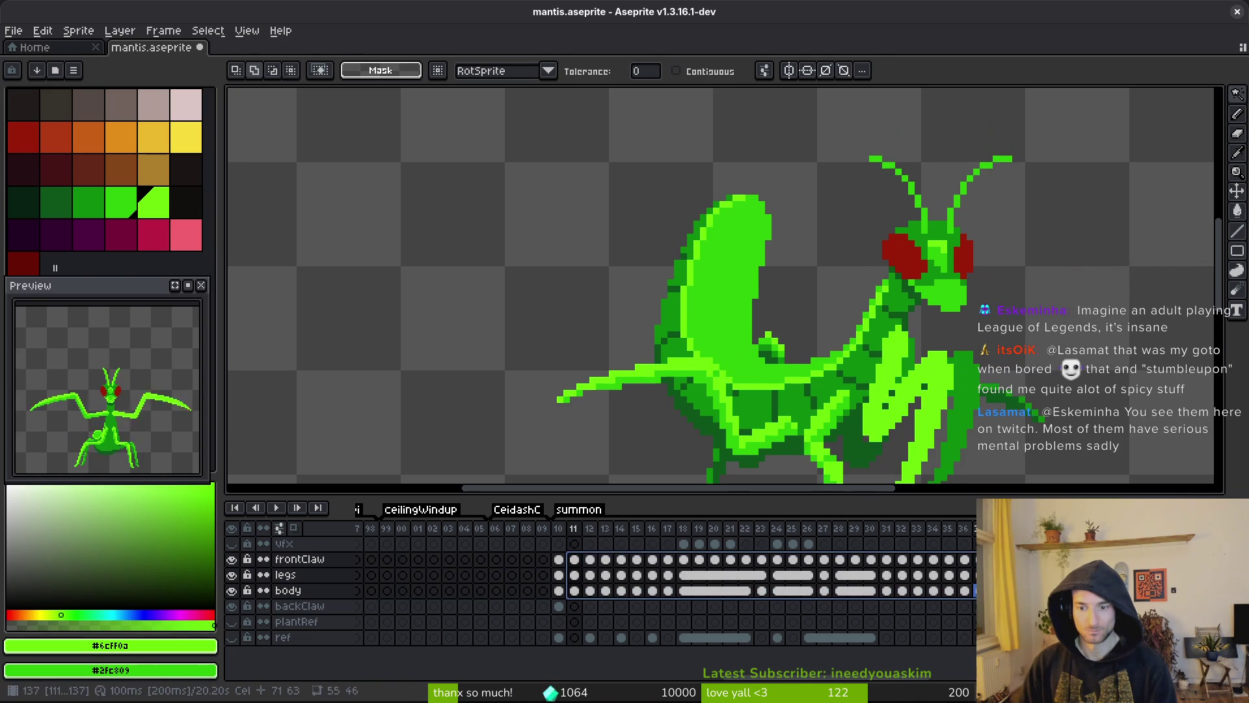
right_click(583, 572)
left_click(657, 615)
key("ctrl+s")
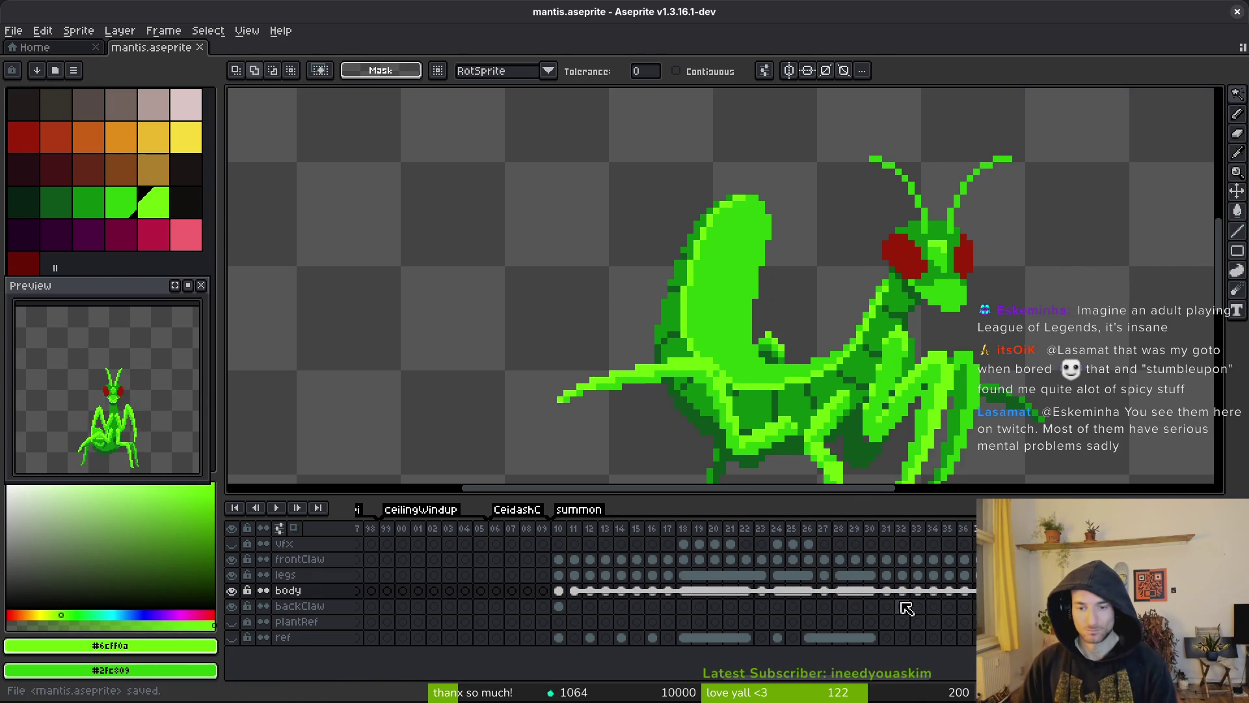
- Undo the latest link changes, checking frames 14 and 15 between undos
key("ctrl+z")
key("ctrl+z")
key("ctrl+z")
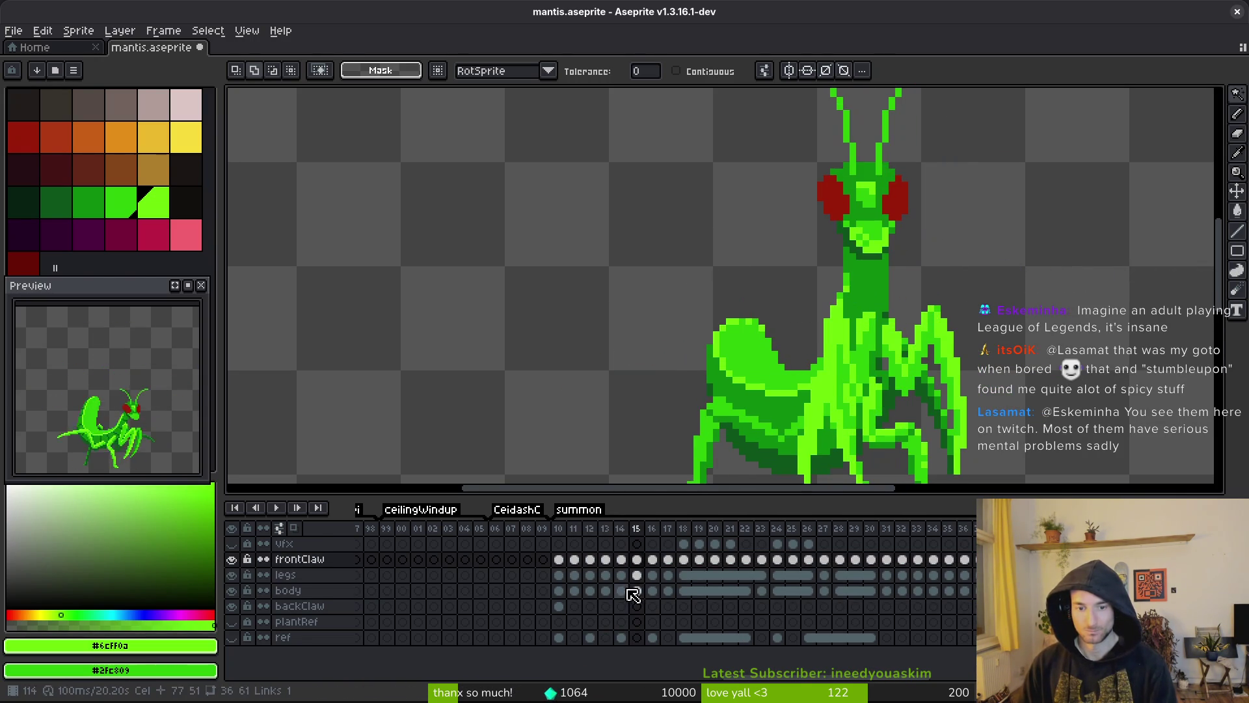
left_click(621, 576)
left_click(634, 559)
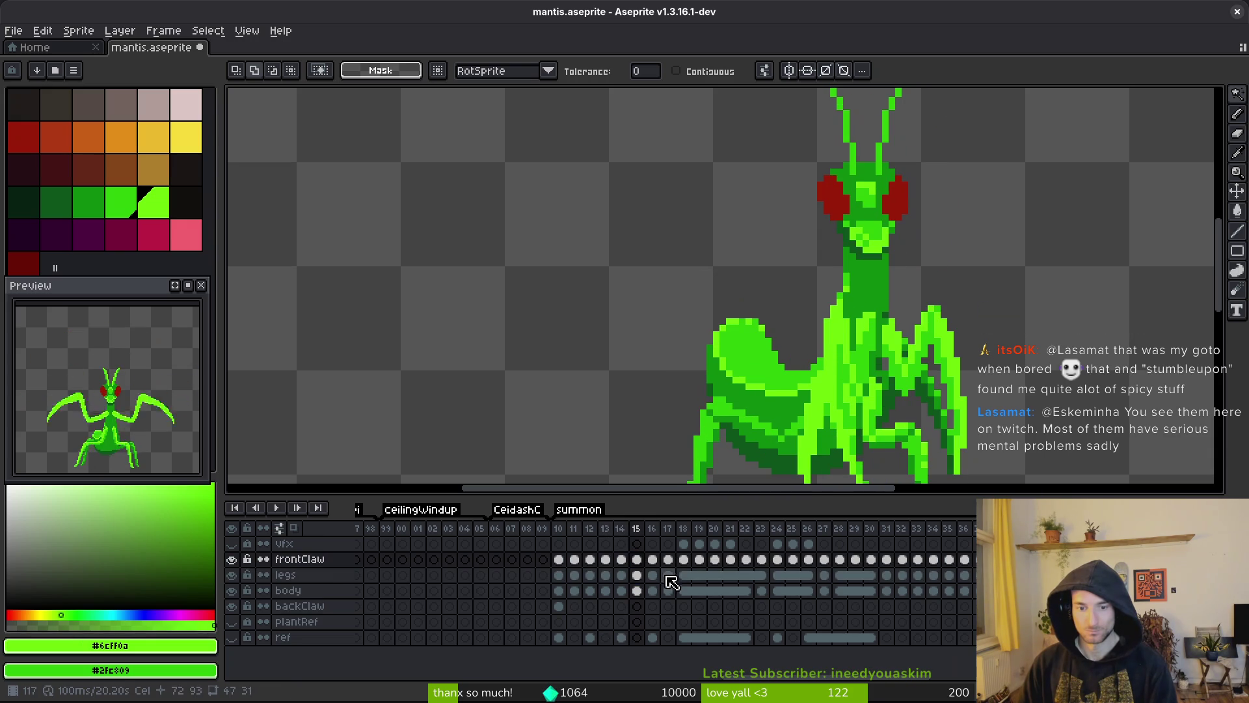
key("ctrl+z")
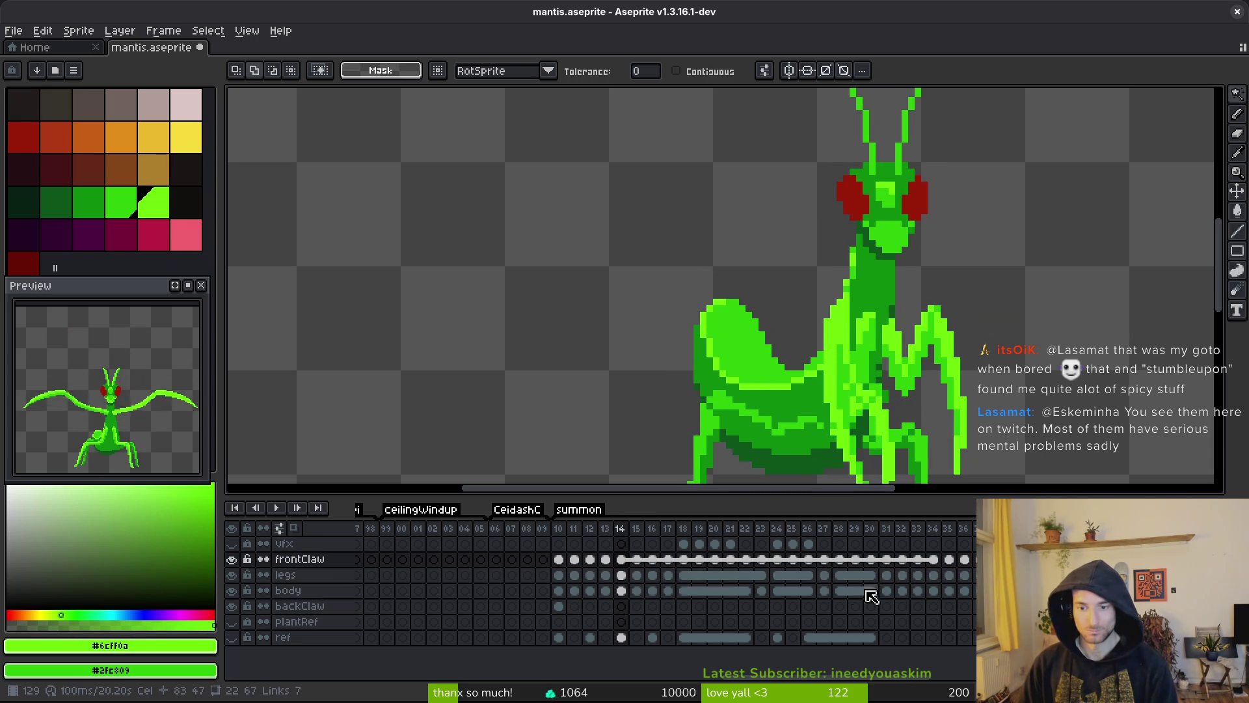
- Redo the link change, select the frame 15–33 cels, and preview the animation
key("ctrl+y")
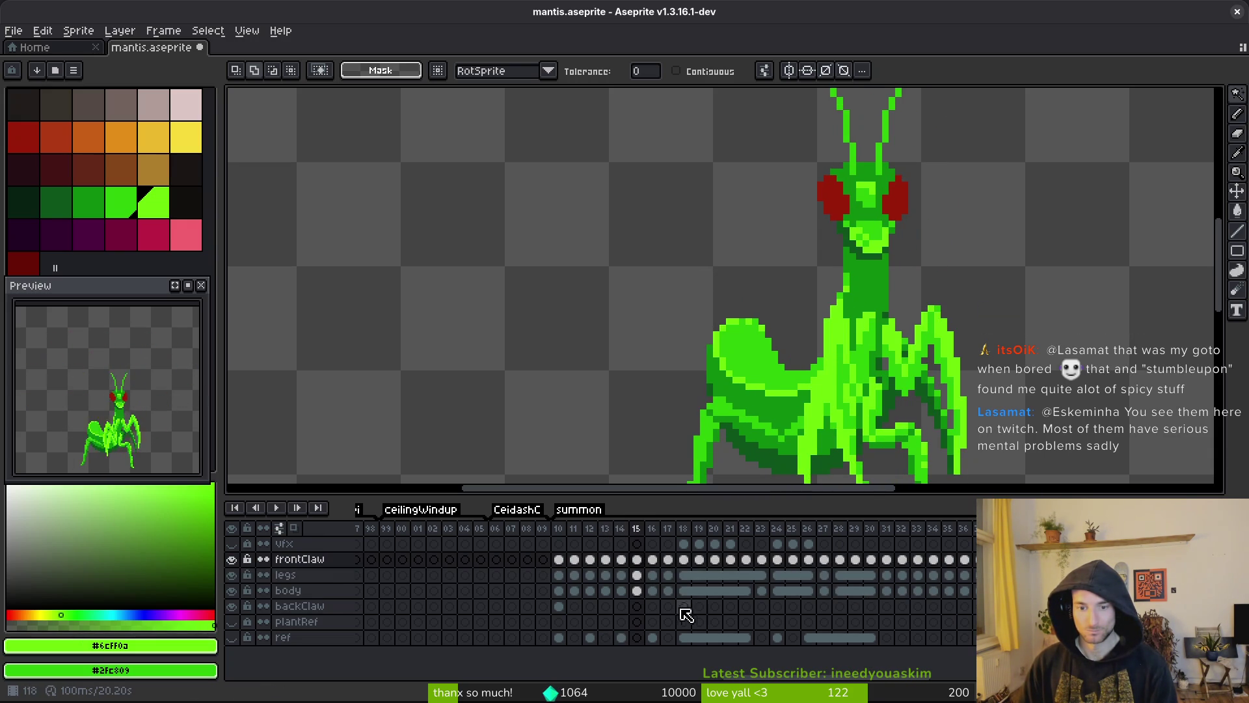
left_click(637, 589, "shift")
left_click(924, 575, "shift")
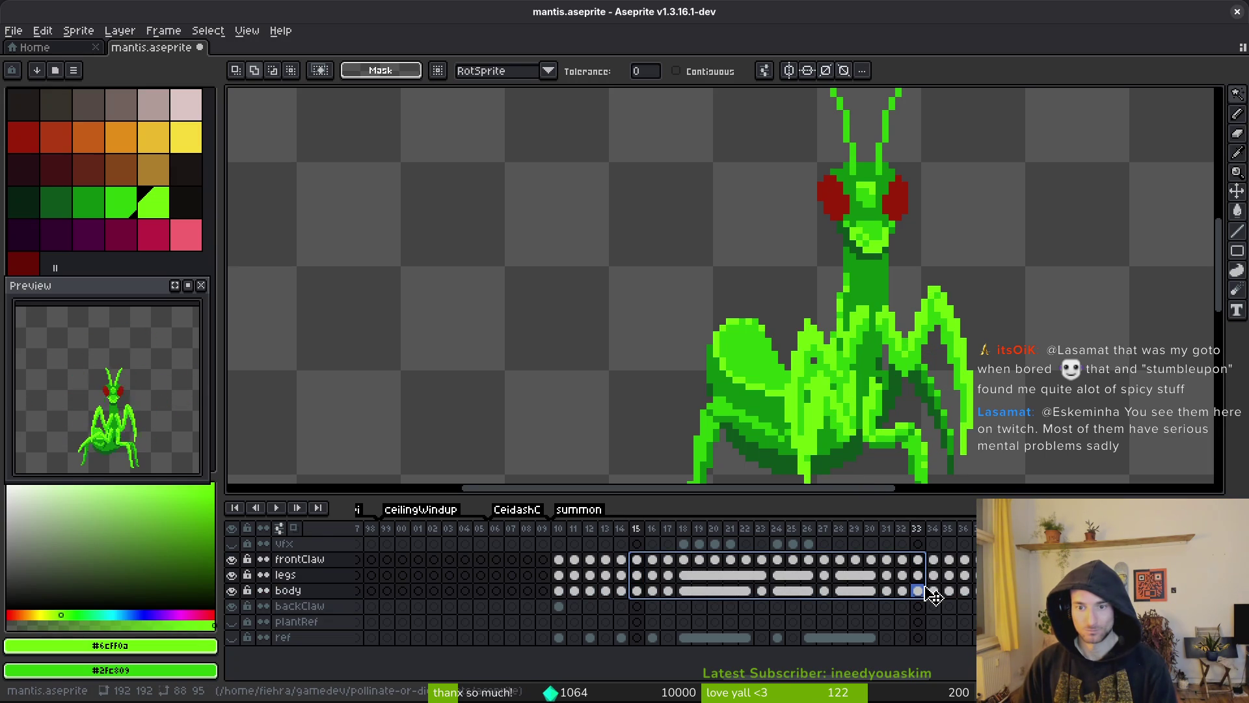
left_click(927, 590)
left_click(637, 559)
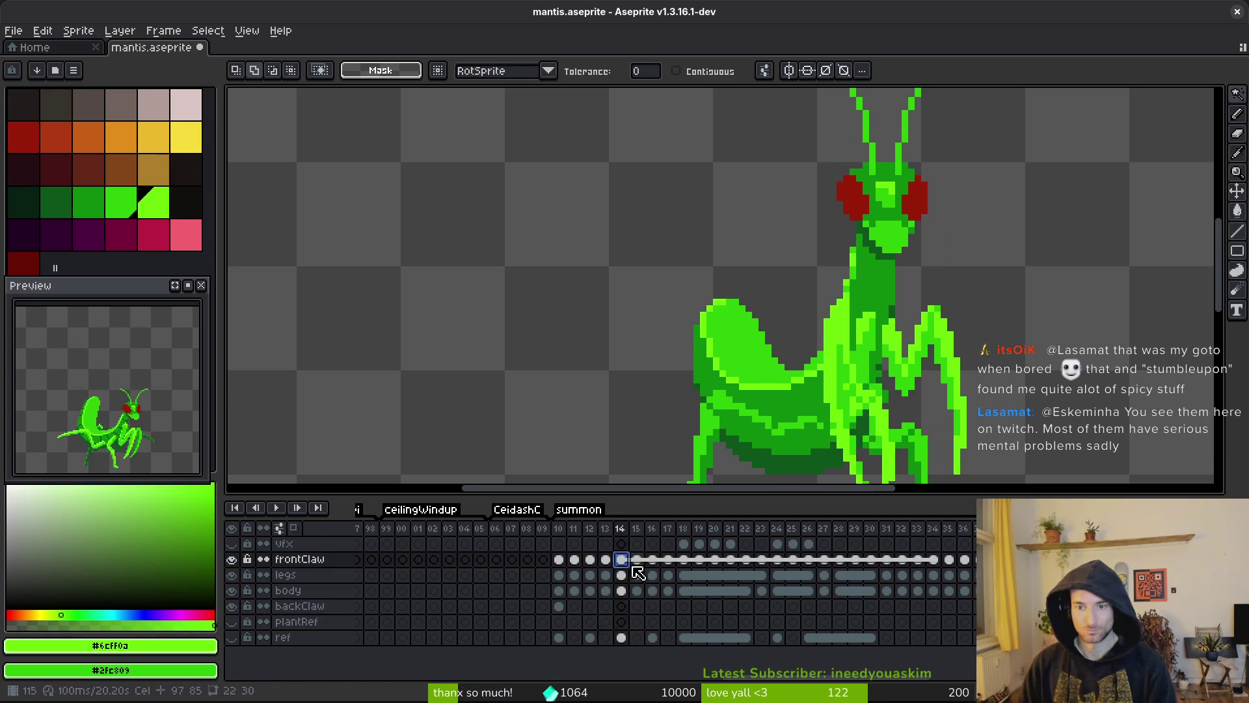
left_click_drag(641, 579, 638, 590)
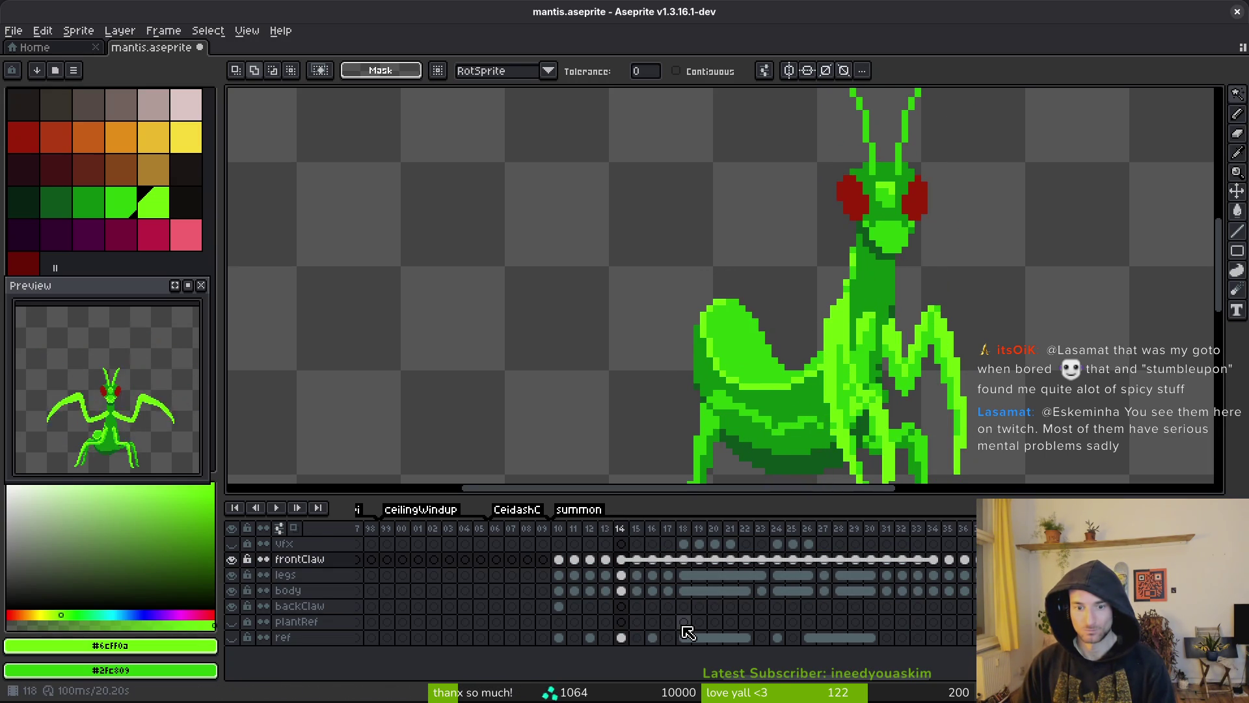
key("Return")
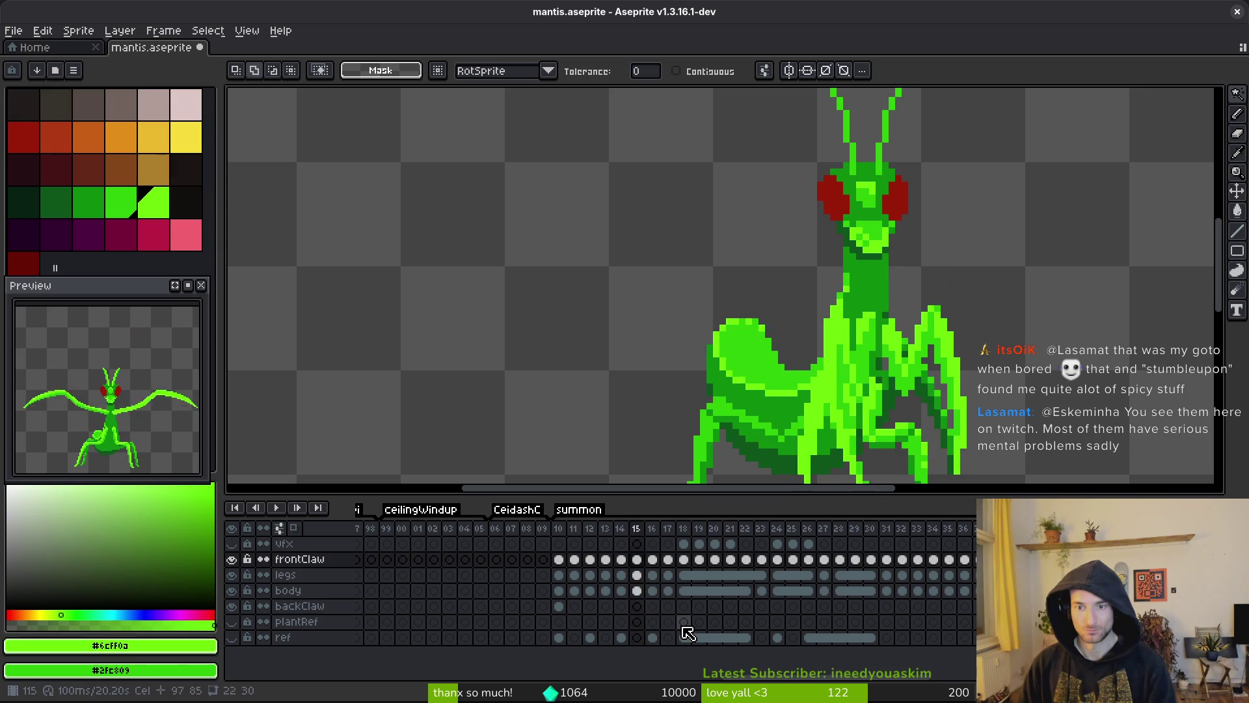
key("Return")
- Move to frames 16 and 13, and hide the body and backClaw layers
scroll(821, 413, "down", 2)
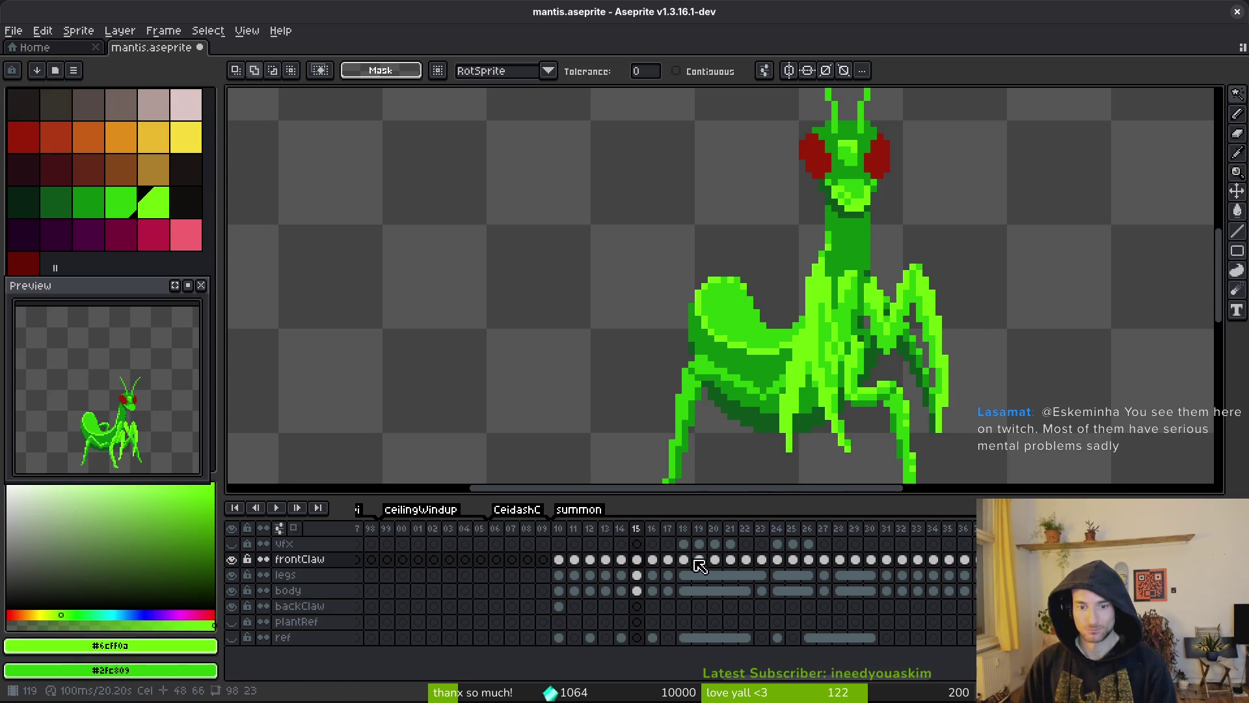
left_click(656, 560)
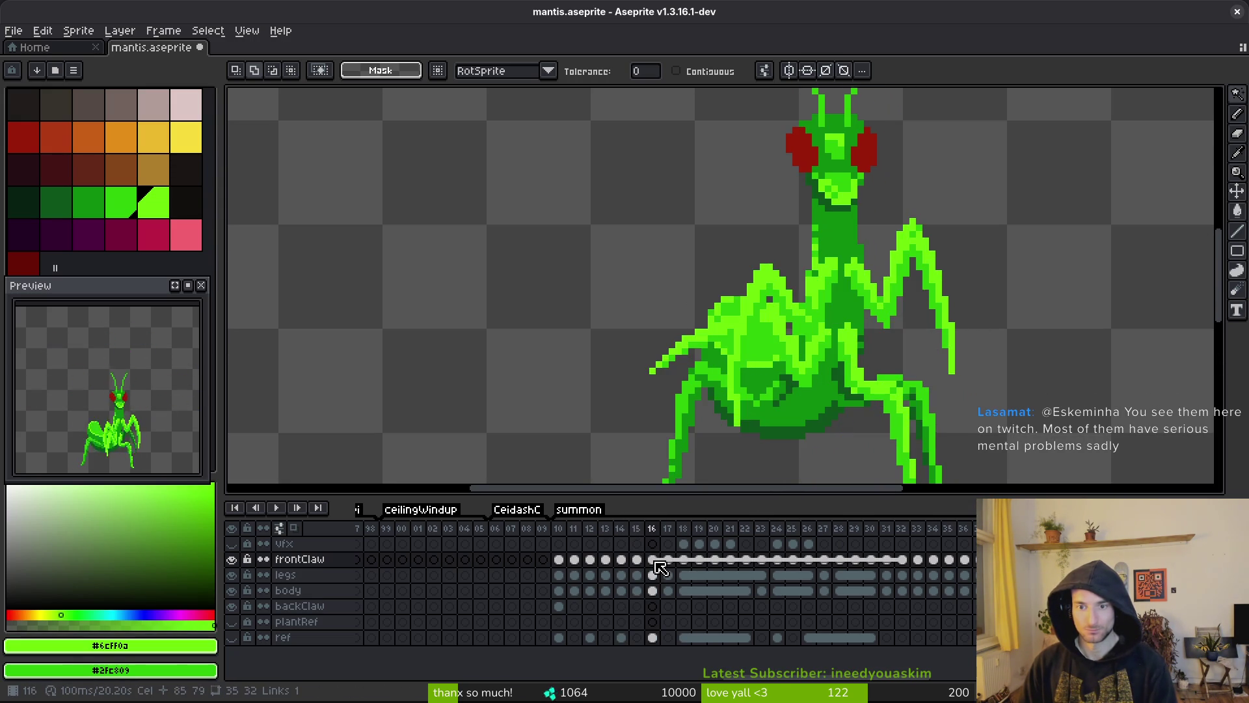
key("Left")
key("Left")
key("Left")
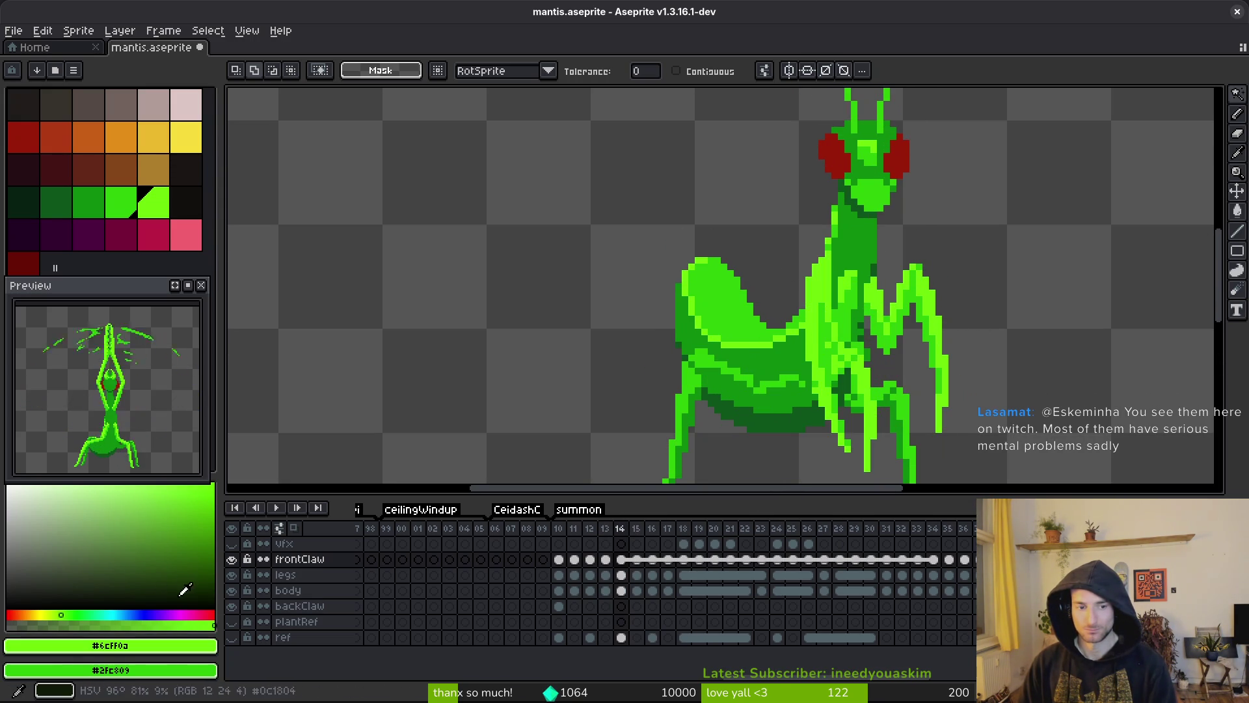
left_click(232, 590)
left_click(231, 606)
key("alt")
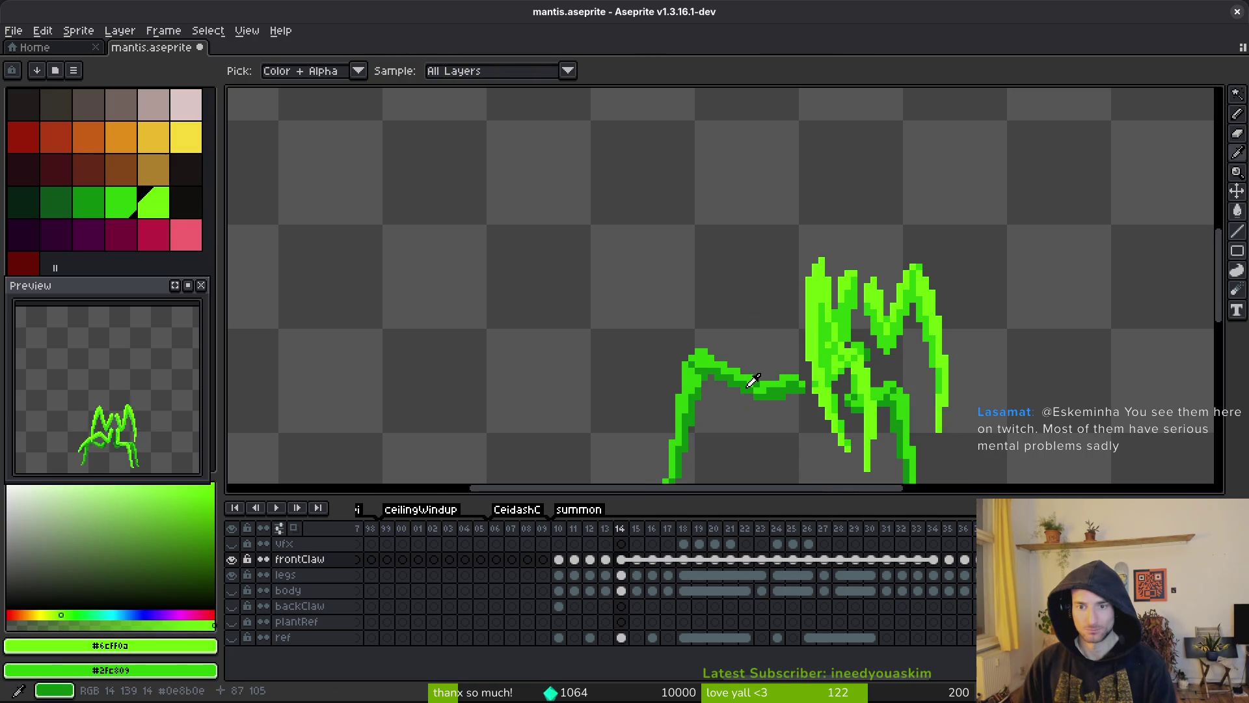
key("Right")
- Undo the accidental Duplicate Cels so the frontClaw cels are linked again
key("ctrl+z")
key("ctrl+y")
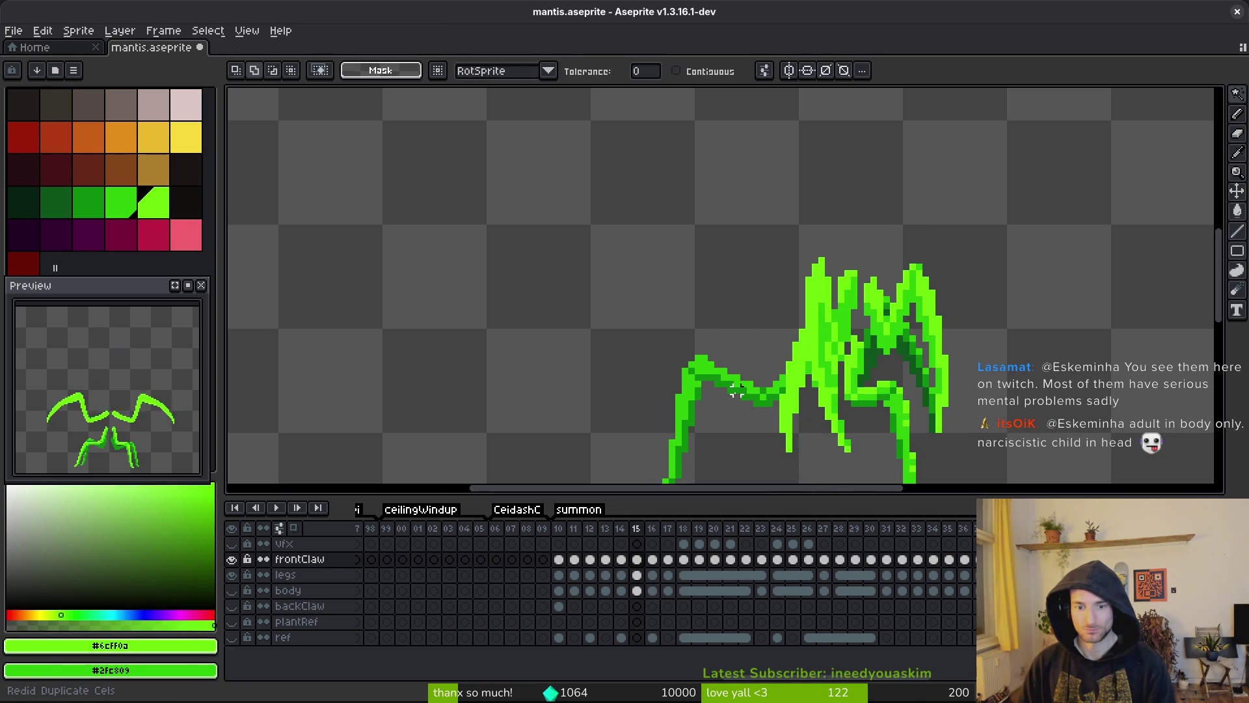
key("ctrl+z")
key("Right")
key("Left")
- Step through frames 13–14 and show the body layer again
key("i")
key("Right")
key("Left")
key("Left")
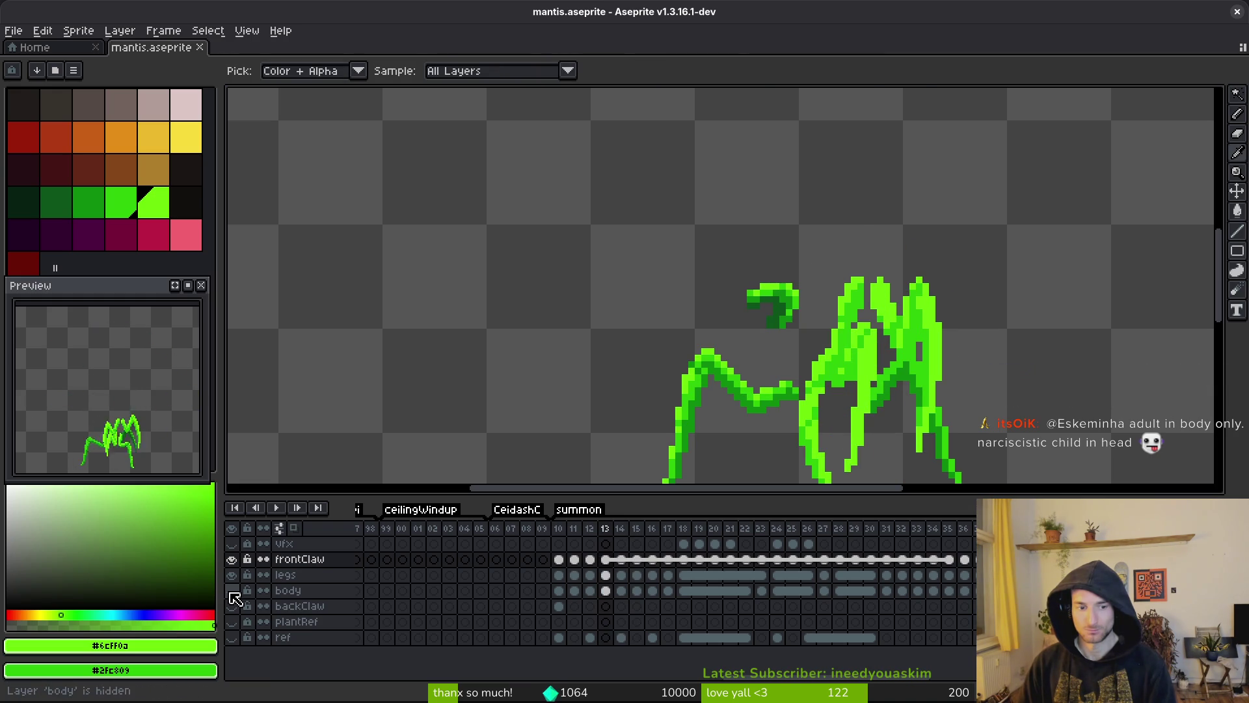
left_click(231, 590)
key("Right")
key("Right")
key("Right")
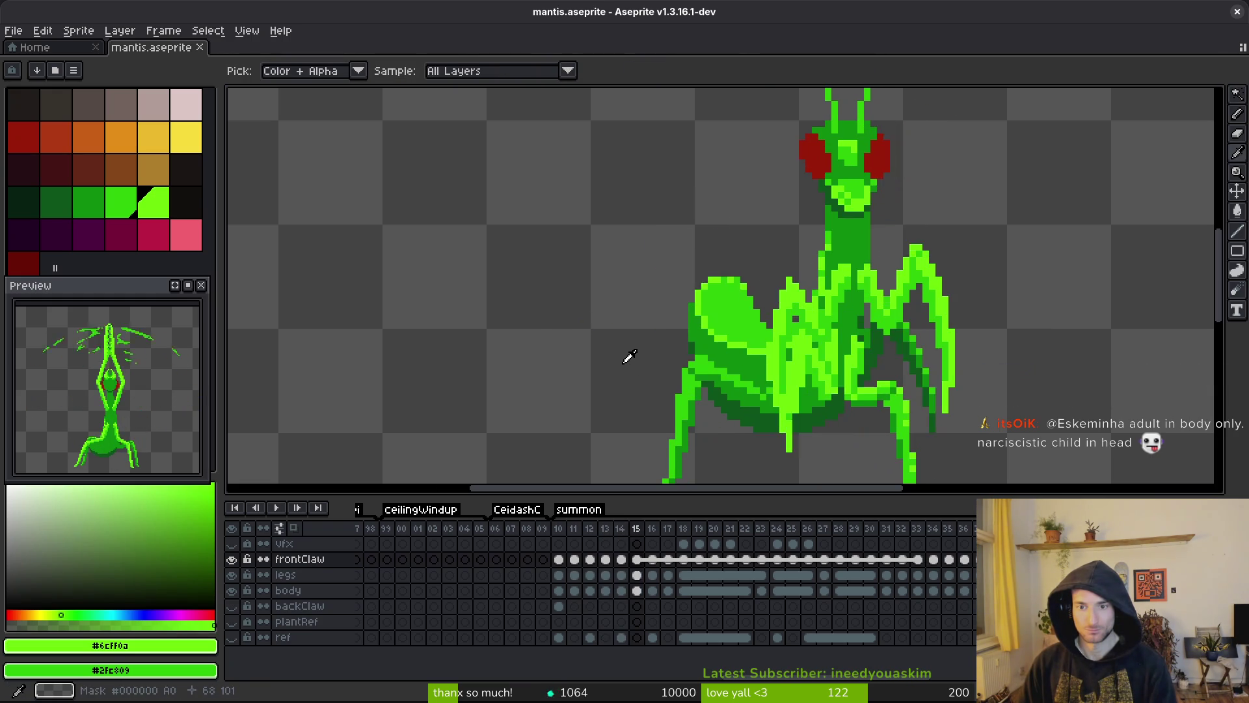
key("w")
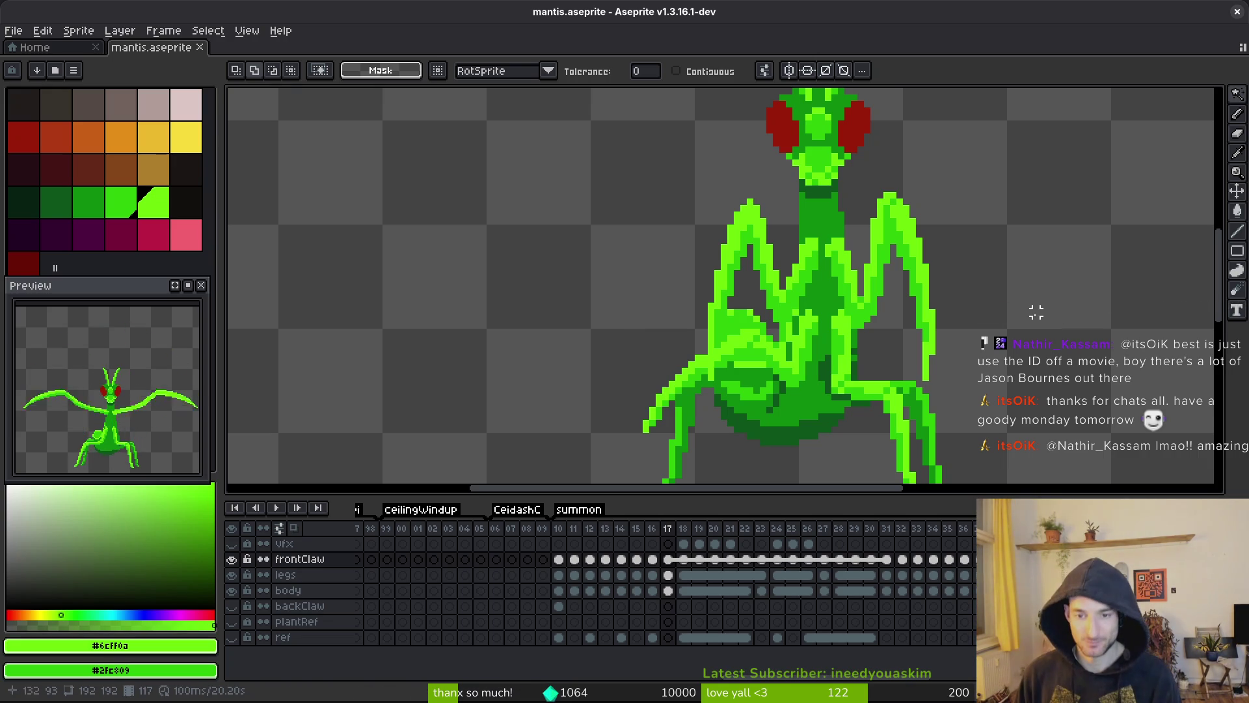
- Link the legs cels from frame 15 through frame 33 into one shared cel
scroll(876, 395, "down", 4)
key("i")
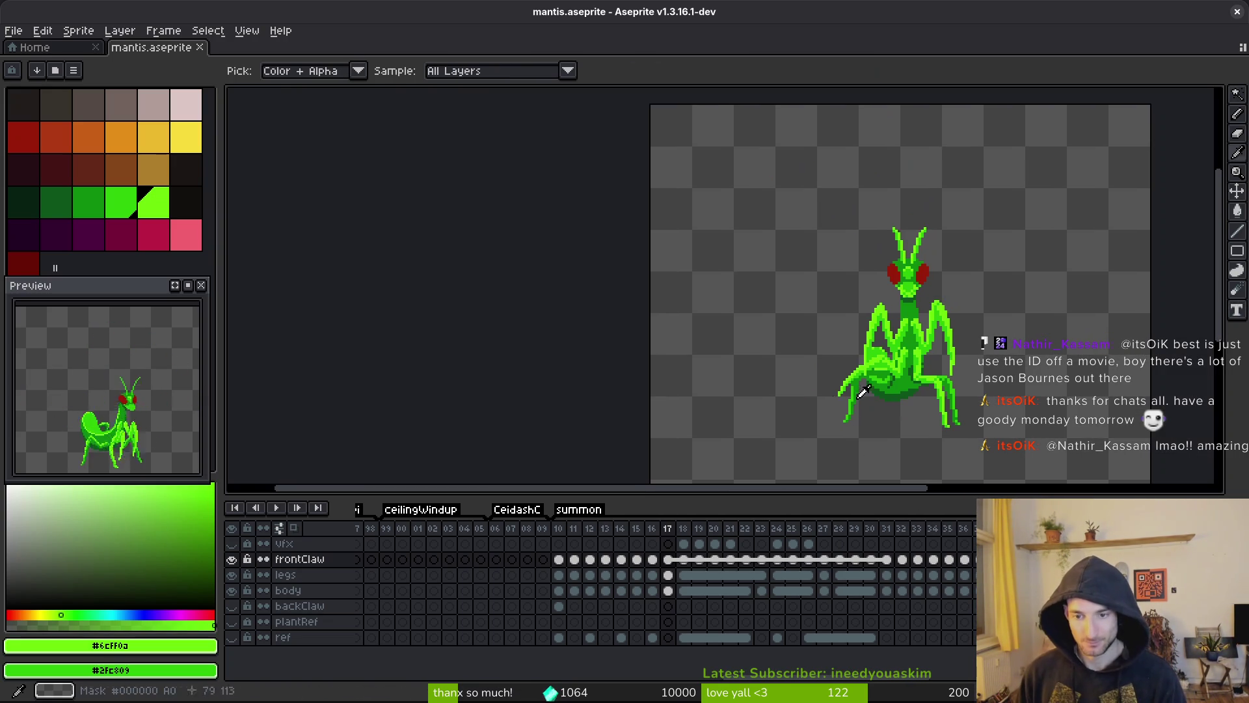
key("Return")
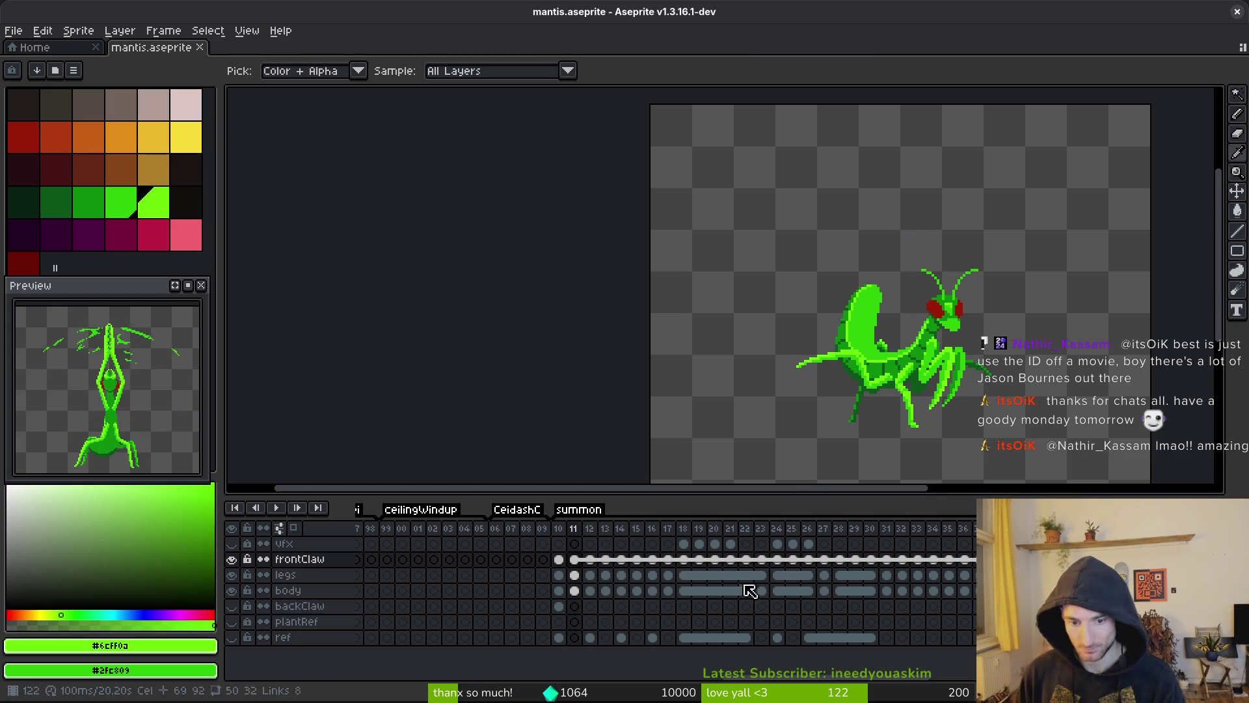
left_click(576, 575)
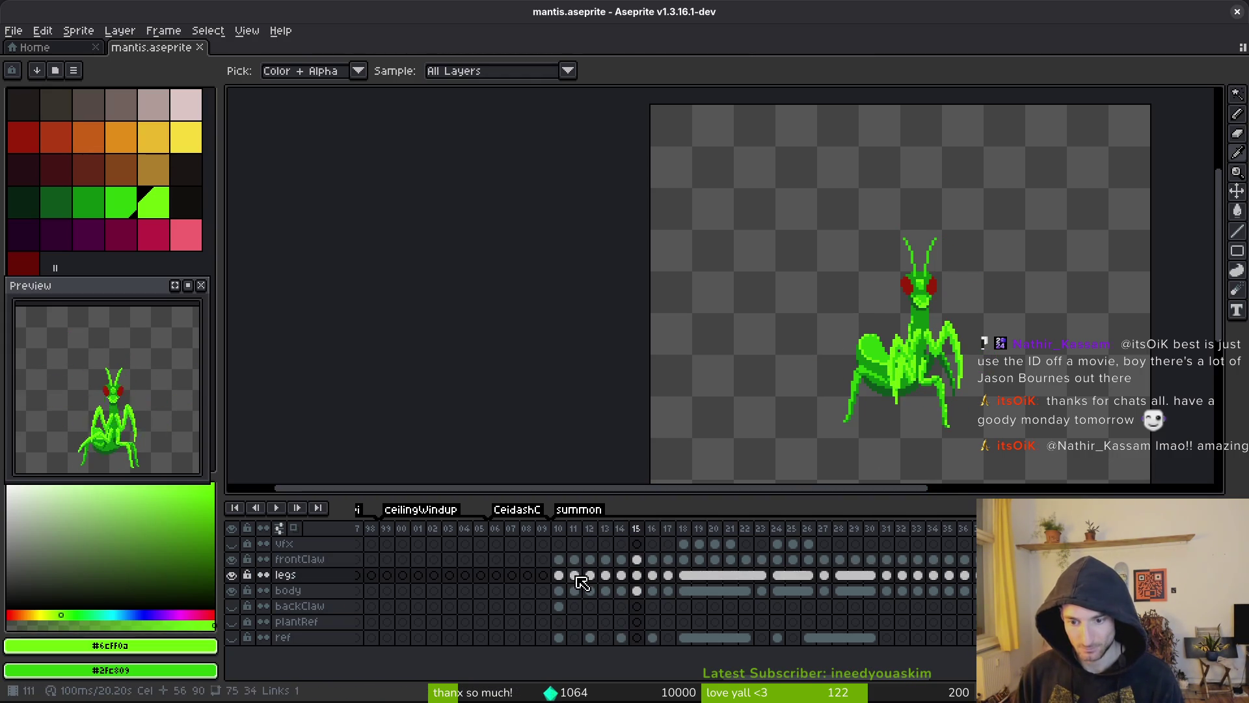
left_click_drag(644, 581, 929, 581)
left_click(637, 575)
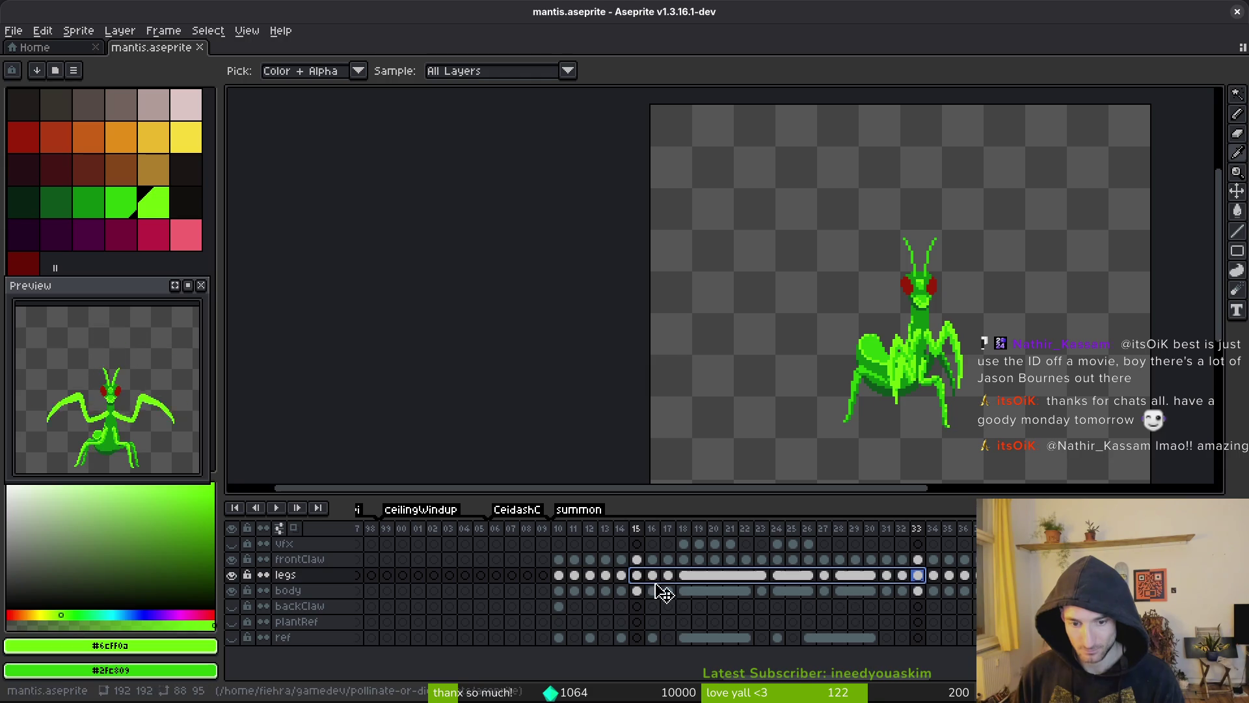
right_click(638, 576)
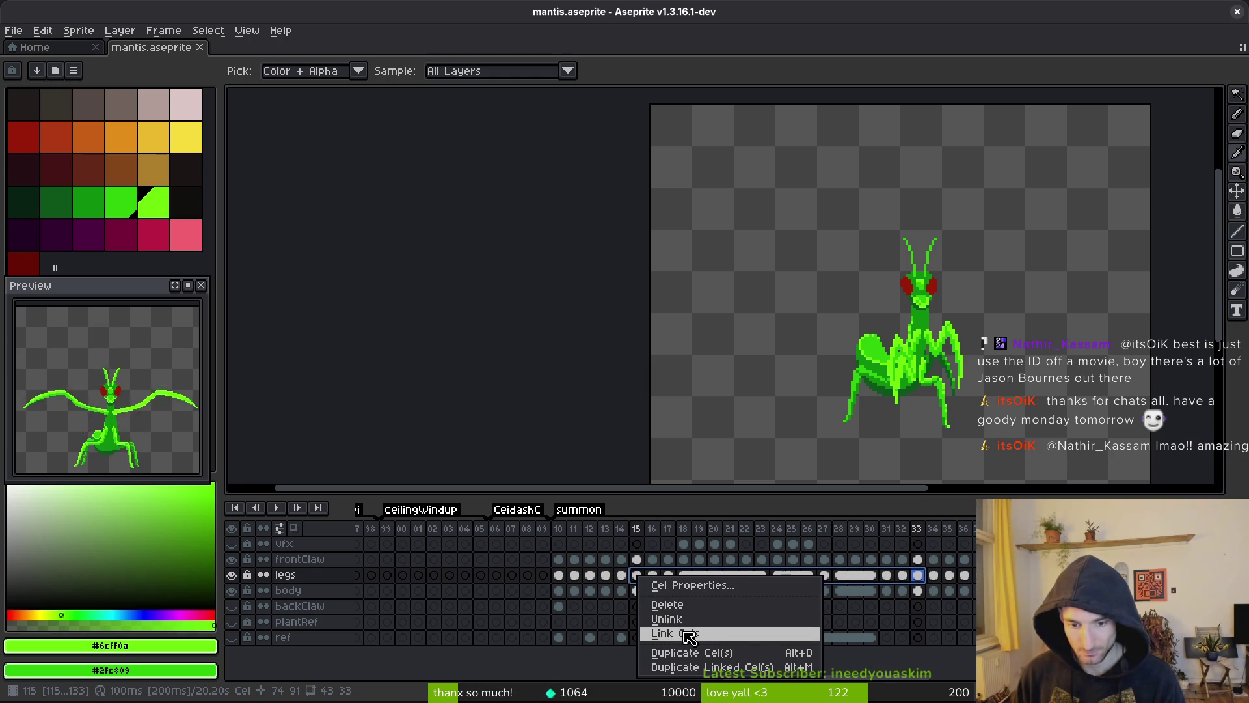
left_click(690, 633)
- Link the body cels from frame 15 through frame 33
left_click(636, 591)
left_click(917, 591, "shift")
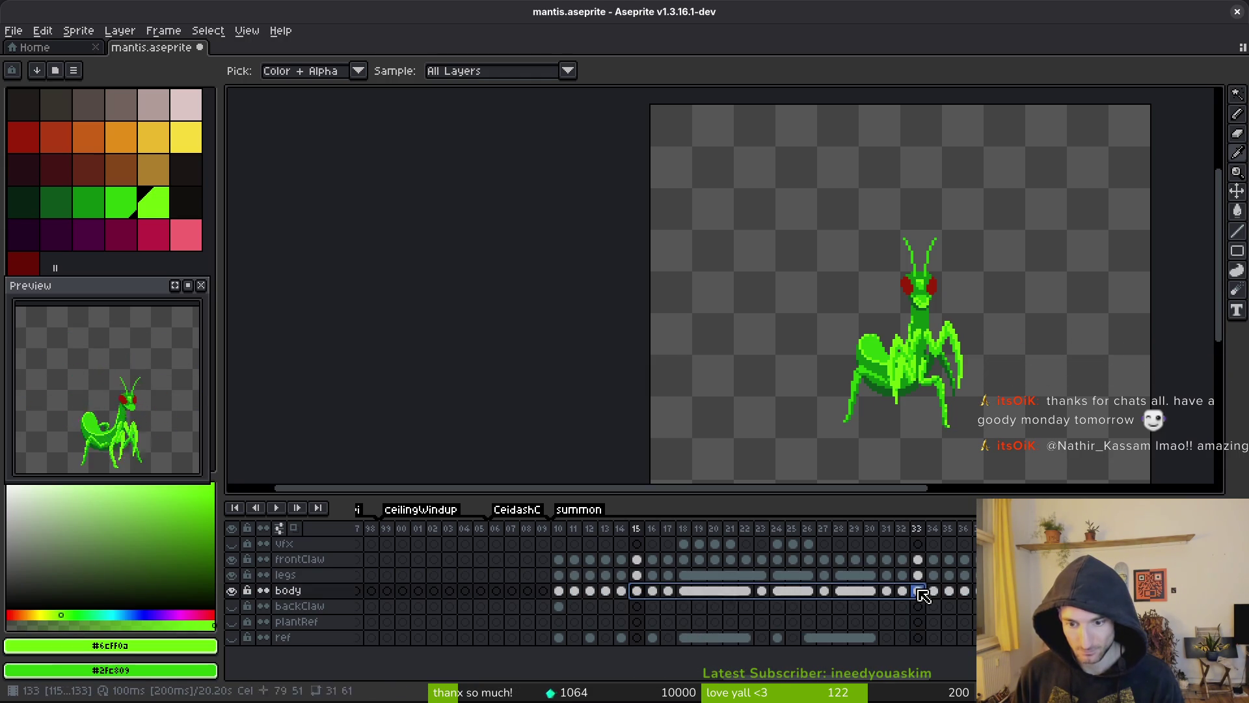
right_click(638, 591)
left_click(722, 647)
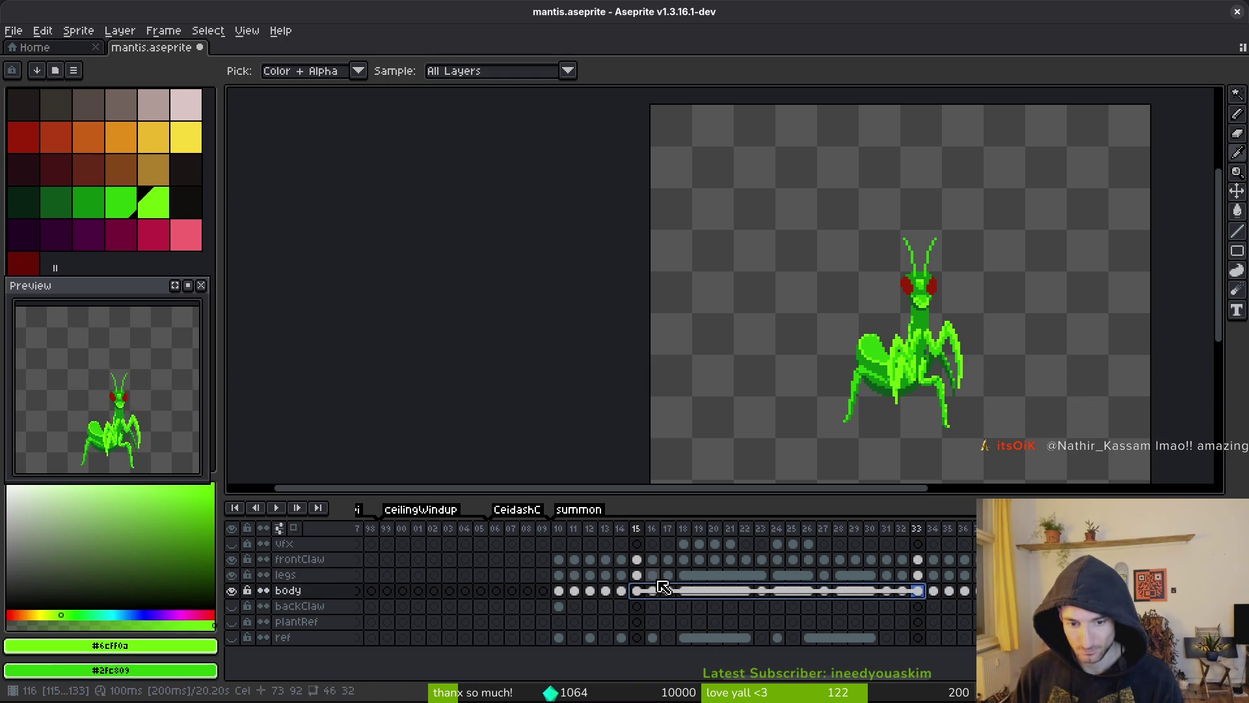
- Link the legs and body cels together across frames 16 to 32
left_click(653, 575)
left_click(652, 591, "shift")
left_click(902, 590, "shift")
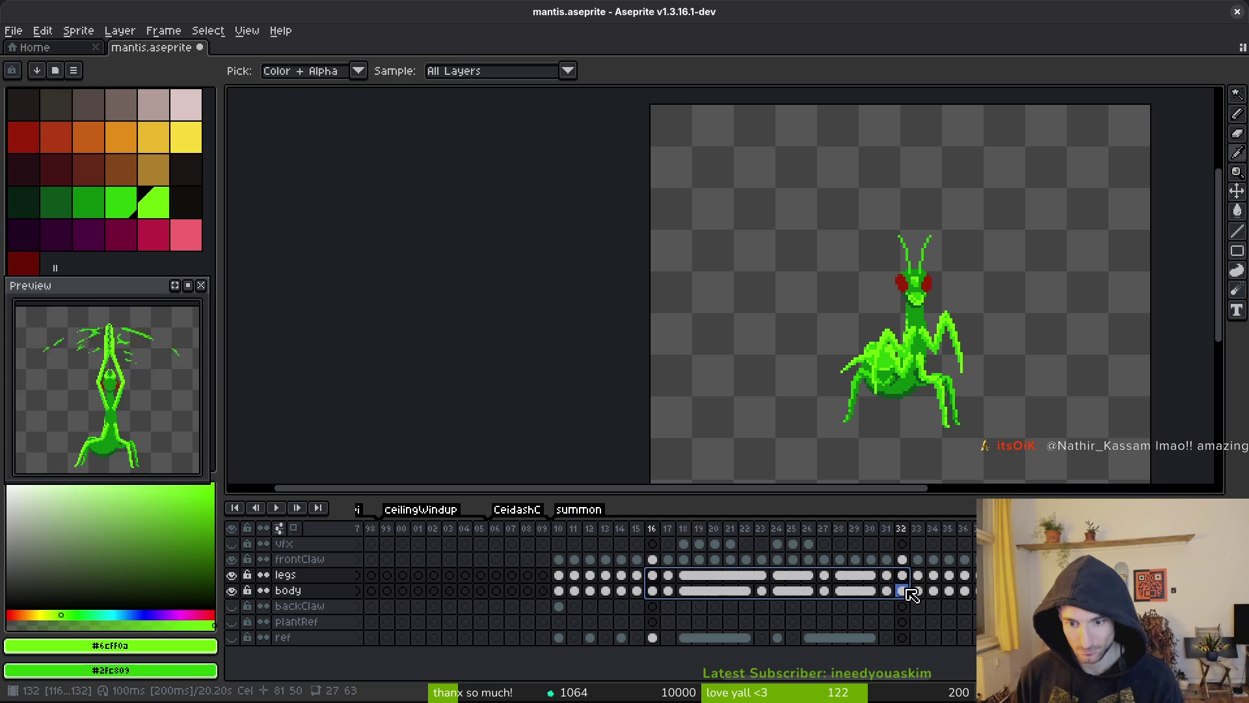
right_click(653, 578)
left_click(703, 634)
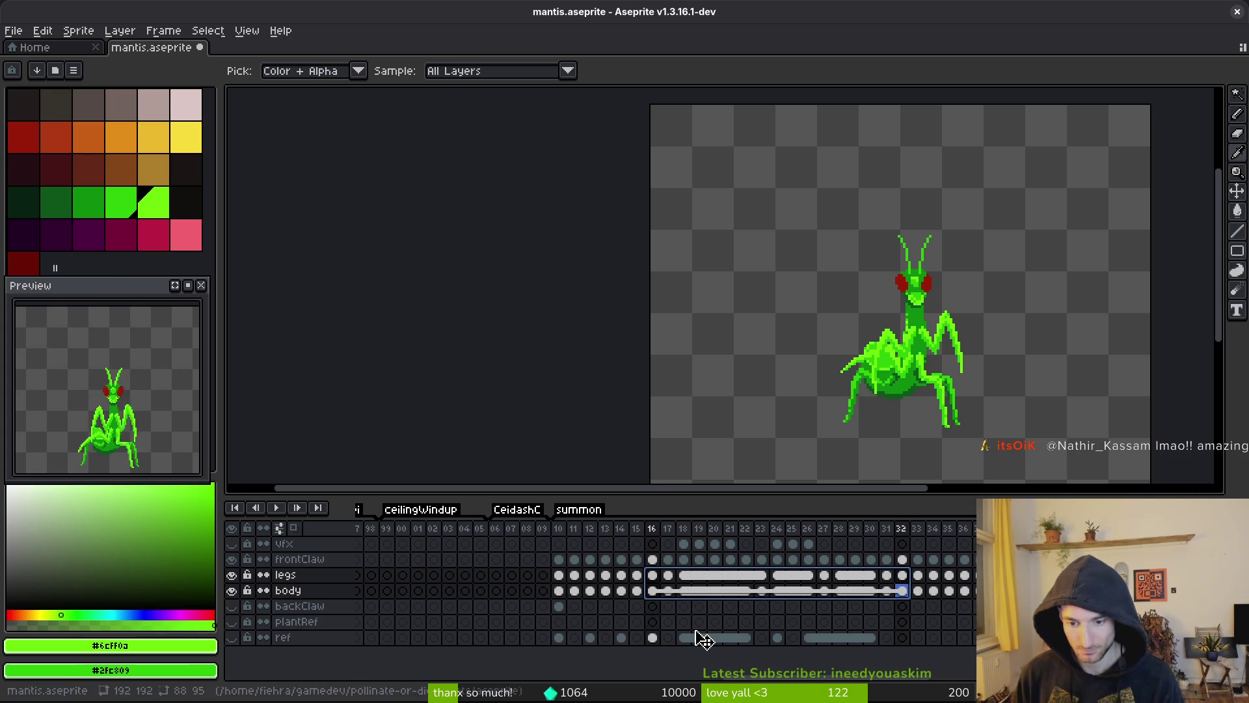
- Link the legs and body block for frames 17–31, then save mantis.aseprite
left_click(653, 559)
left_click_drag(668, 575, 891, 594)
right_click(669, 576)
left_click(730, 632)
key("ctrl+s")
key("Return")
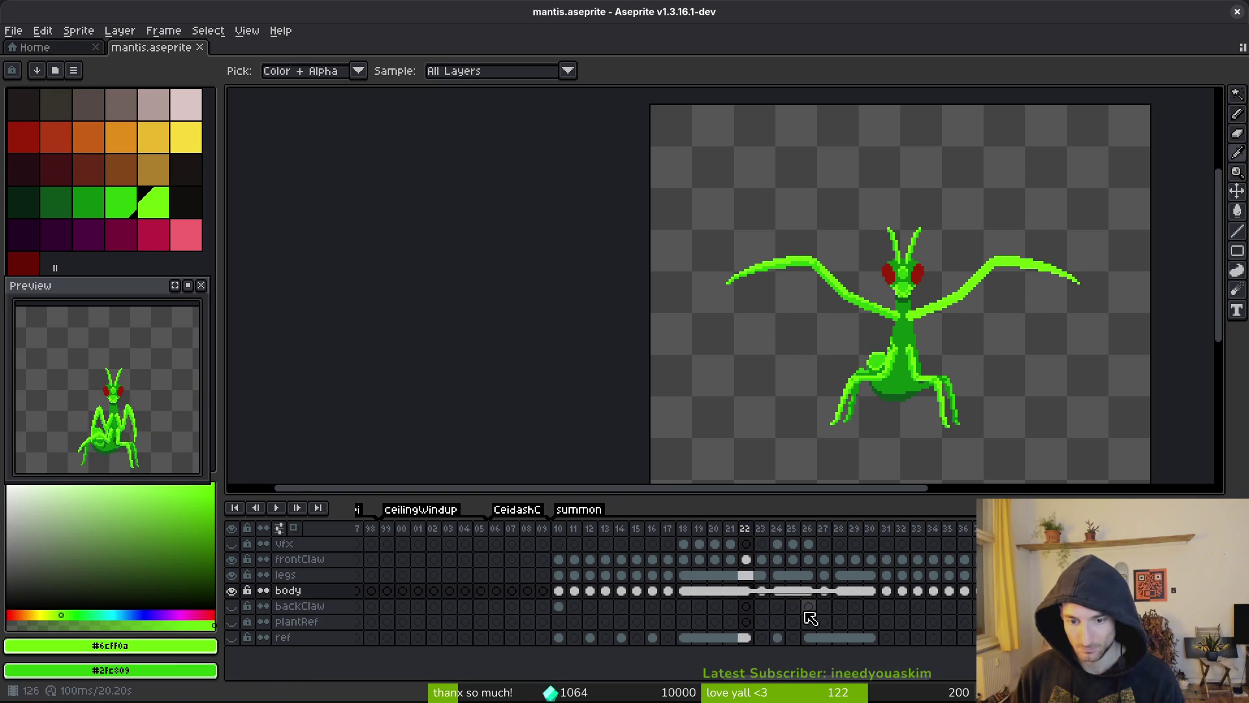
left_click(837, 591)
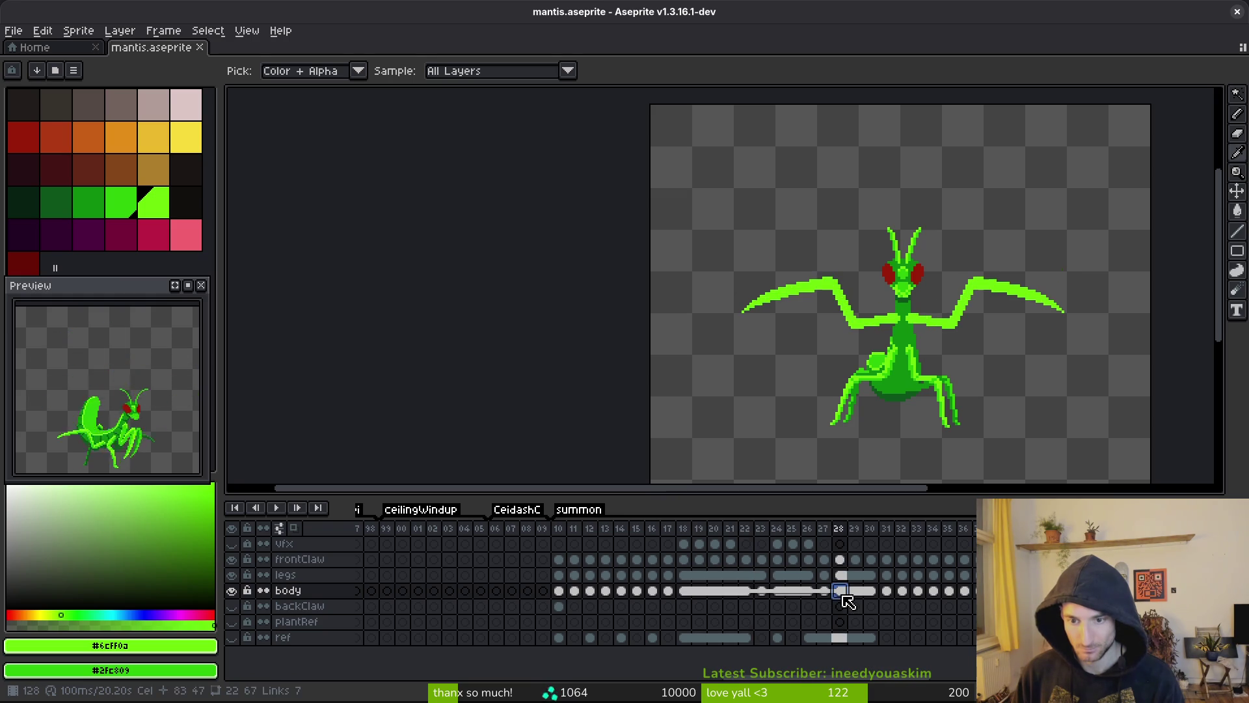
left_click(748, 592)
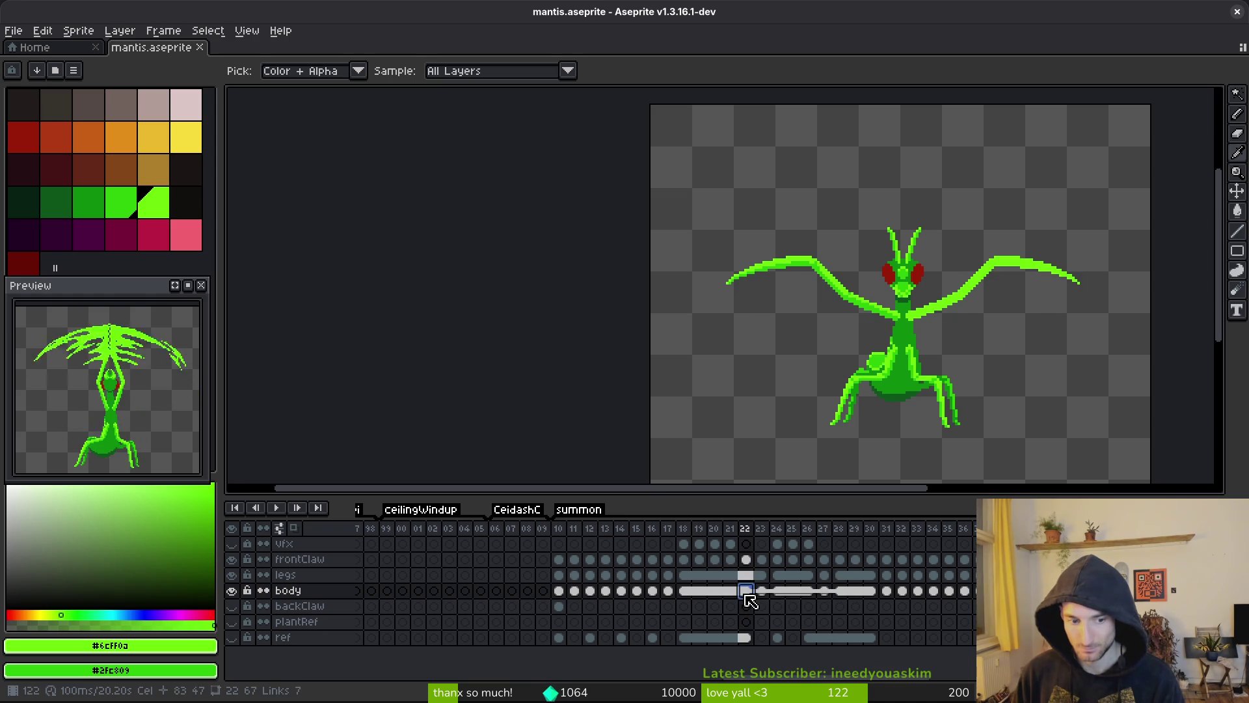
left_click(839, 591)
left_click(824, 591)
left_click(792, 590)
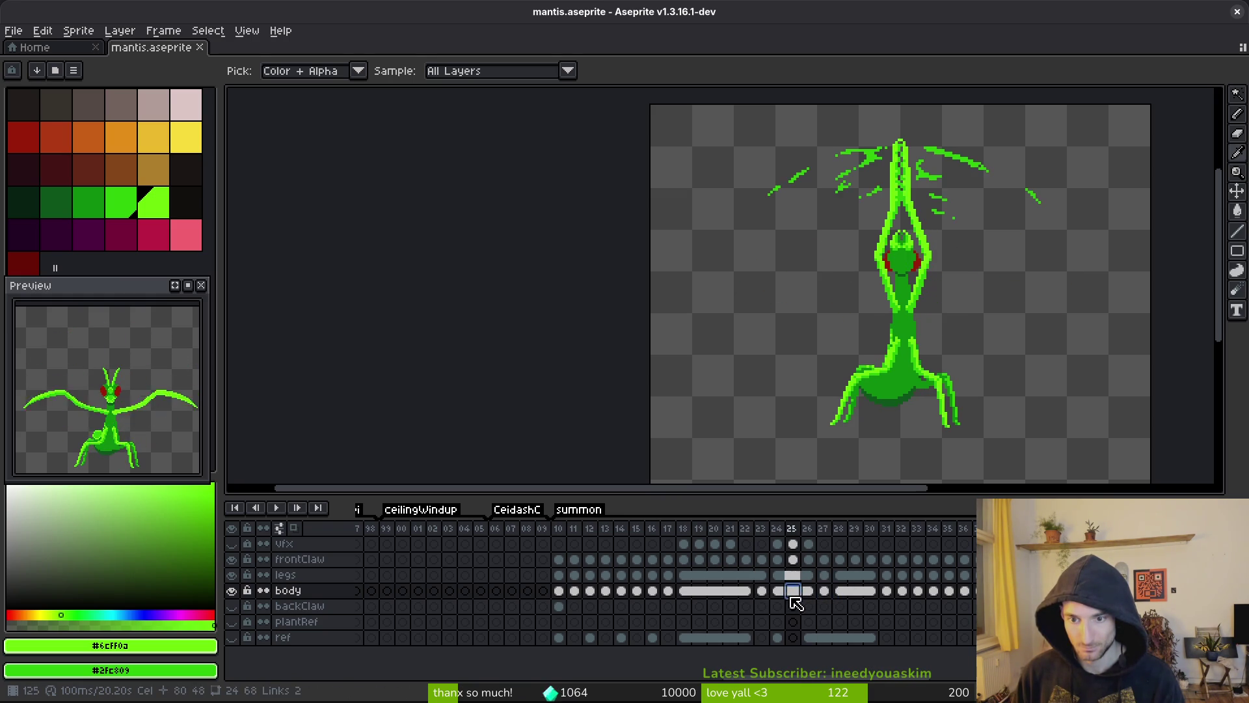
left_click(824, 591)
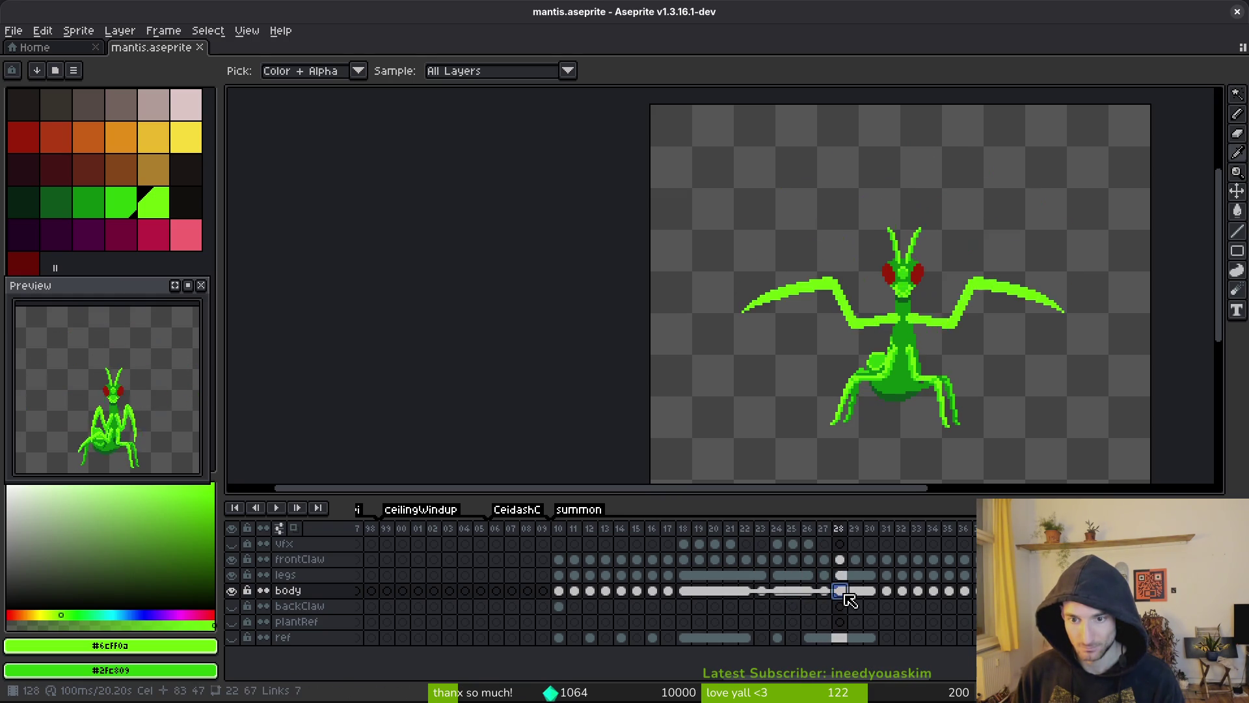
left_click(809, 590)
left_click(767, 592)
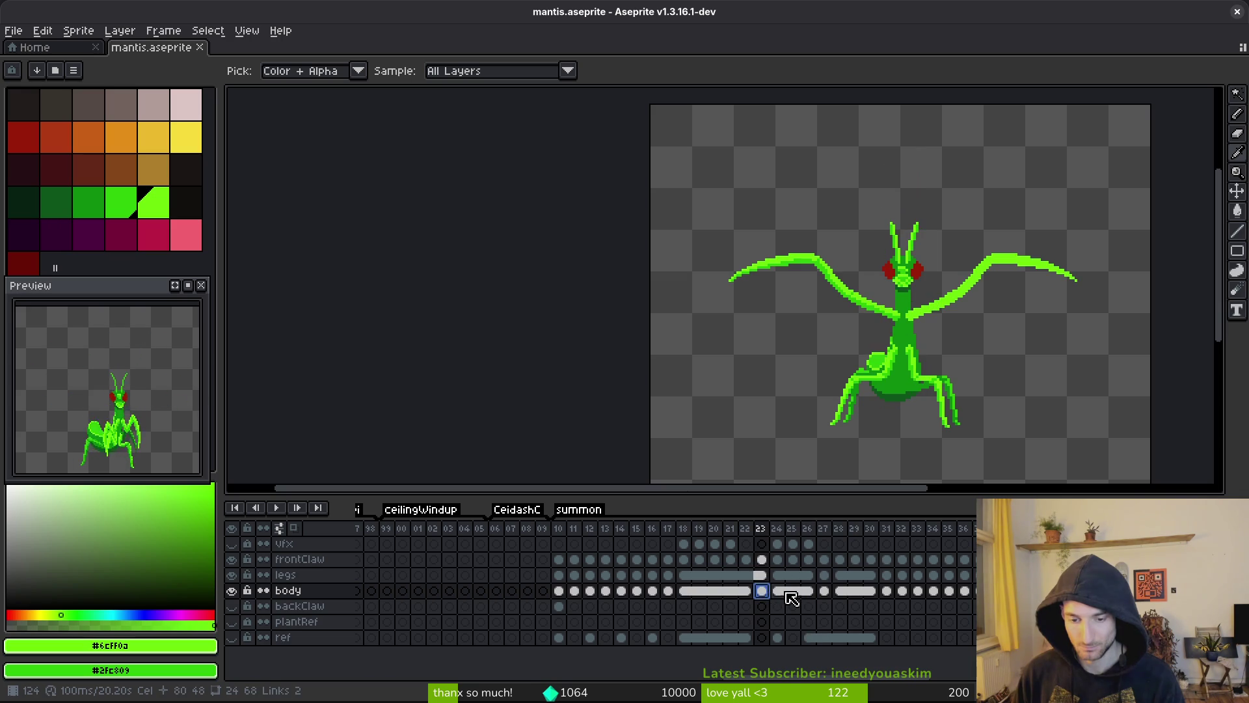
key("Return")
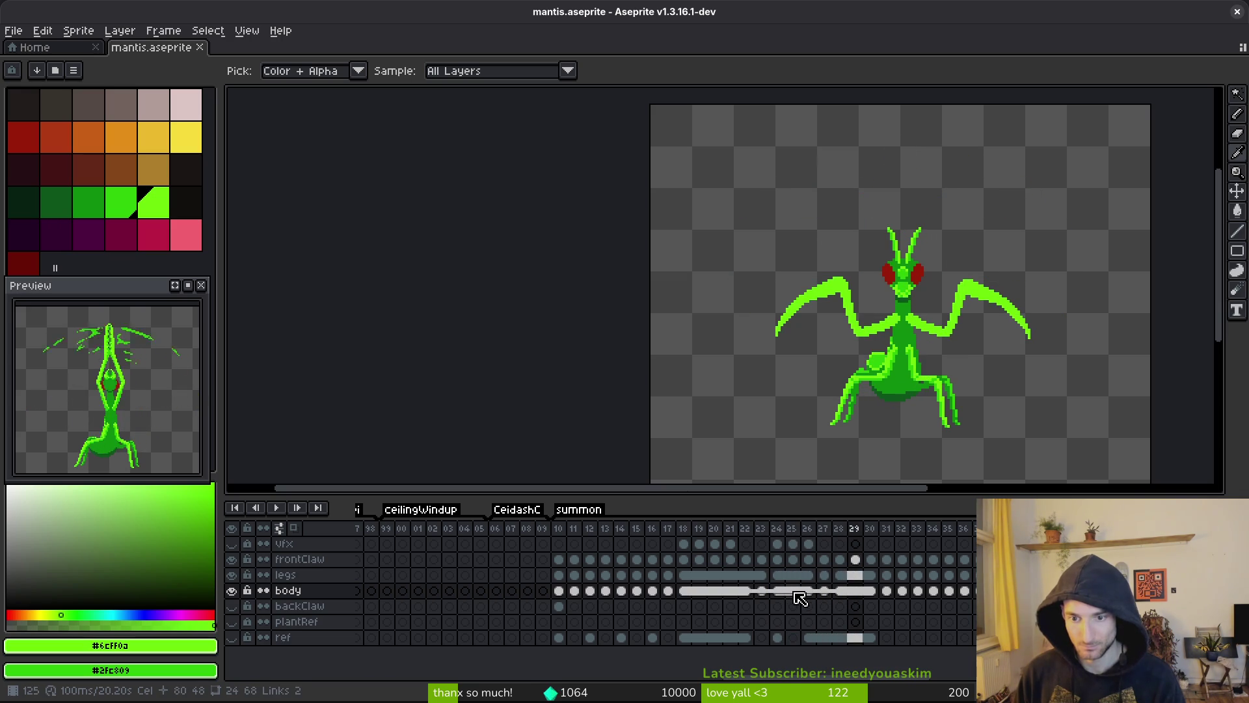
left_click(715, 561)
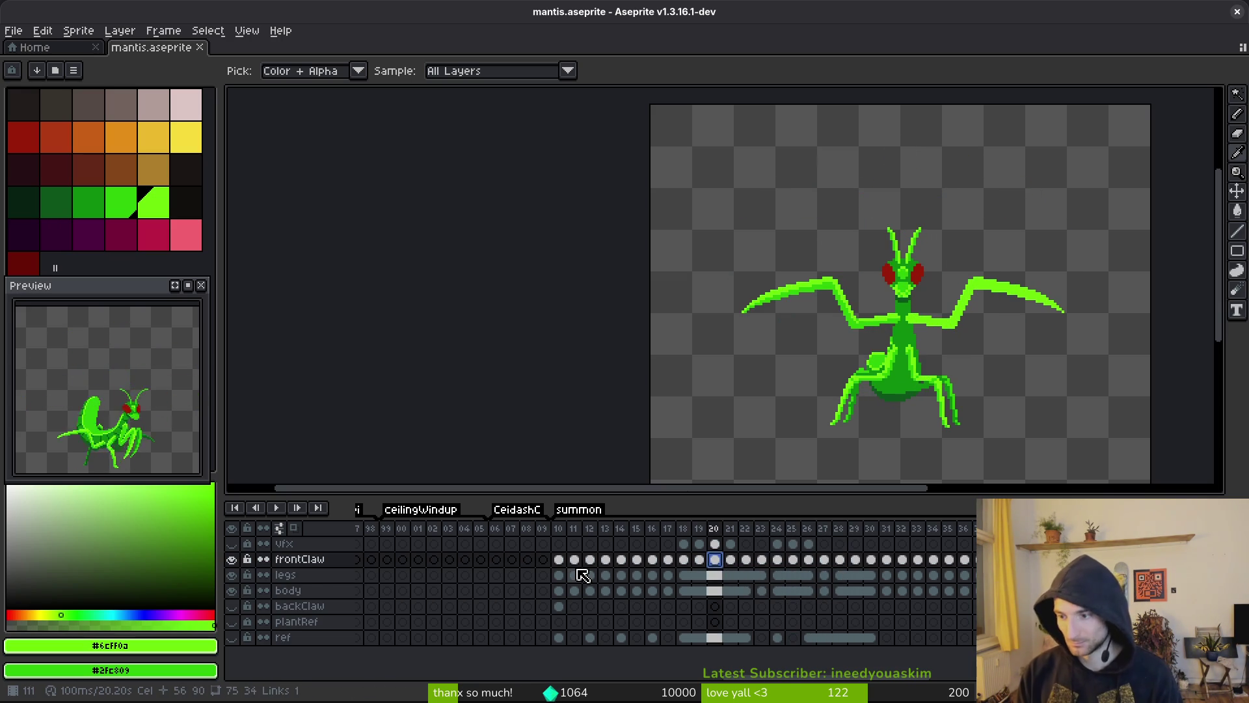
key("w")
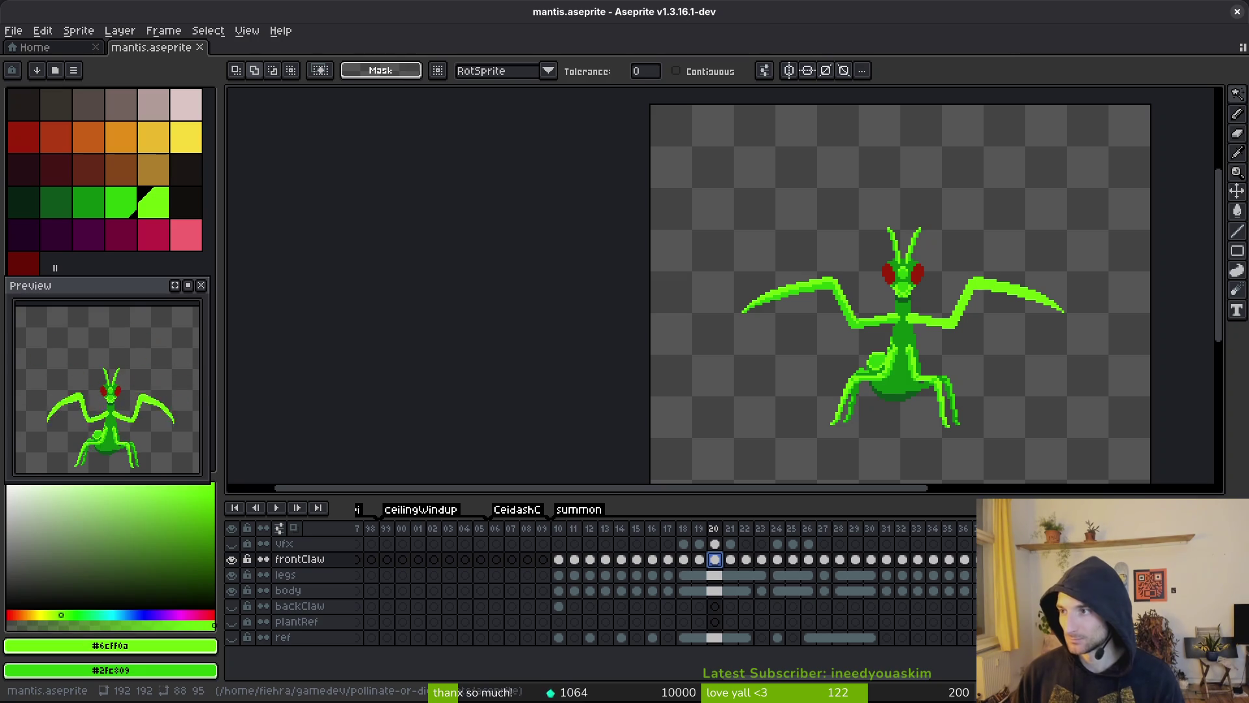
left_click_drag(566, 315, 552, 296)
left_click(559, 575)
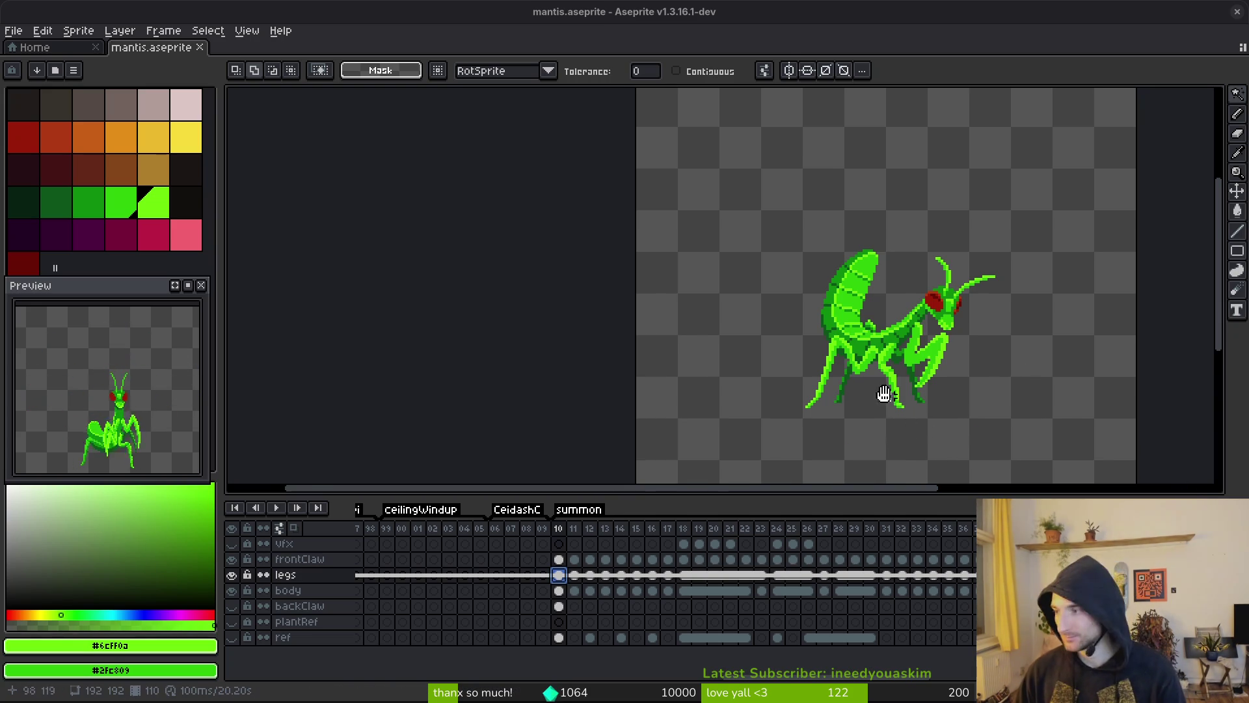
- Play the animation, stop on the frontClaw cel at frame 10, and unhide the backClaw layer
key("Return")
key("i")
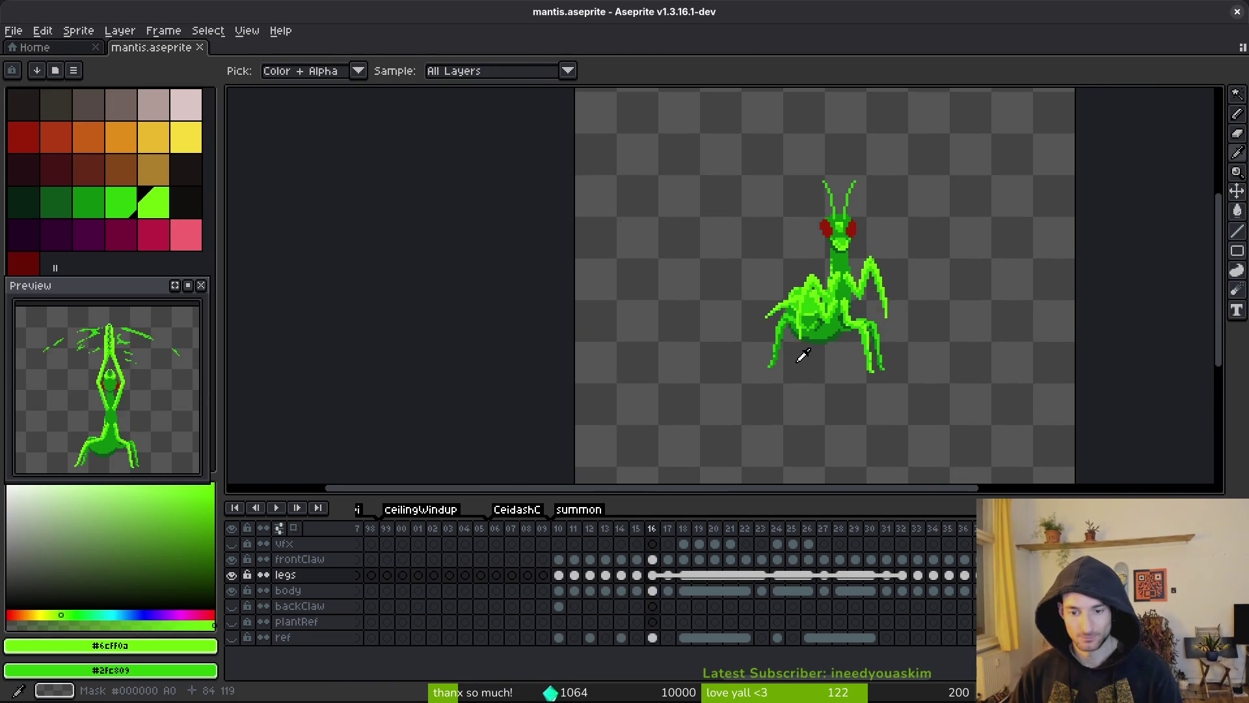
left_click(562, 562)
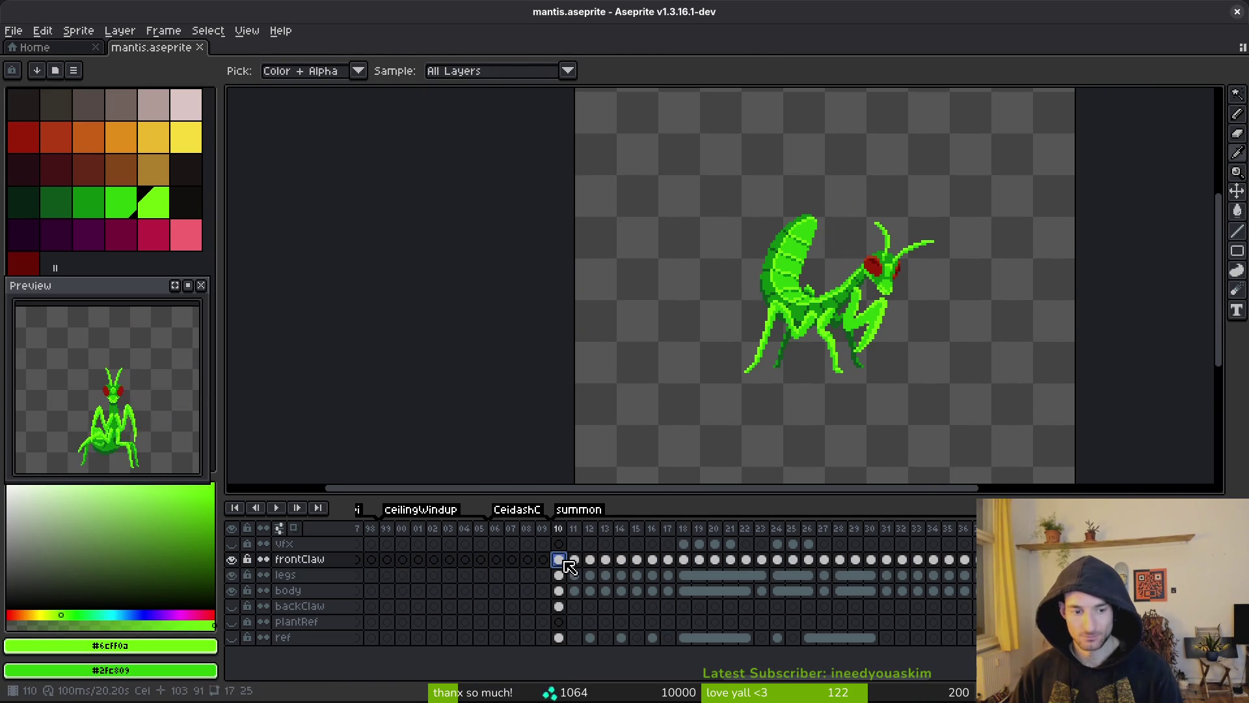
key("Return")
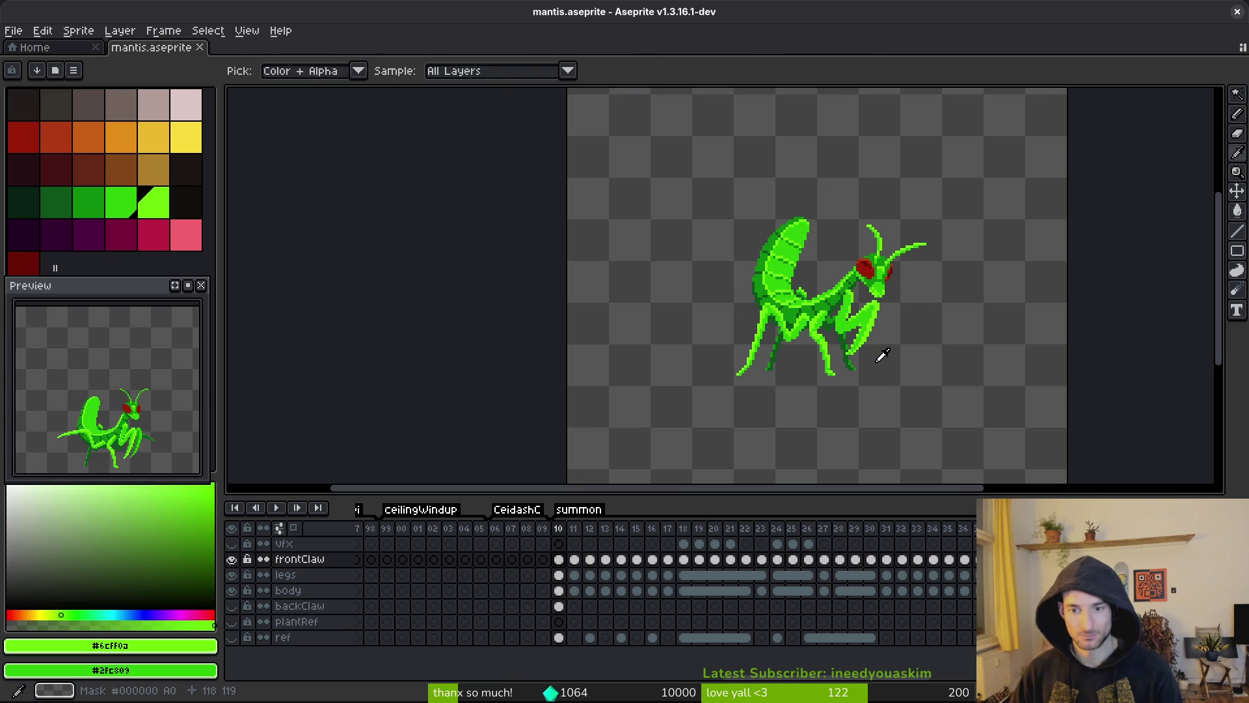
key("w")
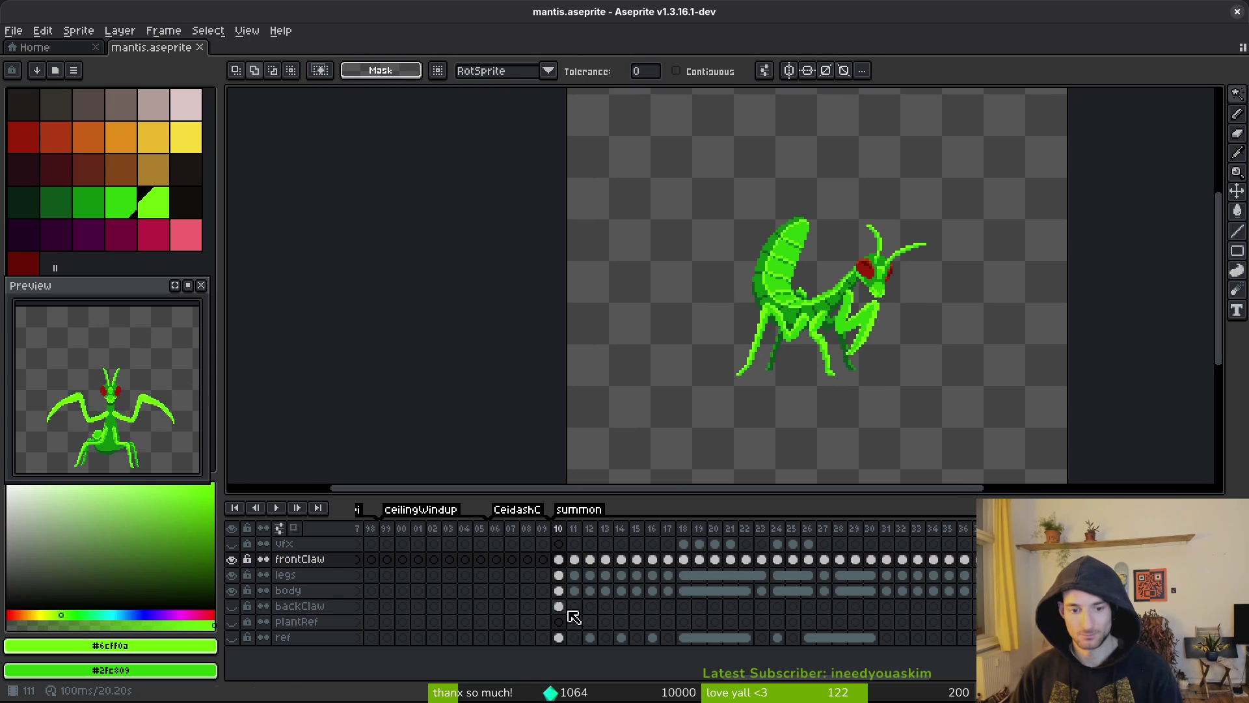
left_click(231, 606)
key("i")
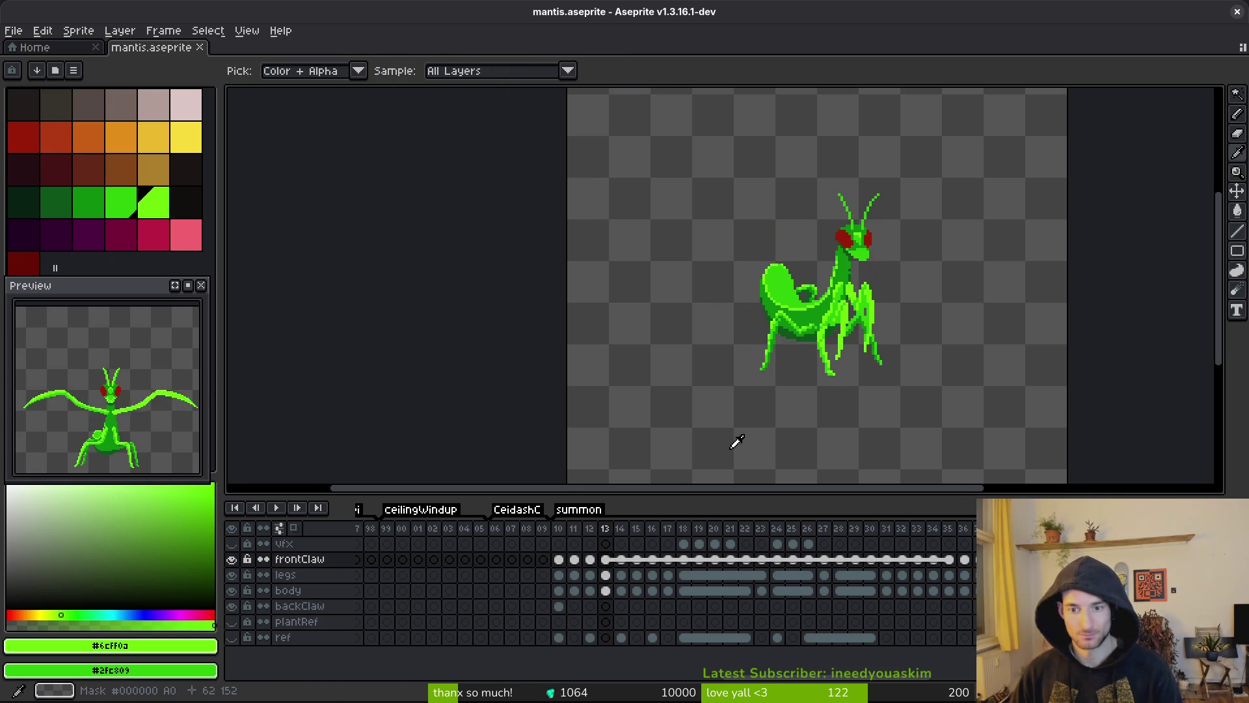